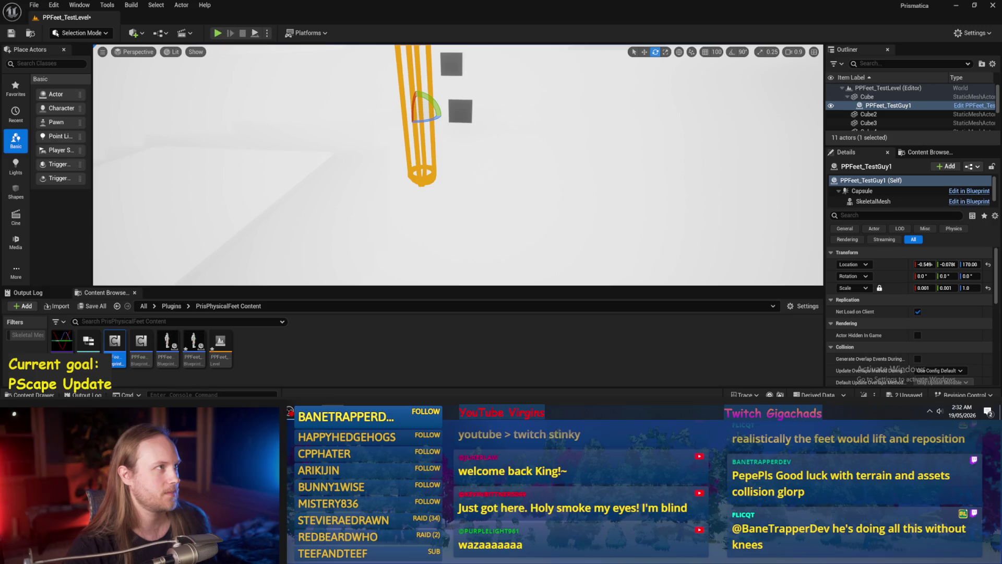
- End the capsule character's play session and browse the Content Browser to the Plugins folder
scroll(489, 156, "down", 3)
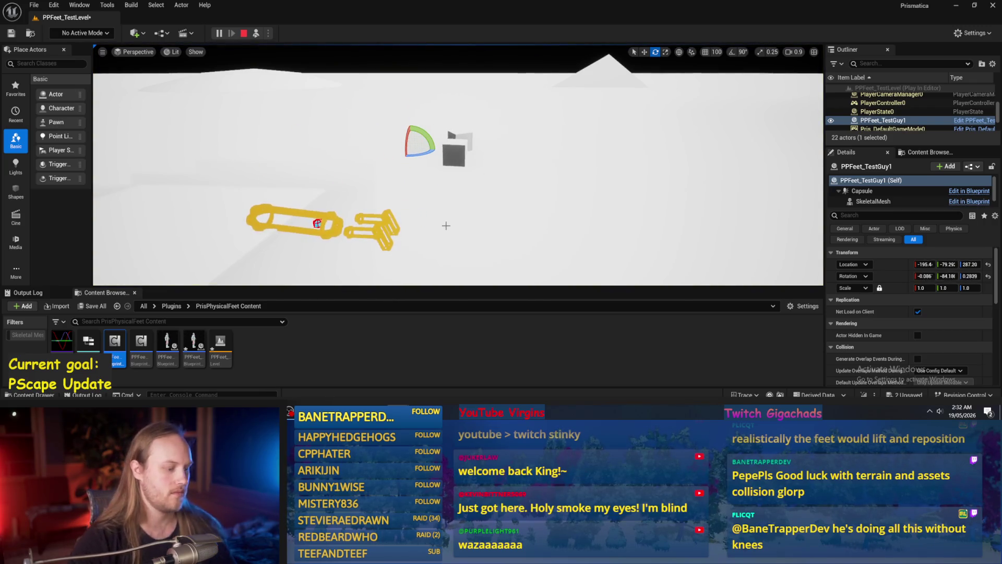
key("Escape")
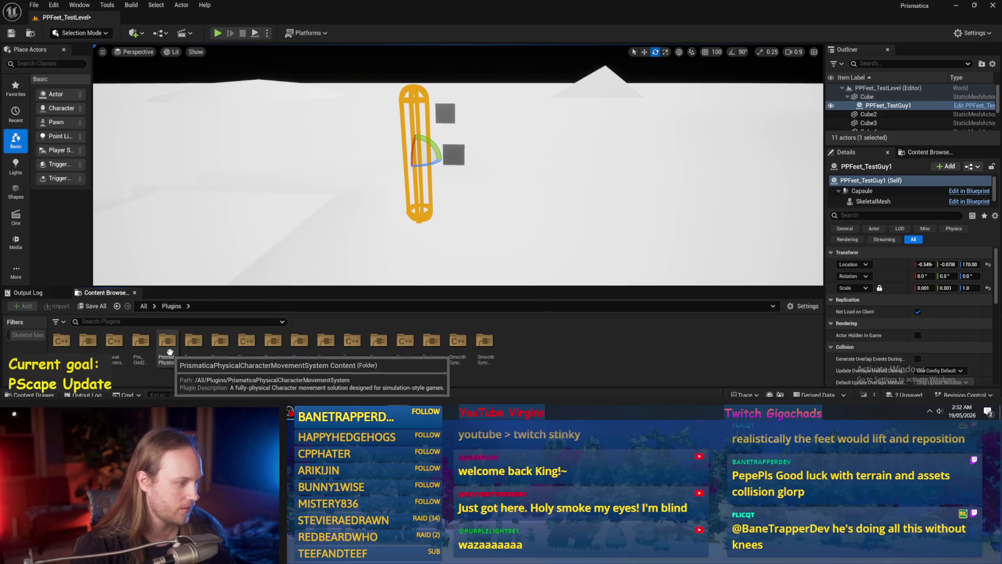
- Open PPCMS_TestLevel from PrismaticaPhysicalCharacterMovementSystem Content, saving the feet level first, and play it
double_click(167, 342)
scroll(344, 360, "down", 3)
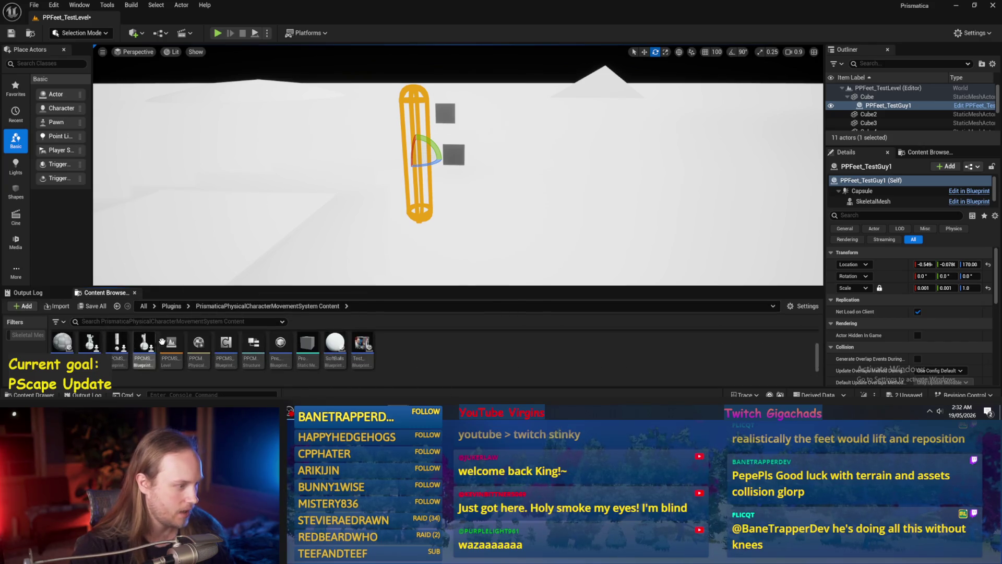
double_click(170, 344)
left_click(517, 306)
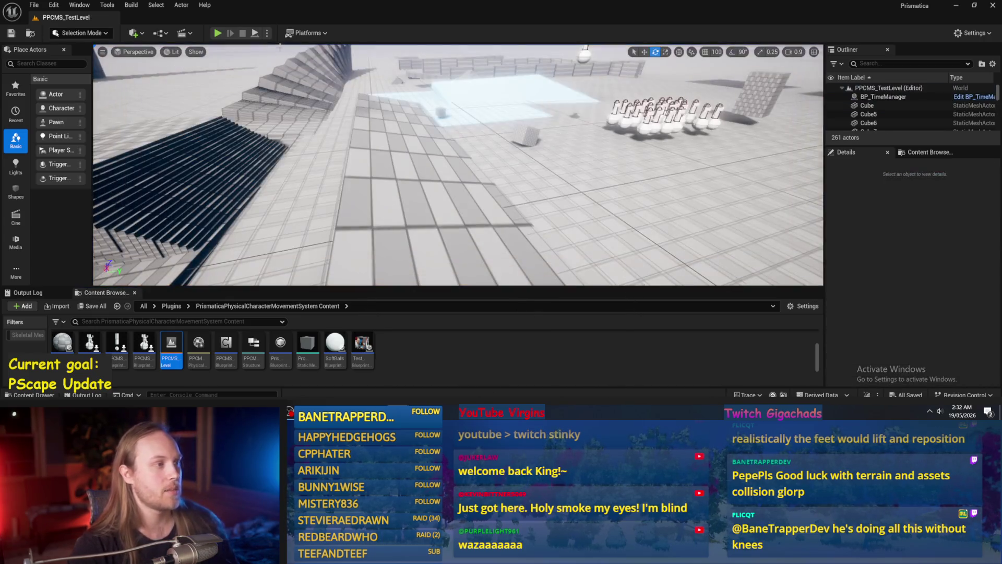
left_click(218, 34)
- Drive the PPCMS character forward in fullscreen play, then stop and select the character
key("F11")
key("w")
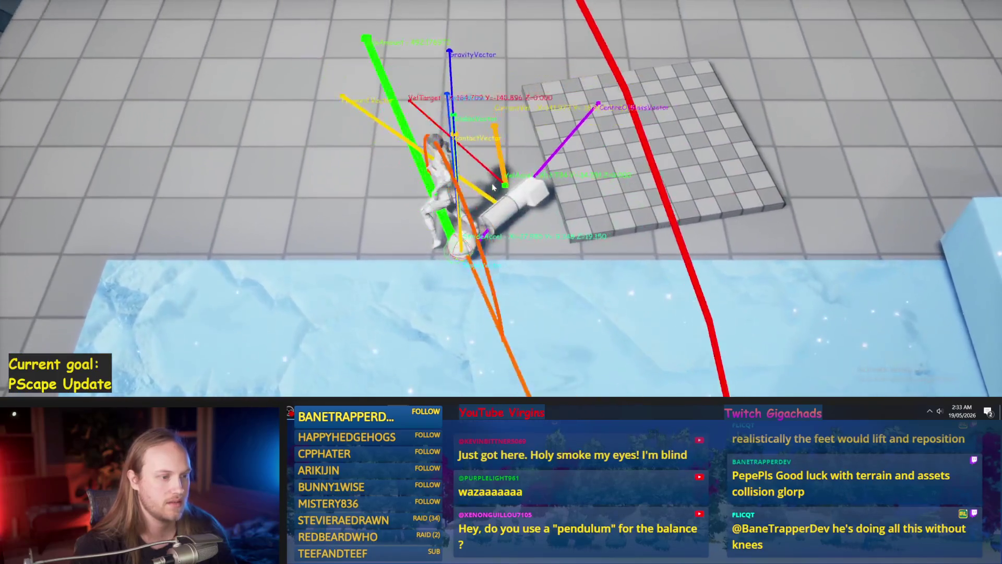
key("Escape")
scroll(498, 183, "up", 2)
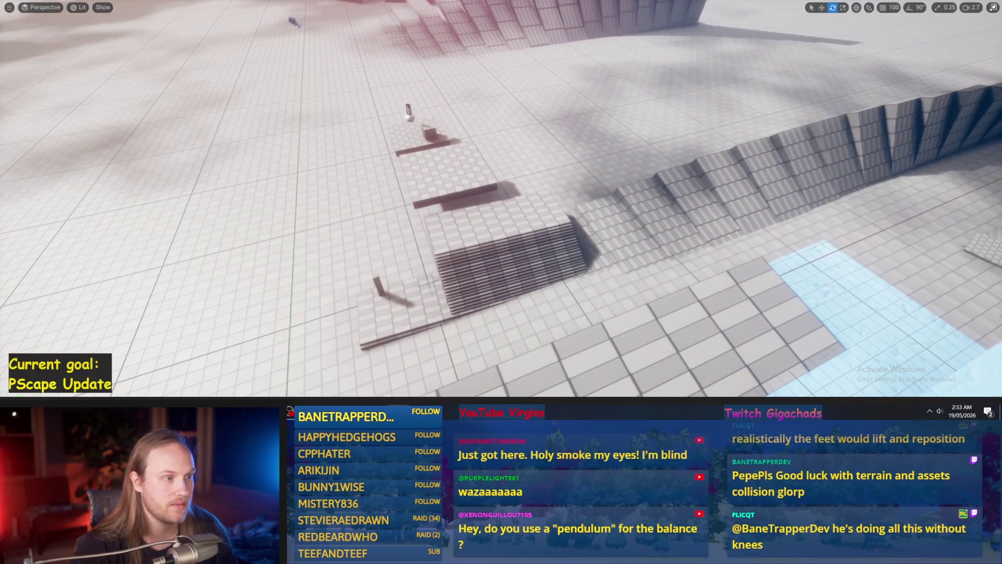
left_click(410, 113)
- Move the PPCMS character toward the stairs and start a new play session with Alt+P
key("w")
left_click_drag(410, 112, 501, 299)
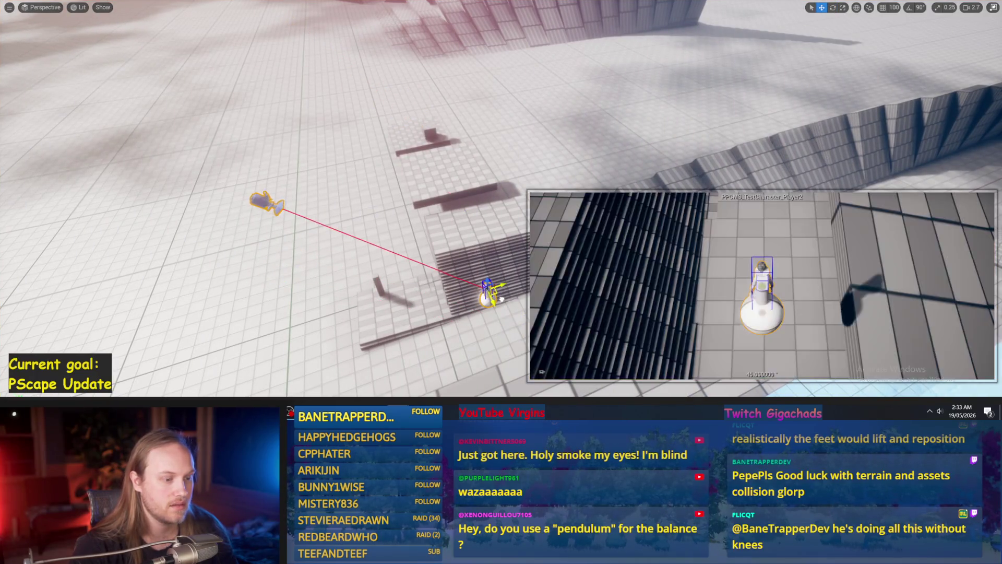
key("alt+p")
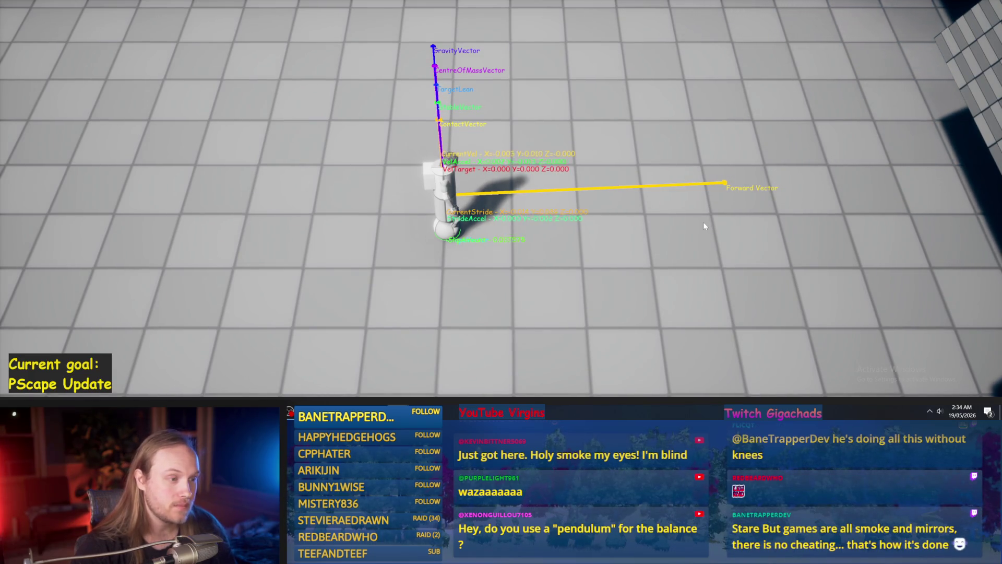
- Walk the character left twice, then right, and stop the play session
key("a")
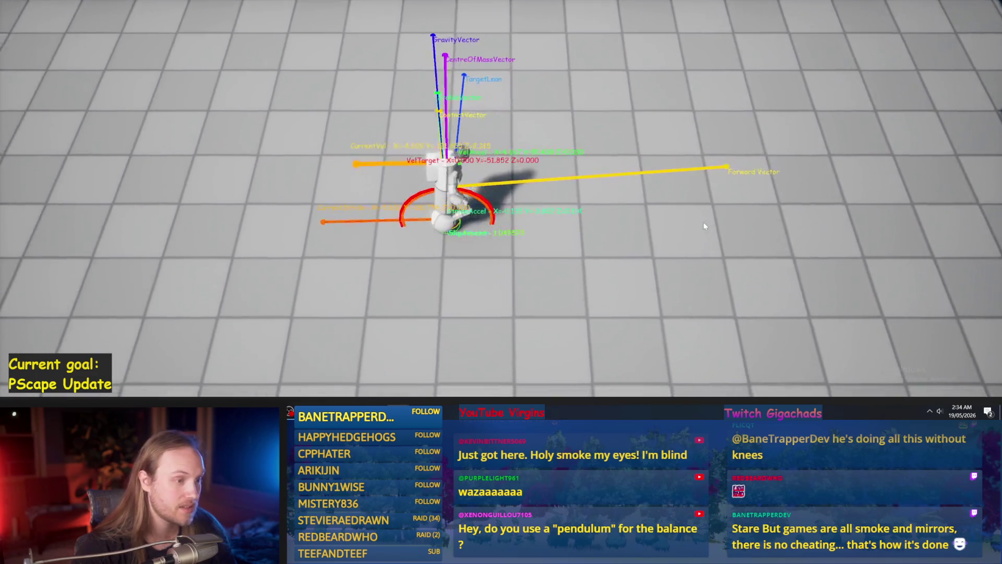
key("a")
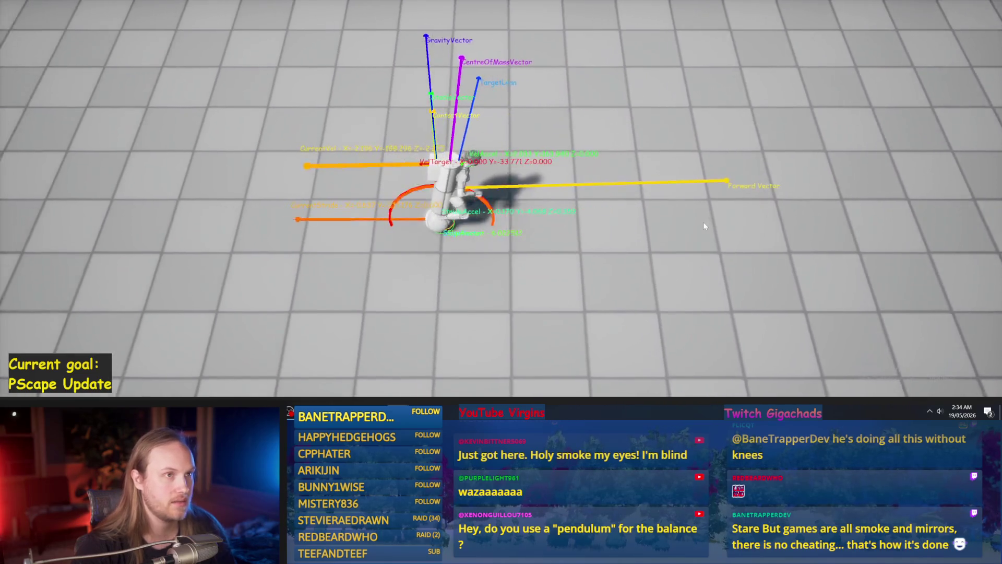
key("d")
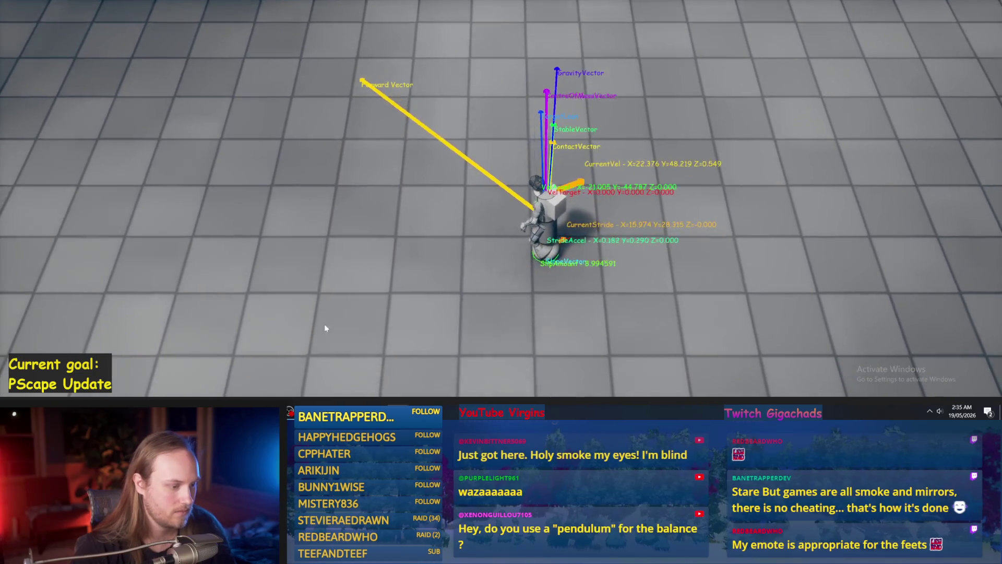
key("Escape")
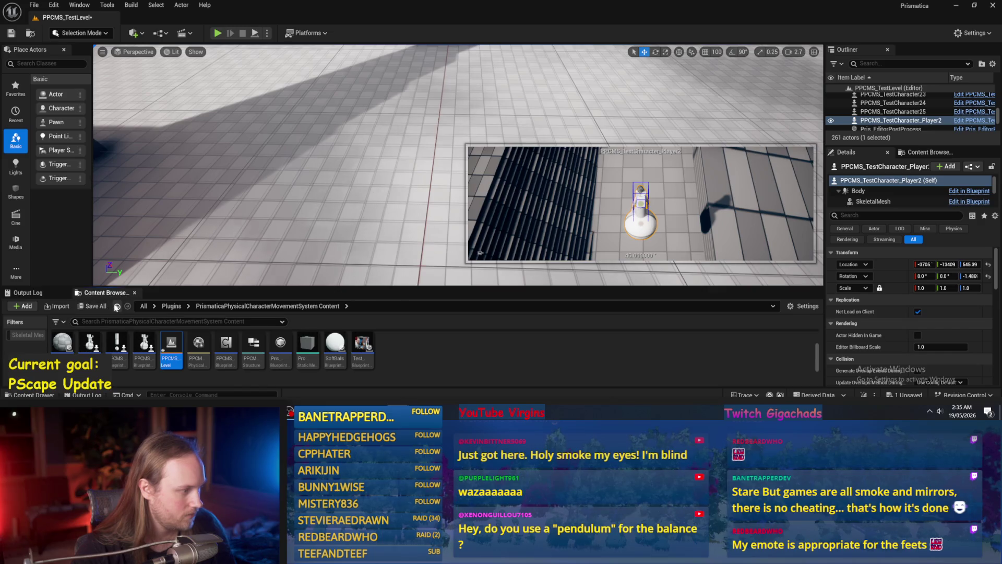
- Reopen PPFeet_TestLevel from PrisPhysicalFeet Content, saving the current level first
left_click(116, 307)
double_click(219, 343)
left_click(525, 301)
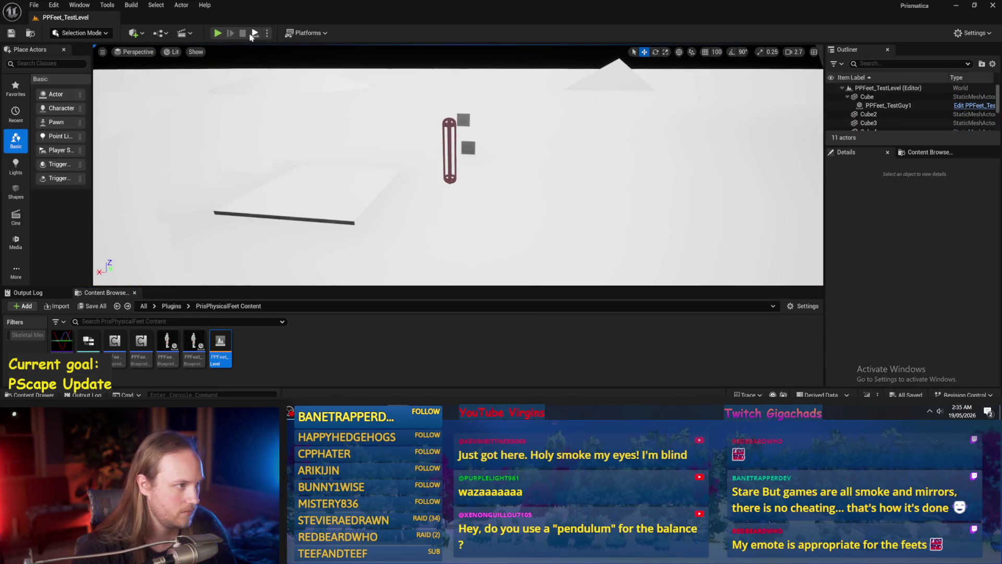
- Reframe the view over the floor, briefly test-run the capsule pawn, and select PPFeet_TestGuy1
scroll(303, 87, "up", 5)
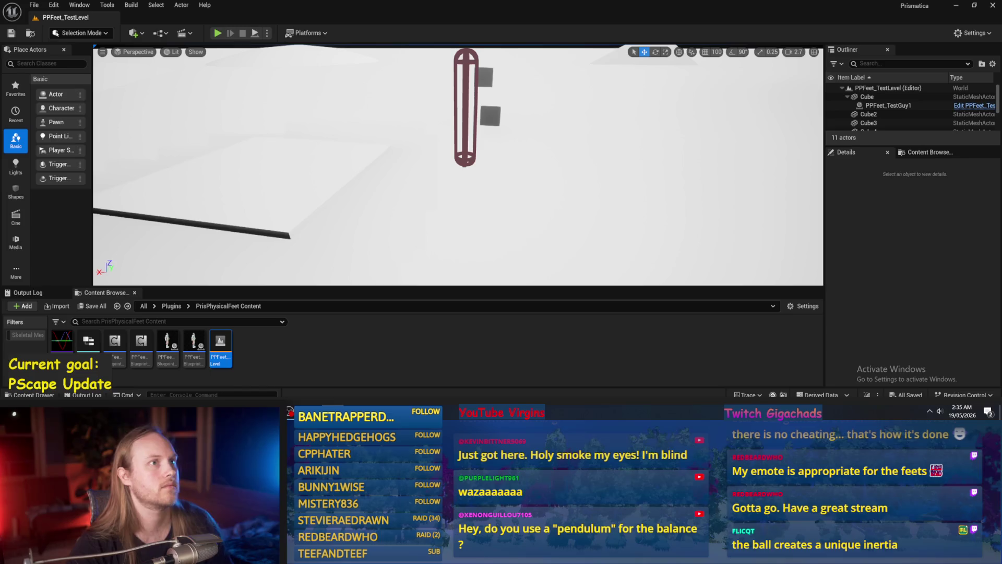
mouse_move(446, 169)
left_mouse_down()
mouse_move(456, 188)
mouse_move(467, 162)
mouse_move(458, 155)
left_mouse_up()
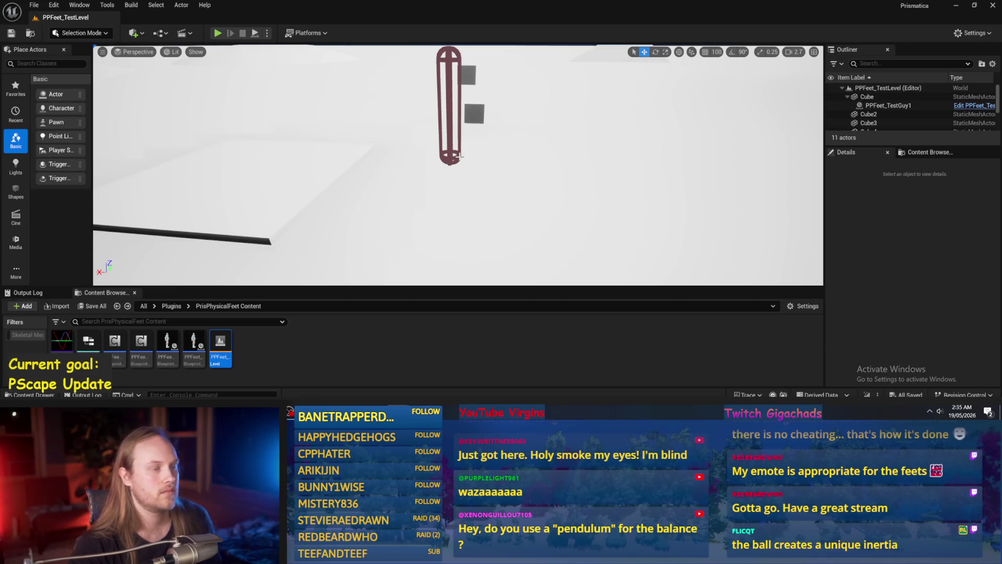
left_click_drag(459, 155, 459, 157)
left_click(459, 156)
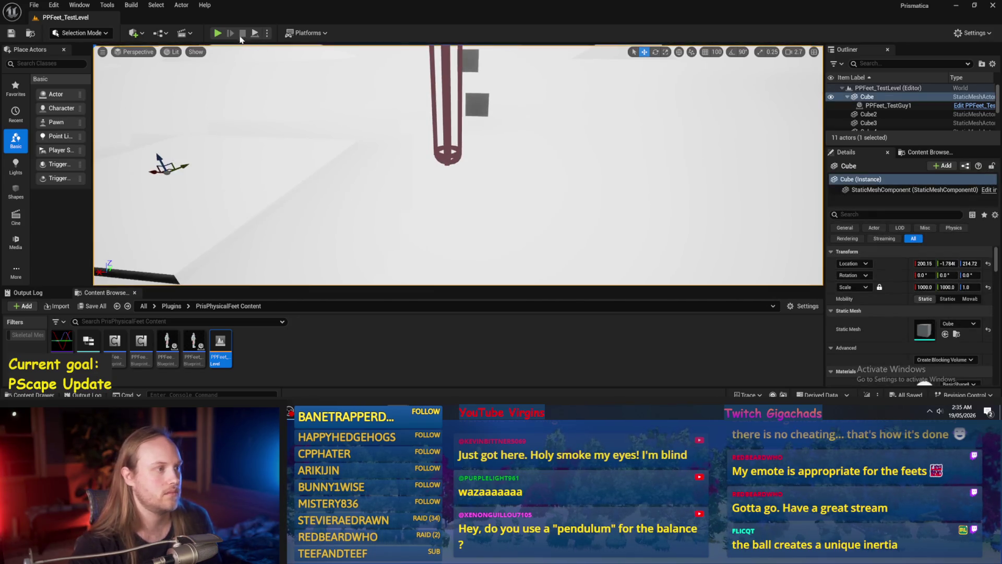
key("alt+p")
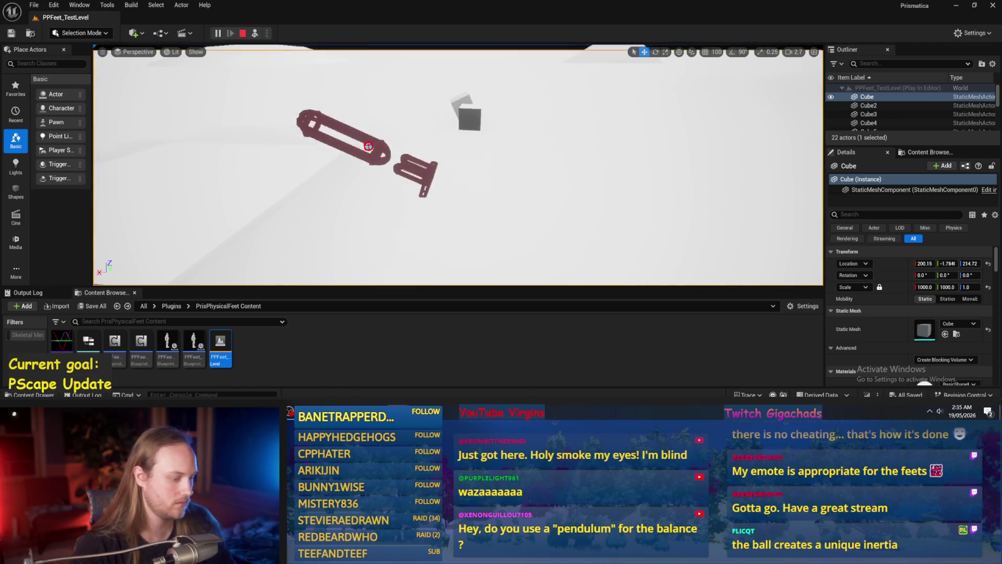
key("Escape")
left_click(443, 117)
- Rotate the capsule pawn to two different headings, test-running it after each
key("e")
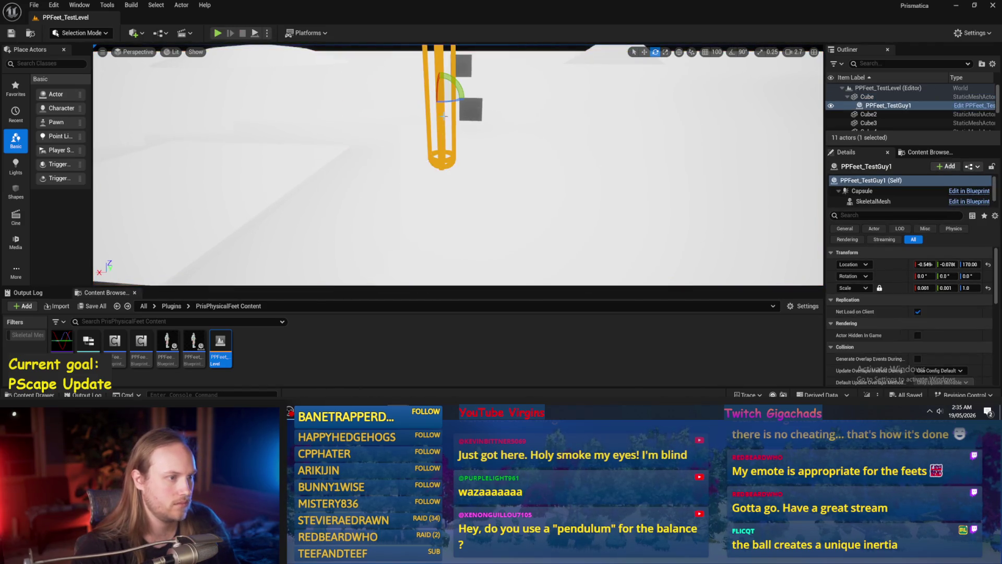
left_click_drag(421, 98, 462, 100)
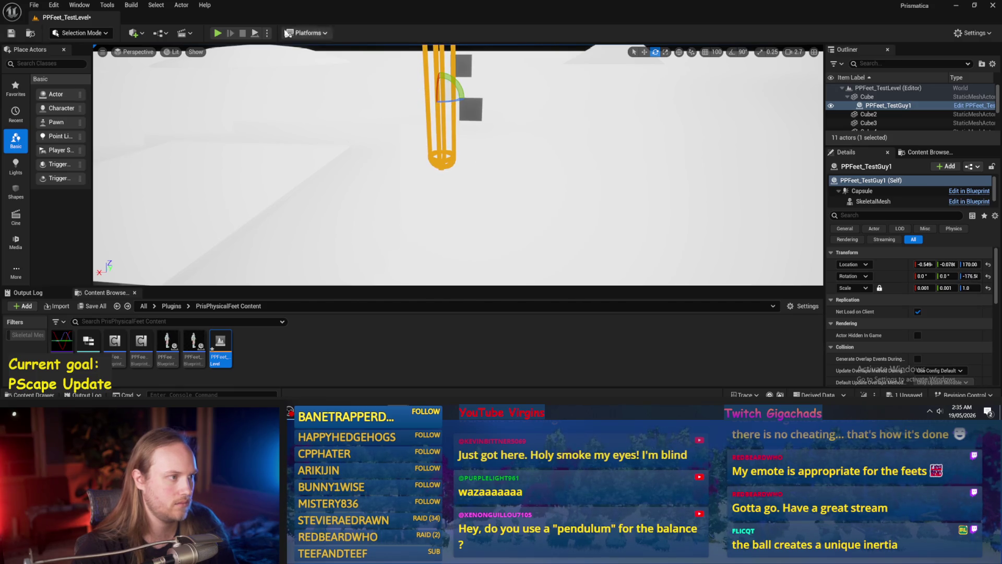
left_click(255, 33)
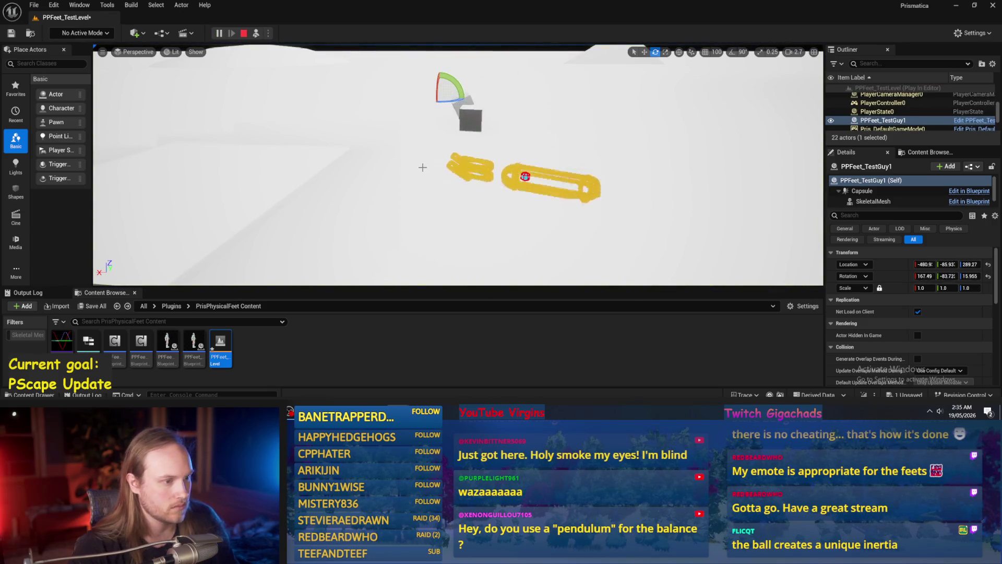
key("Escape")
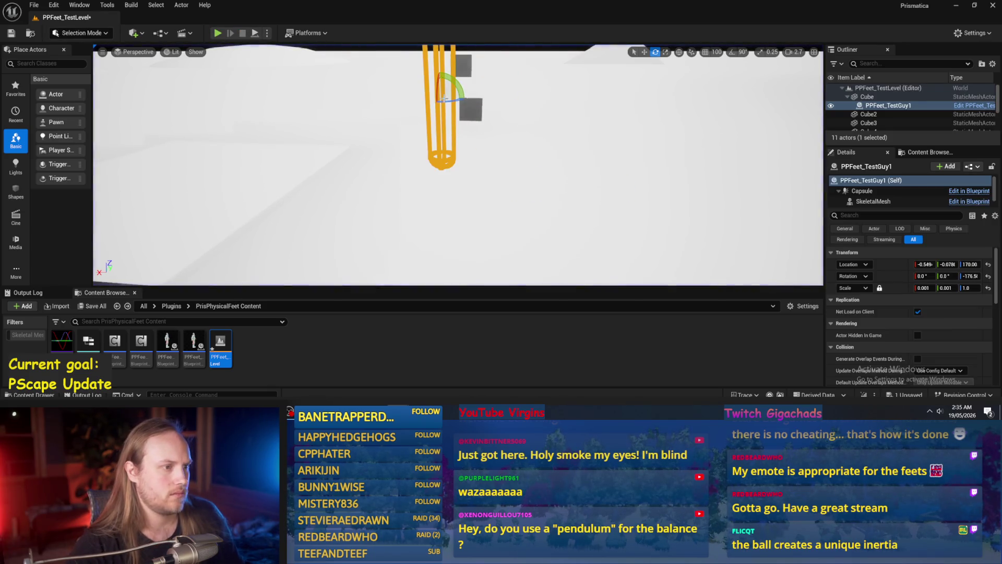
left_click_drag(443, 98, 415, 97)
left_click(255, 34)
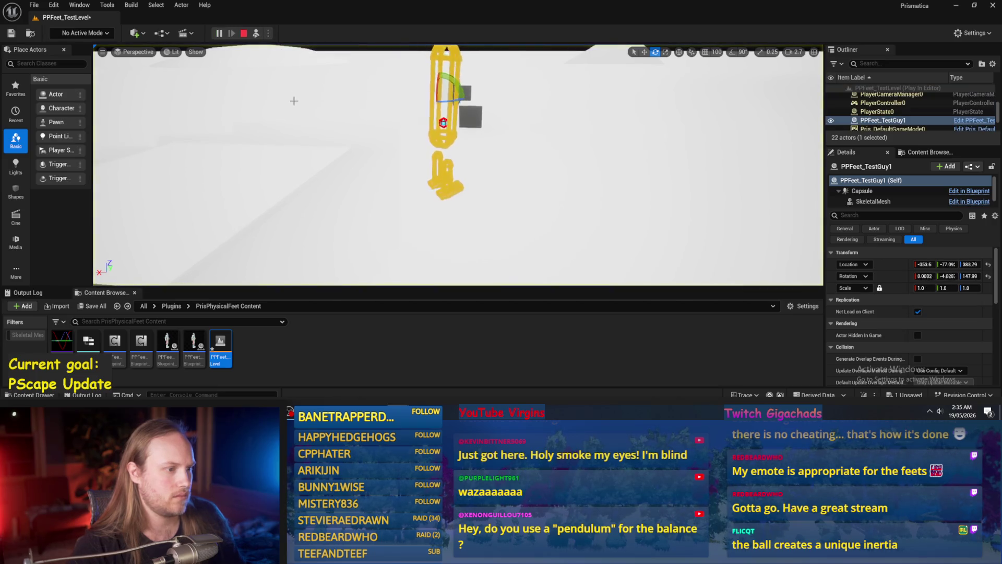
key("Escape")
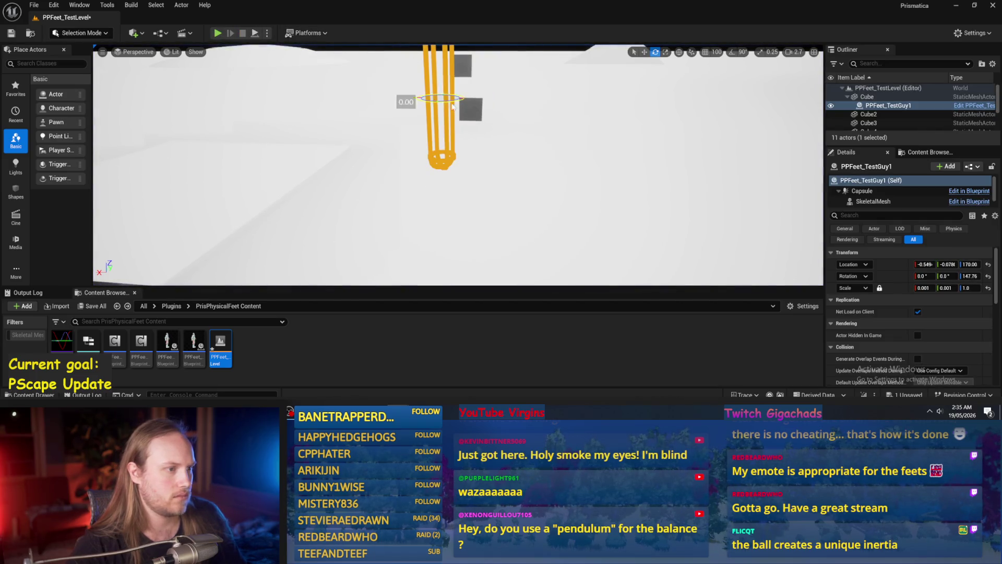
- Run the test once more, then open PPFeet_Base's CalcAppendageLeanOffsets graph
left_click(255, 33)
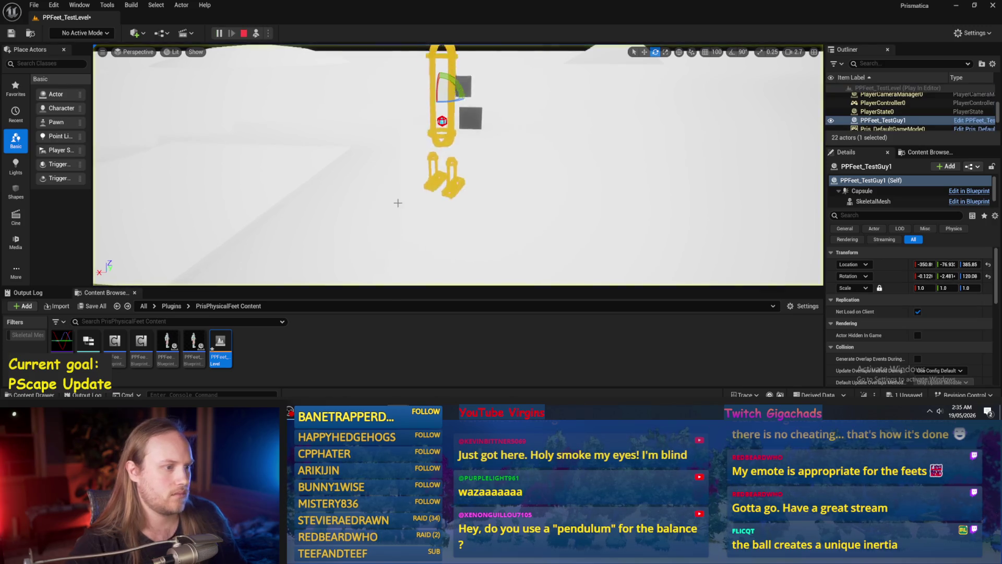
right_click(405, 100)
left_click(404, 203)
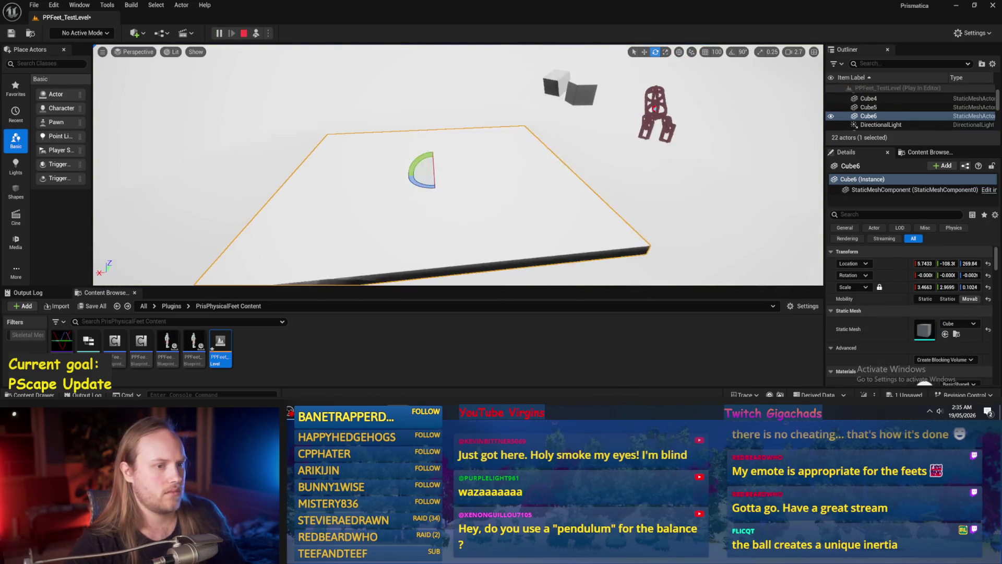
key("Escape")
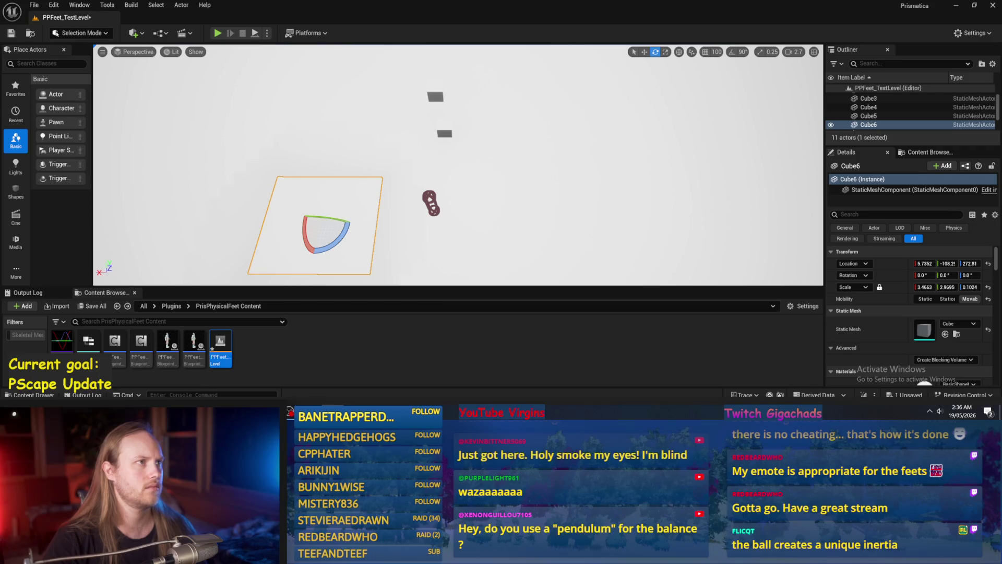
left_click_drag(581, 235, 410, 282)
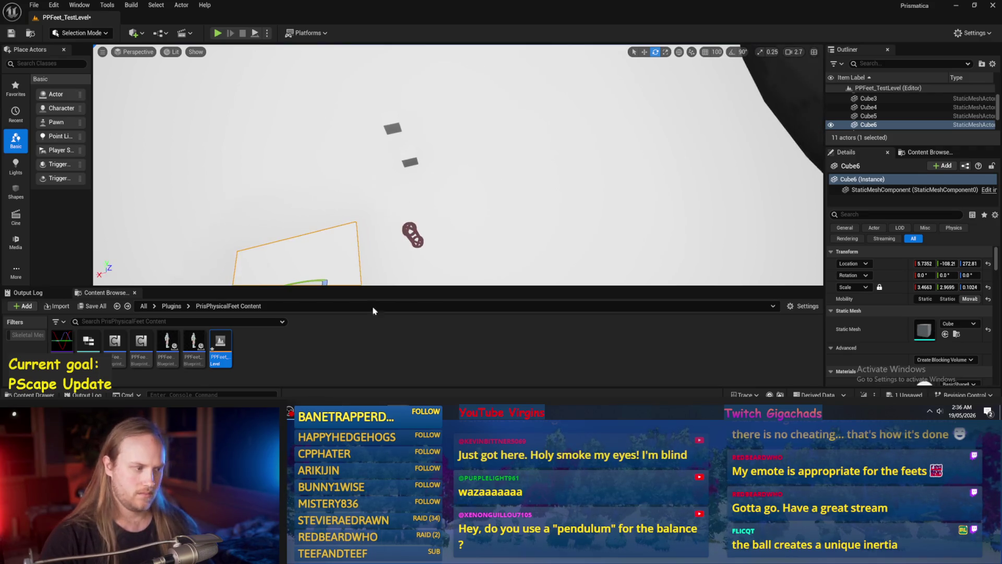
double_click(115, 344)
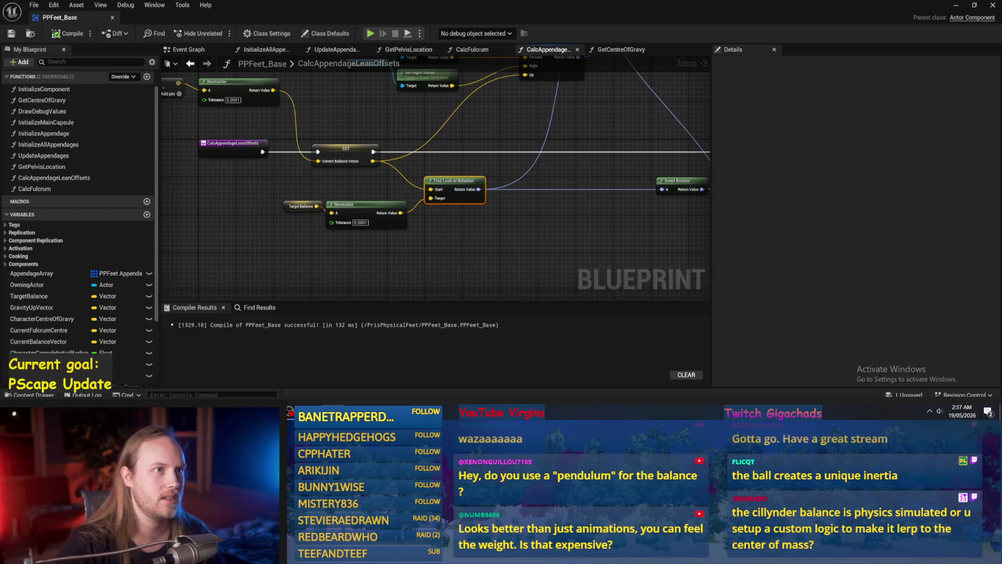
- Pan to the Make Rotation from Axes and Combine Rotators nodes, then move the capsule and axis-rotation nodes up-left
left_click_drag(570, 144, 544, 177)
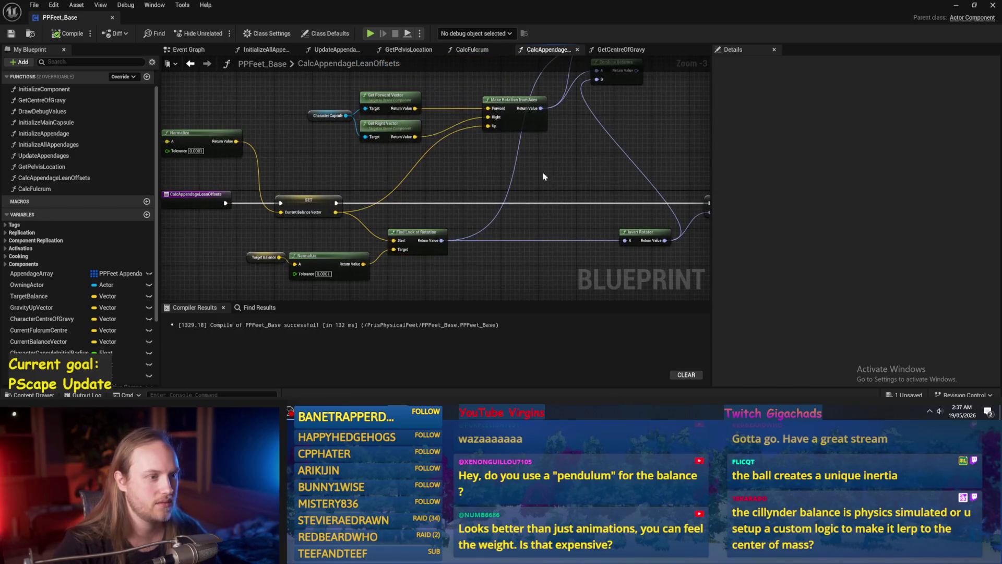
mouse_move(635, 214)
left_mouse_down()
mouse_move(517, 167)
mouse_move(475, 174)
mouse_move(484, 114)
left_mouse_up()
left_click_drag(318, 193, 539, 81)
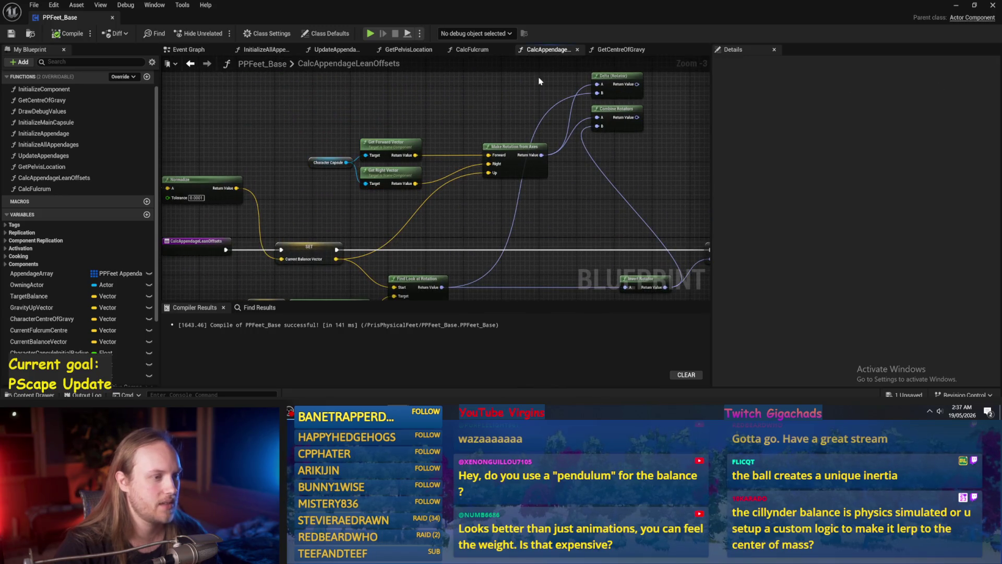
left_click_drag(539, 170, 440, 151)
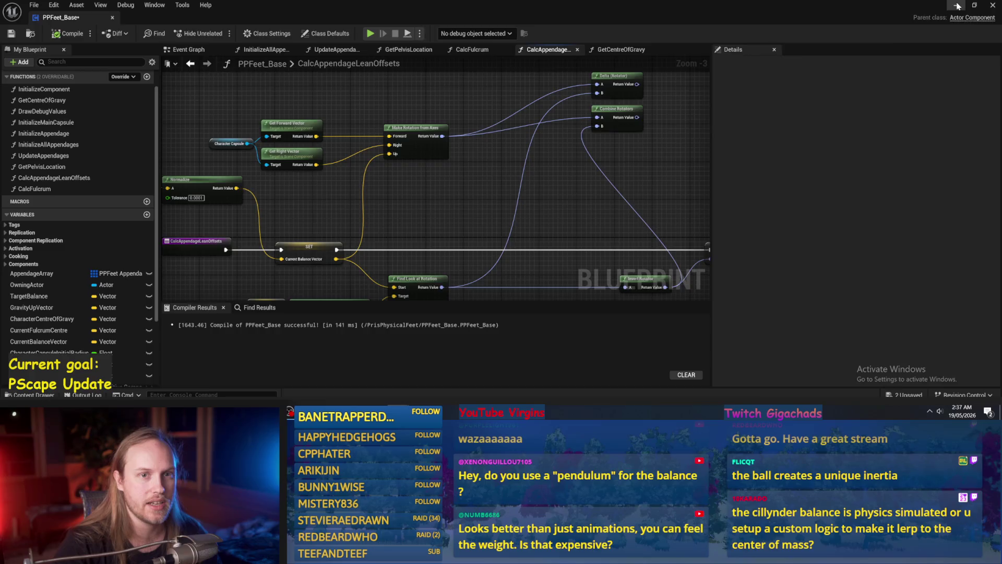
left_click(956, 5)
- Navigate to PrismaticaPhysicalCharacterMovementSystem Content and open PPCMS_TestLevel without saving
left_click(116, 306)
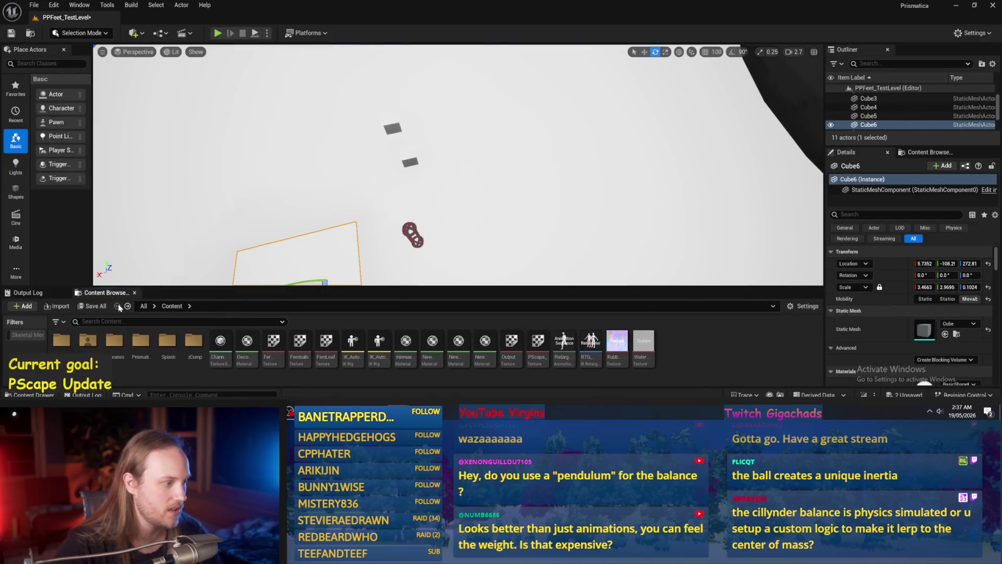
left_click(128, 307)
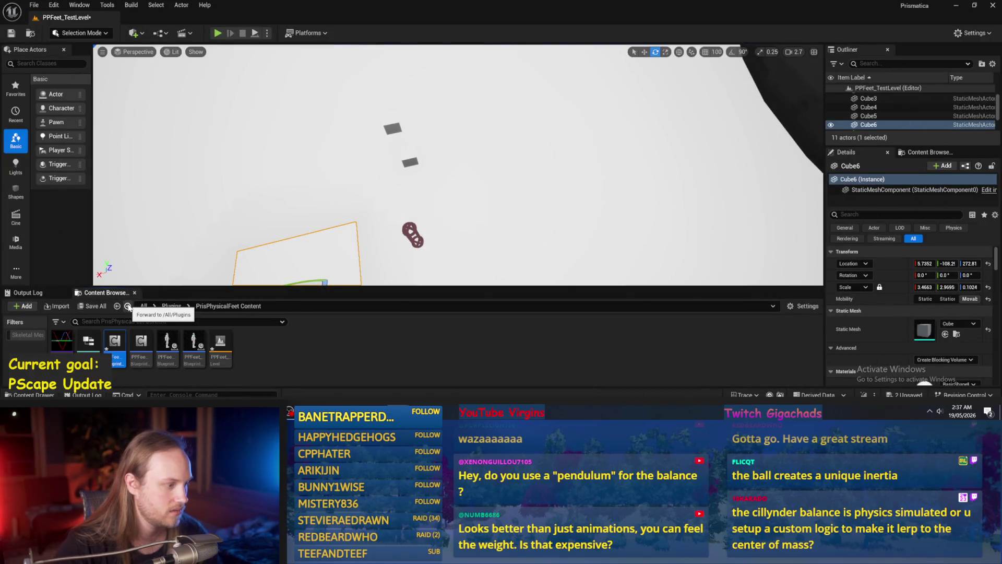
left_click(128, 307)
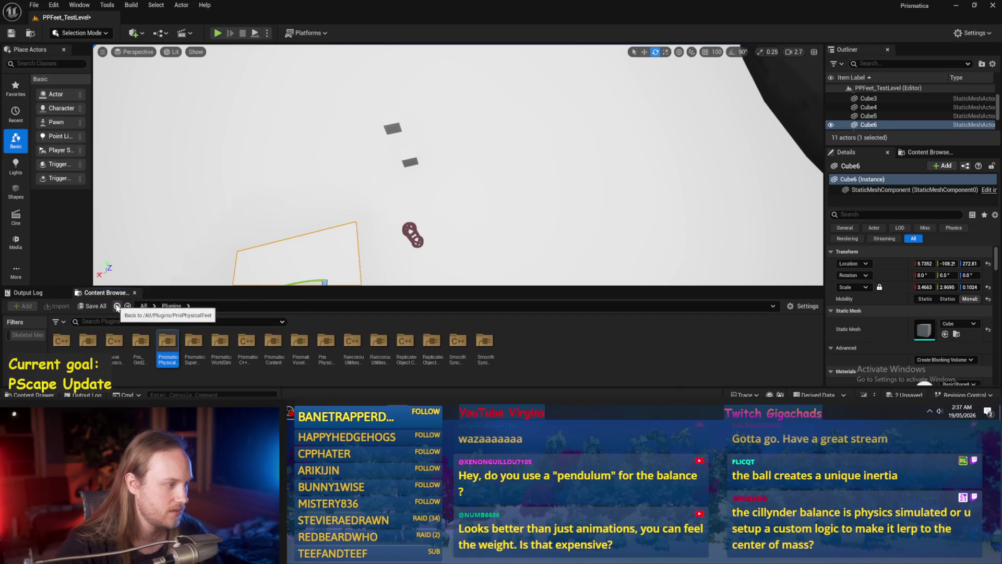
left_click(128, 306)
double_click(172, 345)
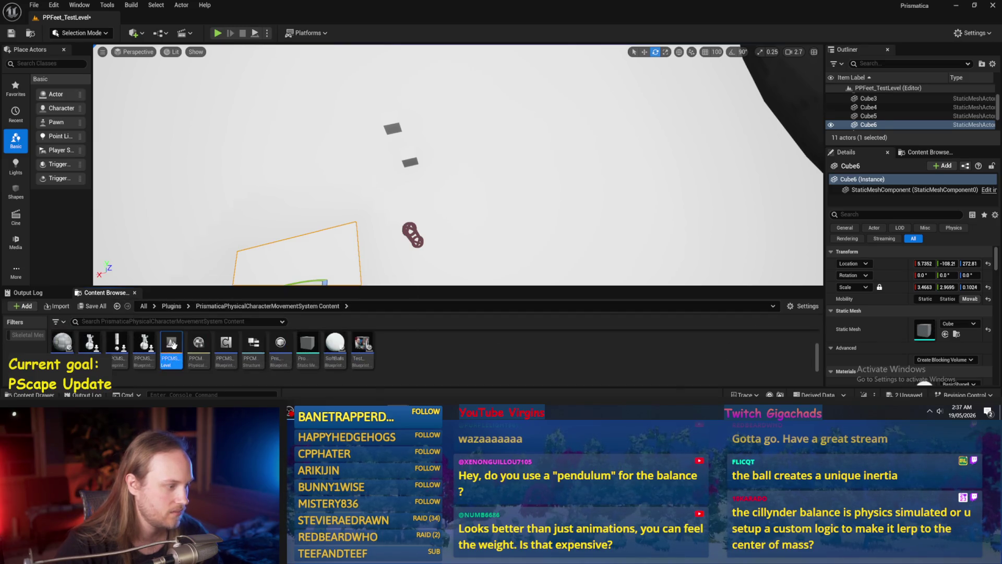
left_click(524, 301)
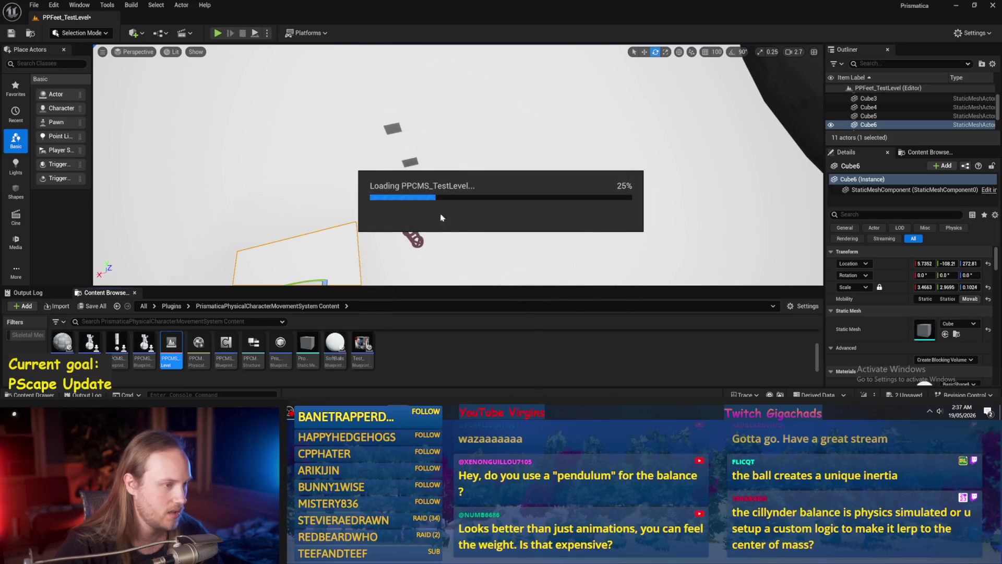
- Play PPCMS_TestLevel fullscreen among the crowd and dismiss the promotion pop-up
left_click(254, 34)
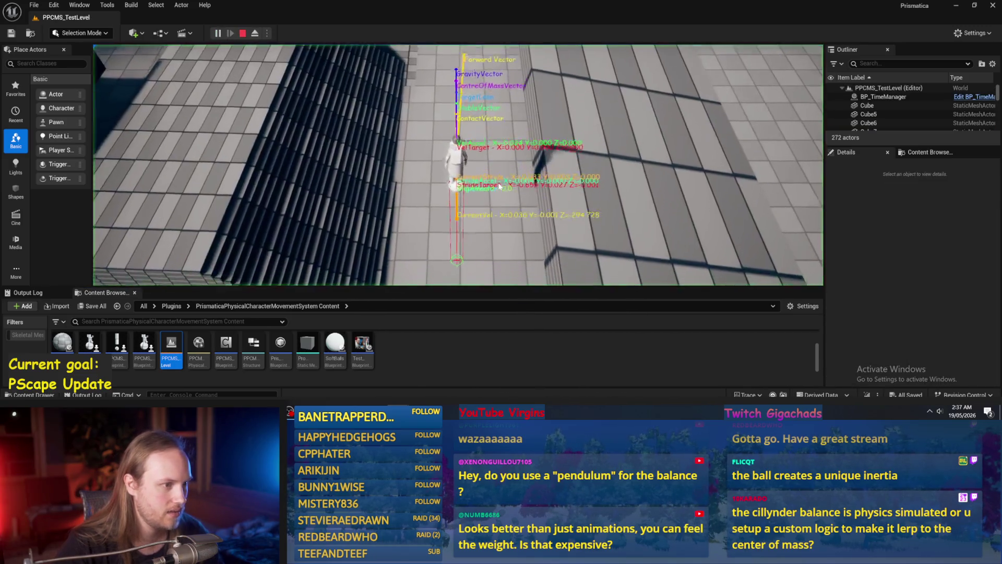
key("F11")
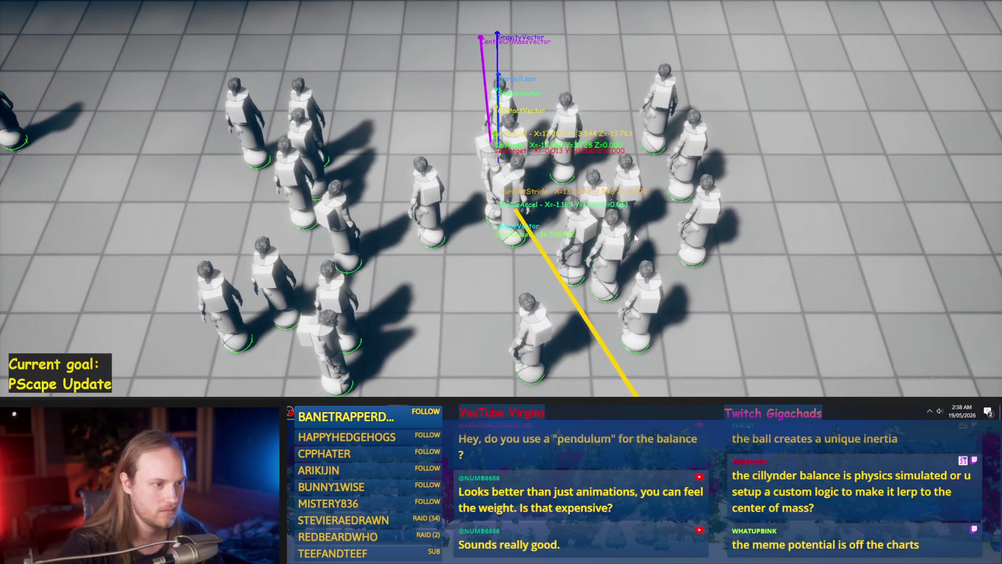
left_click(632, 321)
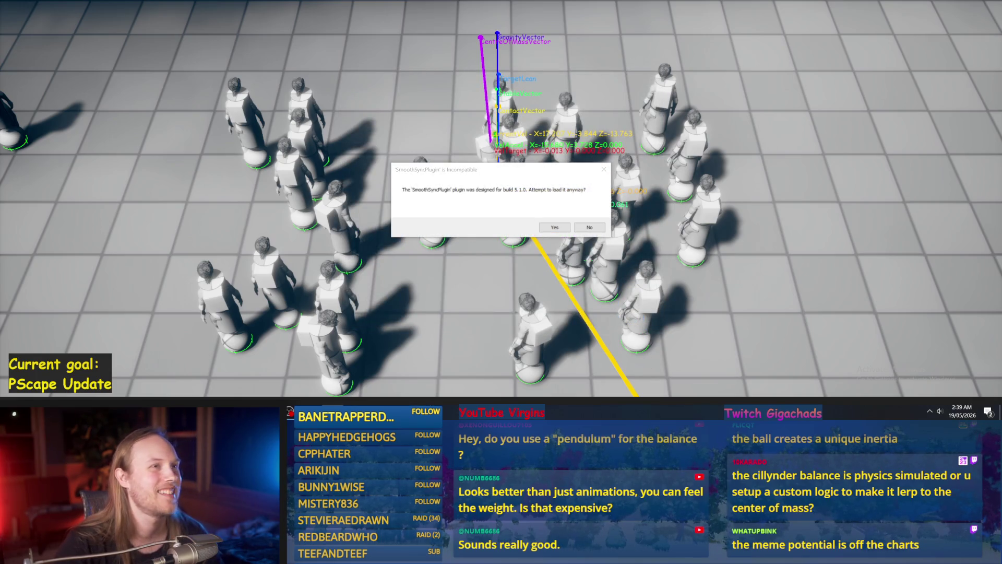
- Load the incompatible SmoothSyncPlugin and the next incompatible plugin anyway
left_click(554, 227)
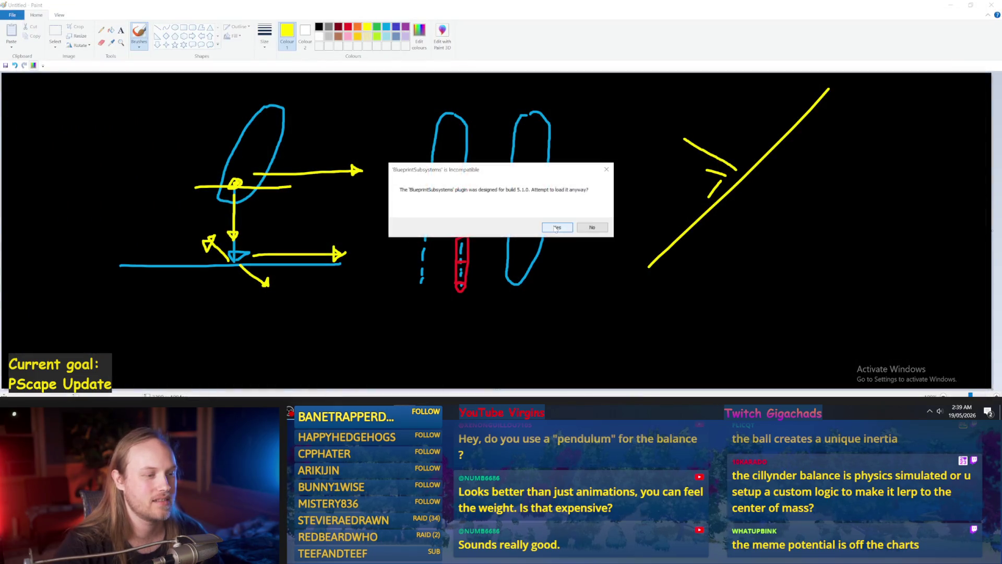
left_click(553, 226)
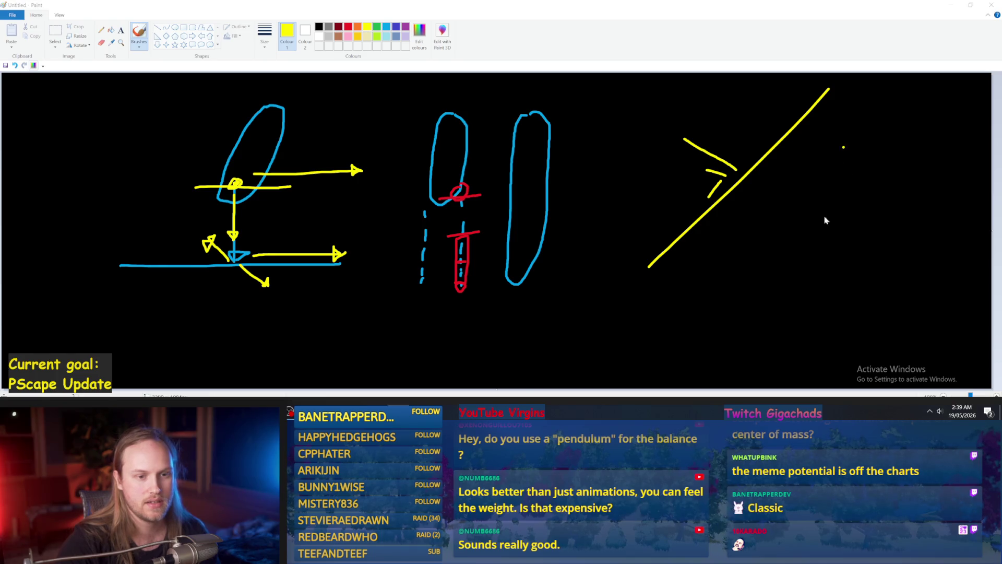
- Undo two stray yellow strokes, then draw a yellow box over the red foot and a chevron
key("alt+Tab")
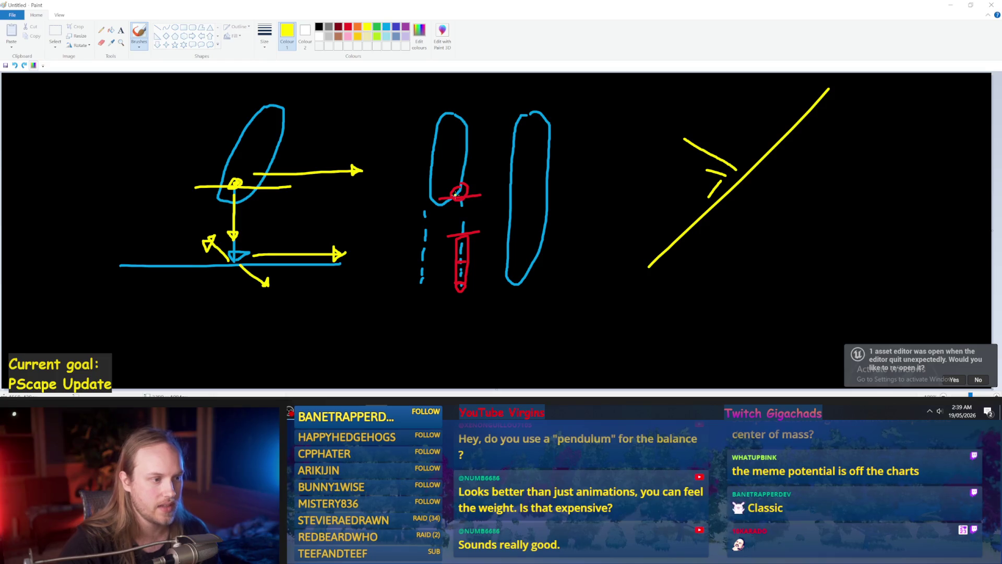
key("ctrl+z")
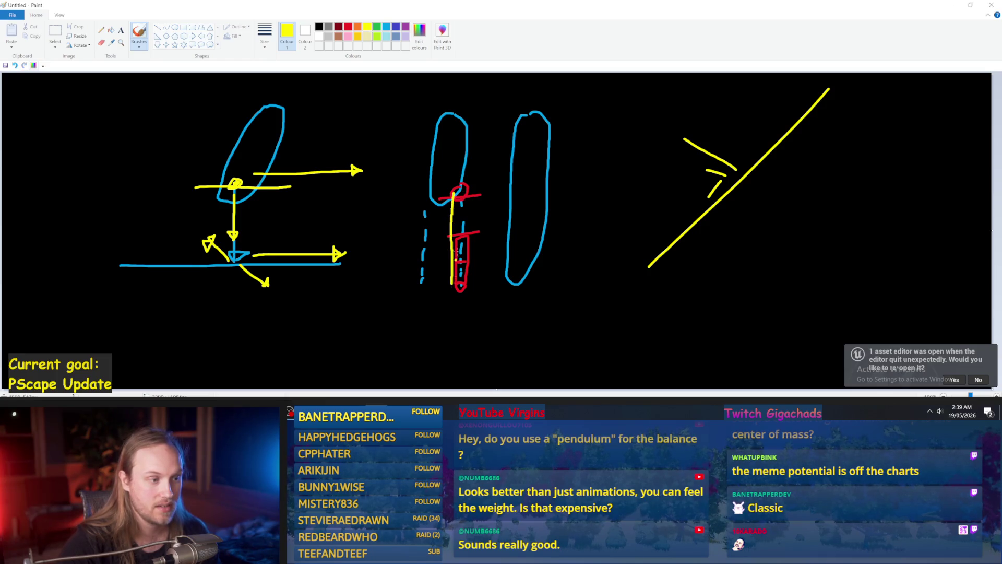
key("ctrl+z")
left_click_drag(476, 194, 477, 196)
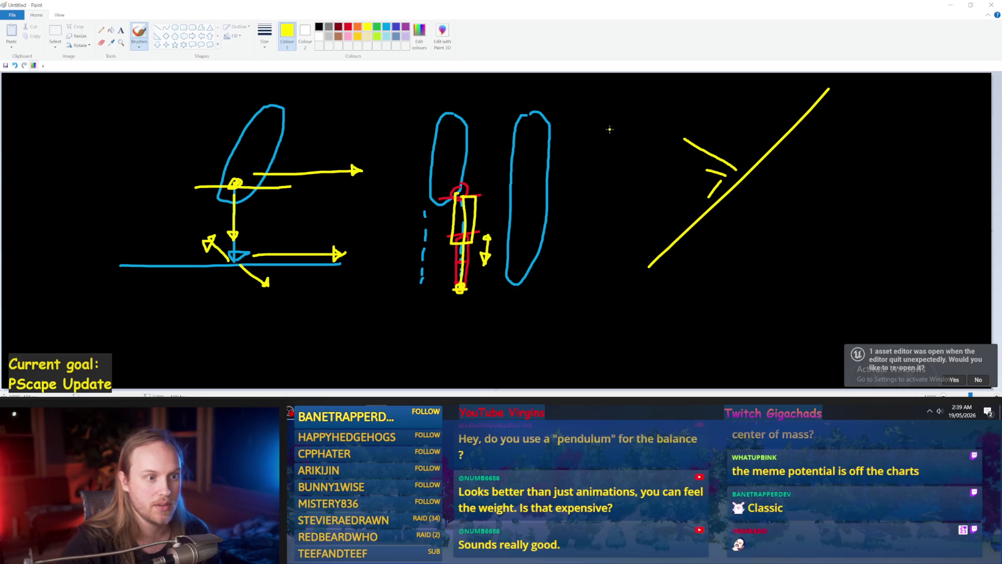
left_click_drag(590, 125, 594, 189)
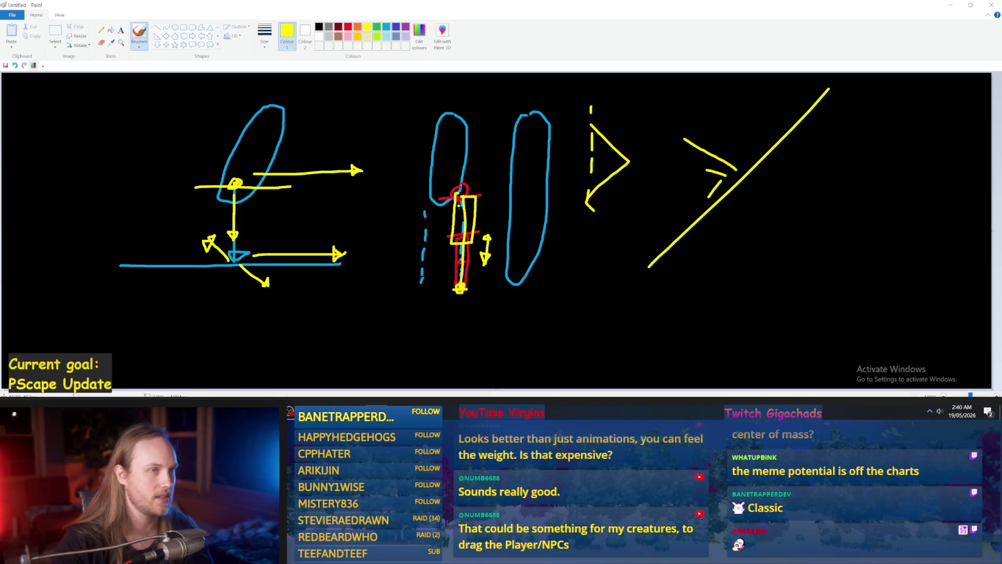
- Undo two more stray yellow strokes and minimize Paint to return to Unreal
mouse_move(468, 201)
left_mouse_down()
mouse_move(533, 314)
mouse_move(469, 366)
left_mouse_up()
key("ctrl+z")
mouse_move(453, 332)
left_mouse_down()
mouse_move(420, 175)
mouse_move(543, 229)
left_mouse_up()
key("ctrl+z")
left_click(950, 5)
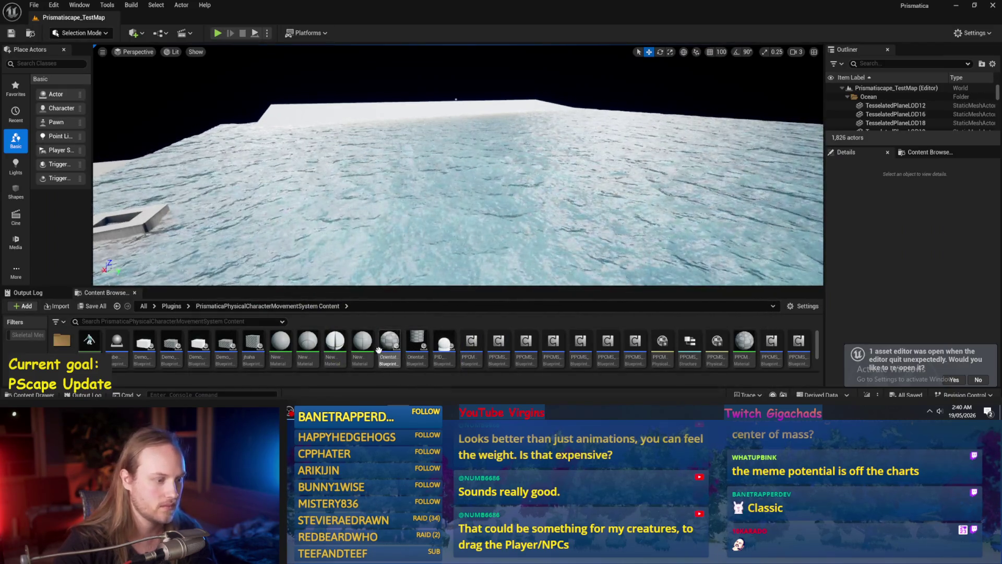
- Open PPFeet_TestLevel from the PrisPhysicalFeet Content folder and frame the capsule character and cubes
key("alt+Left")
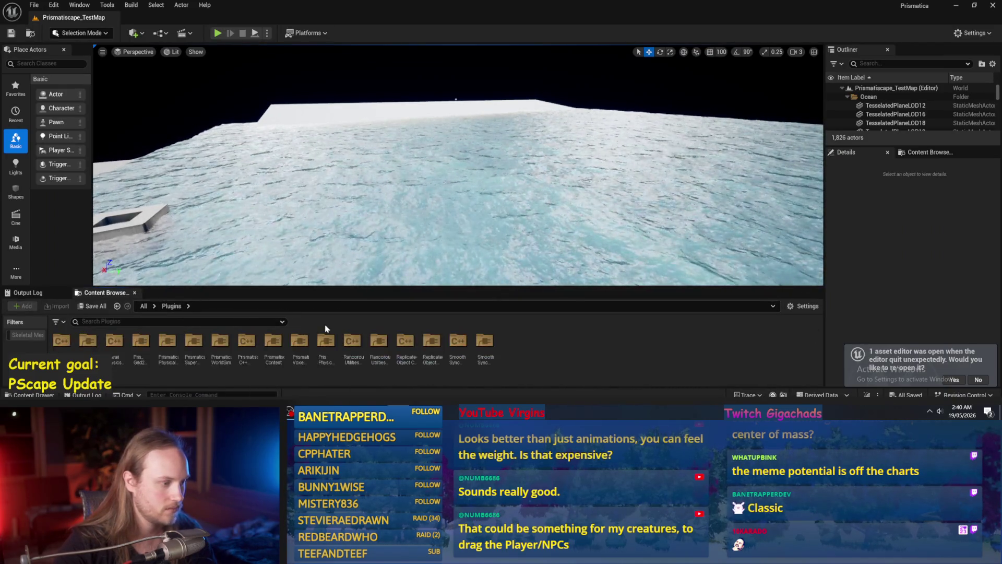
double_click(326, 340)
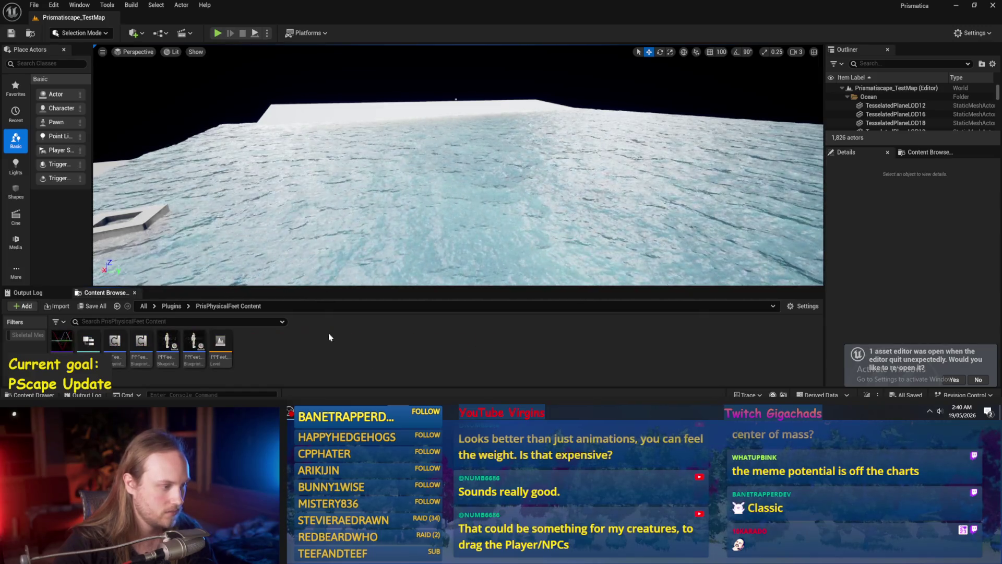
double_click(218, 341)
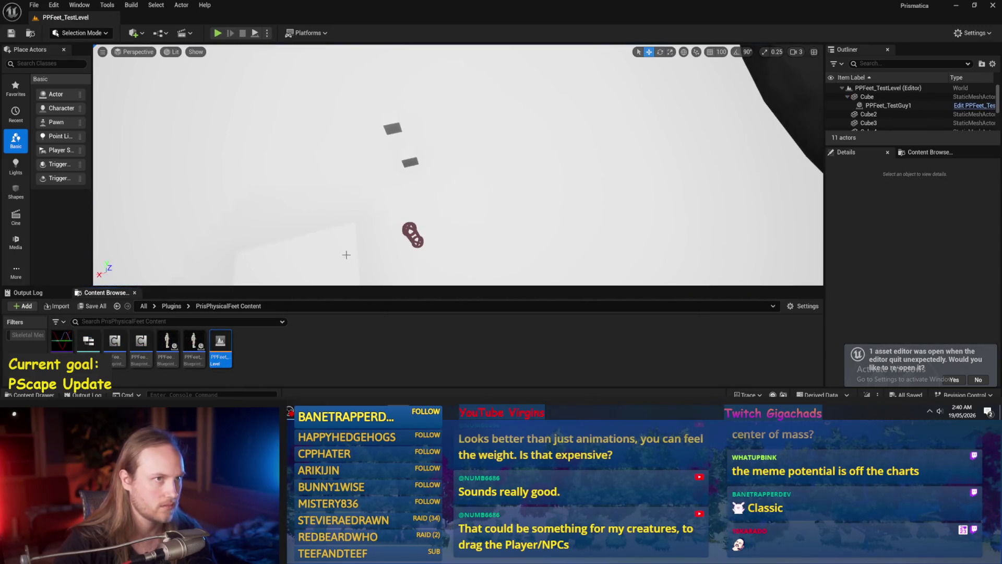
mouse_move(470, 205)
left_mouse_down()
mouse_move(449, 214)
mouse_move(470, 205)
mouse_move(468, 193)
left_mouse_up()
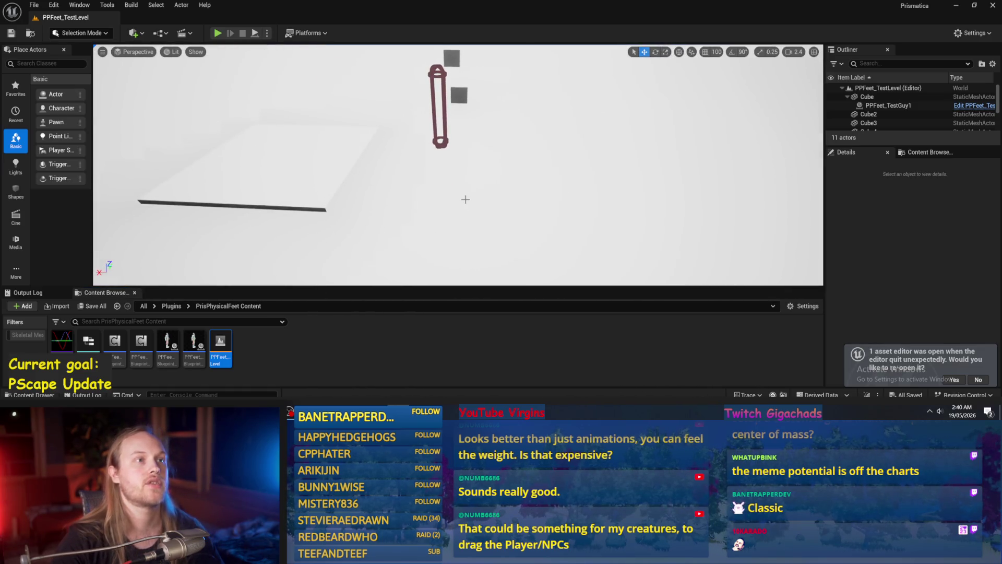
left_click(34, 5)
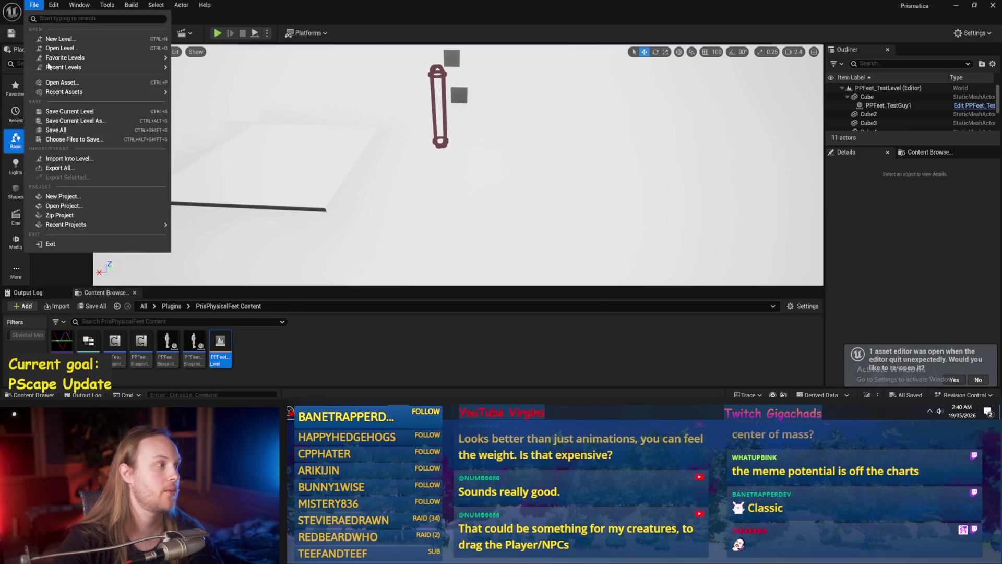
key("Escape")
left_click_drag(458, 80, 457, 81)
- Play-test despite the compile errors, then rotate the character about -89 degrees during a second run
left_click(256, 35)
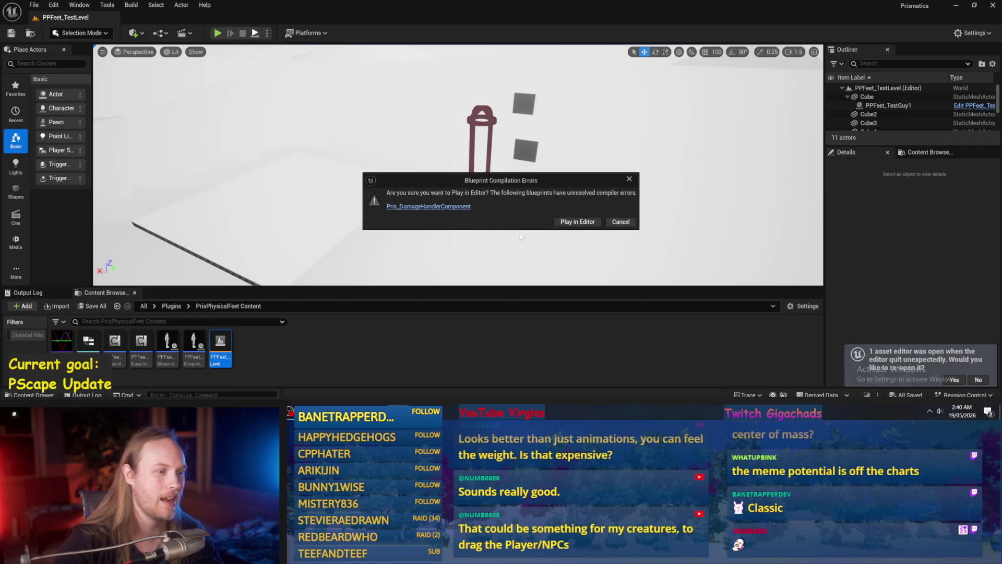
left_click(579, 221)
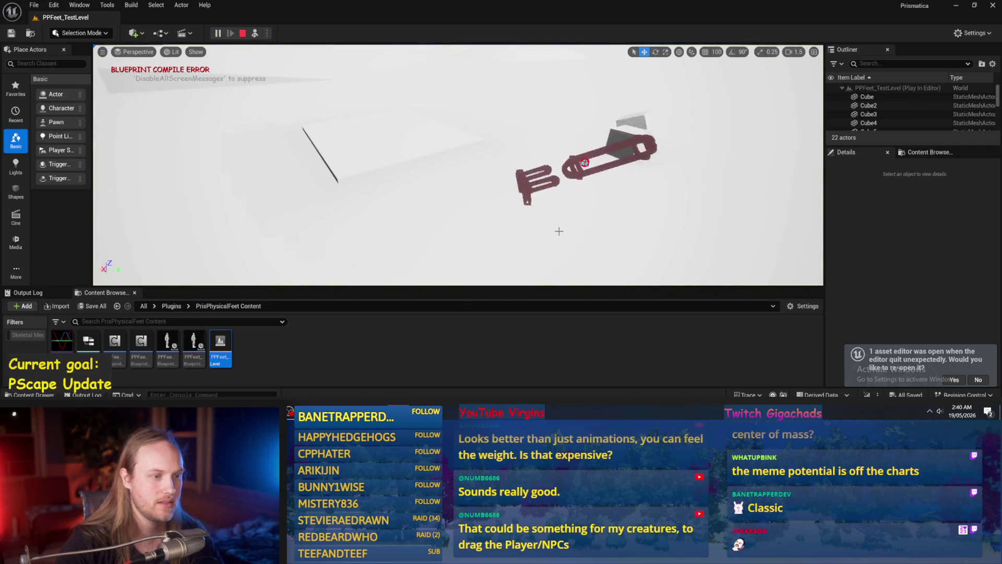
key("Escape")
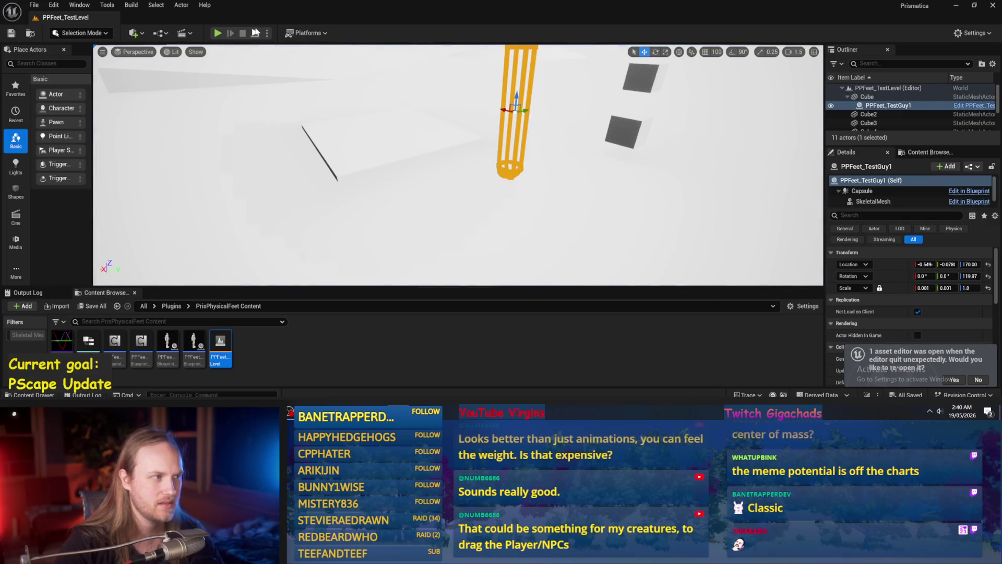
left_click(256, 33)
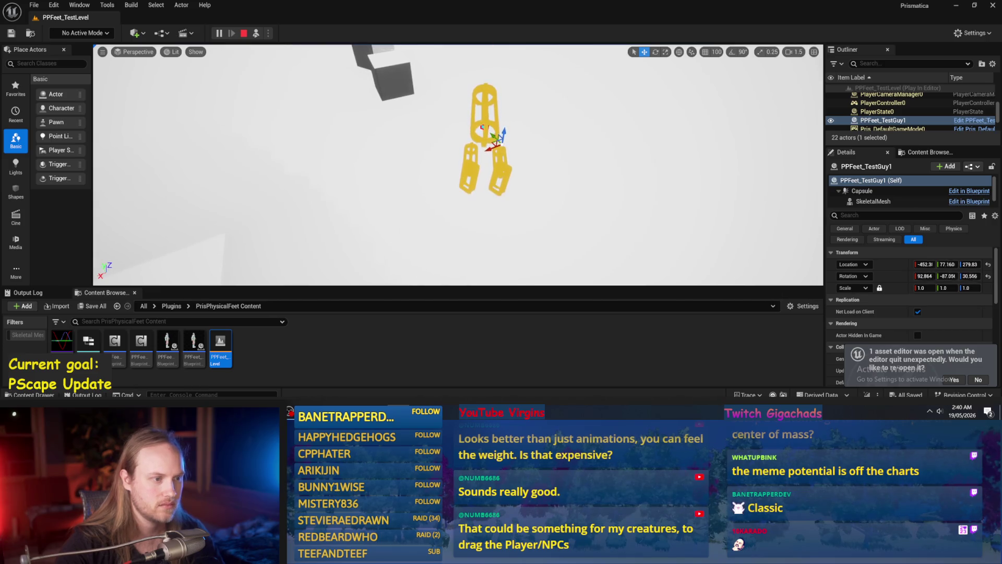
key("e")
mouse_move(474, 239)
left_mouse_down()
mouse_move(519, 248)
mouse_move(506, 237)
mouse_move(510, 217)
mouse_move(509, 233)
mouse_move(480, 241)
left_mouse_up()
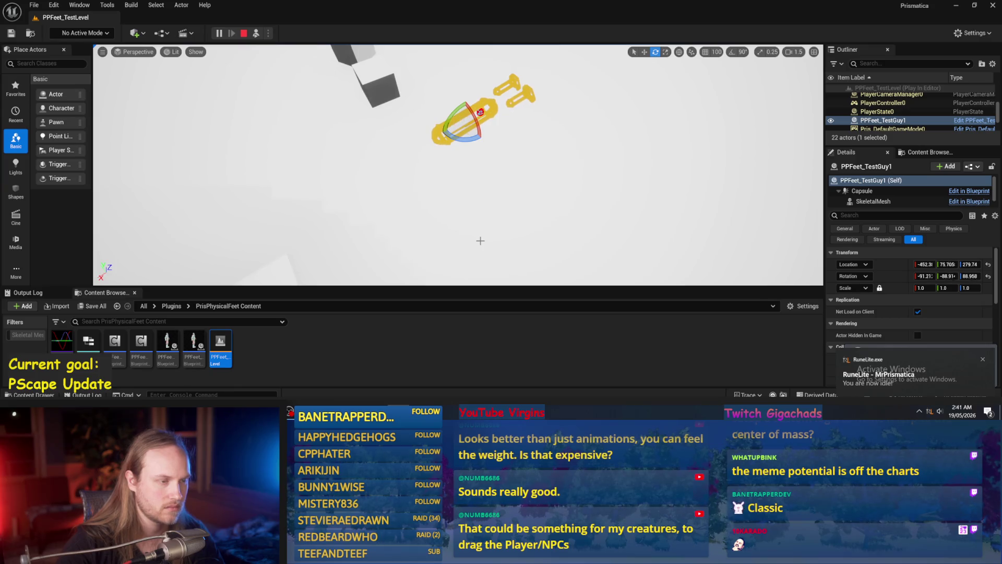
key("Escape")
- Save the current level, then play-test it once more
left_click(34, 5)
left_click(65, 111)
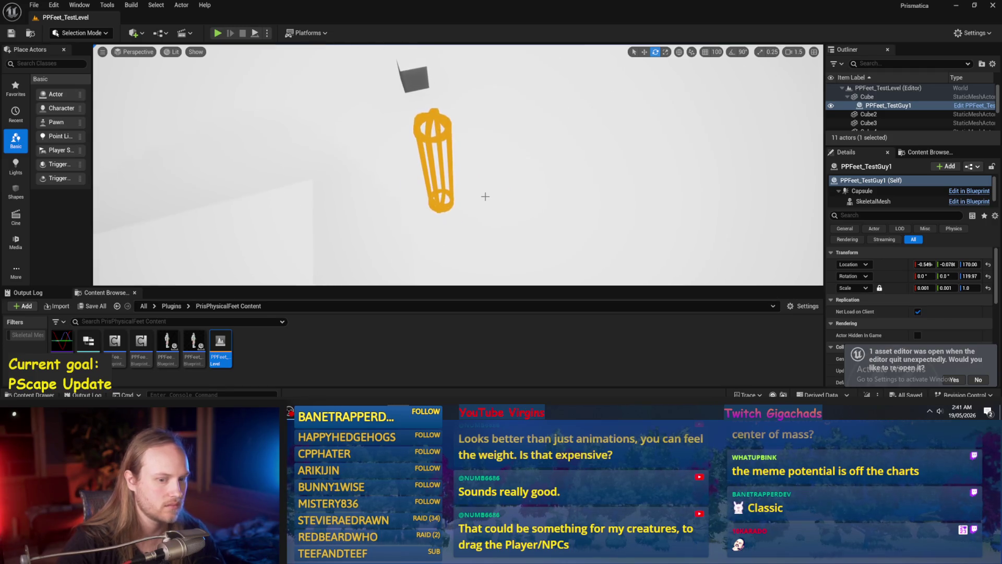
left_click(486, 196)
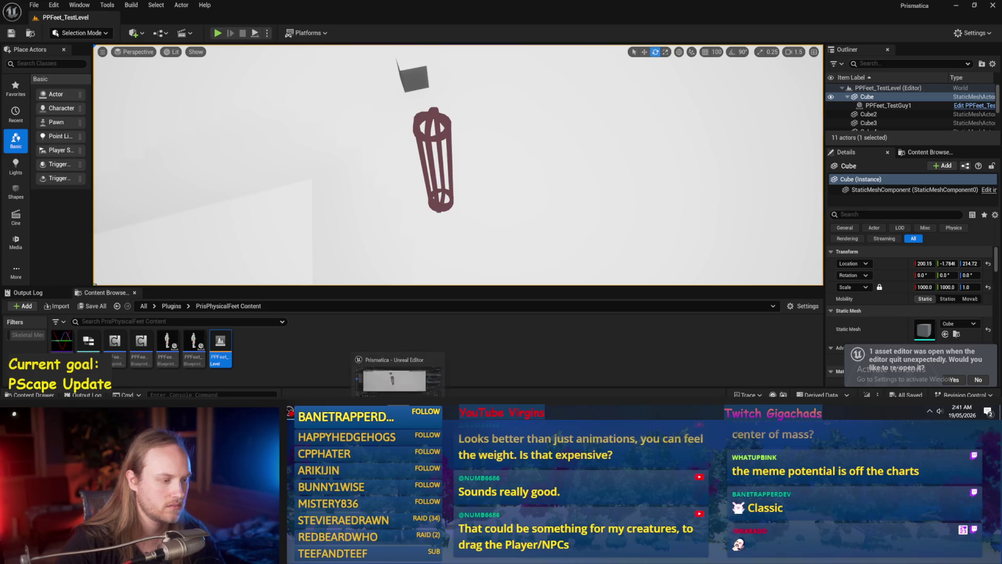
left_click(330, 343)
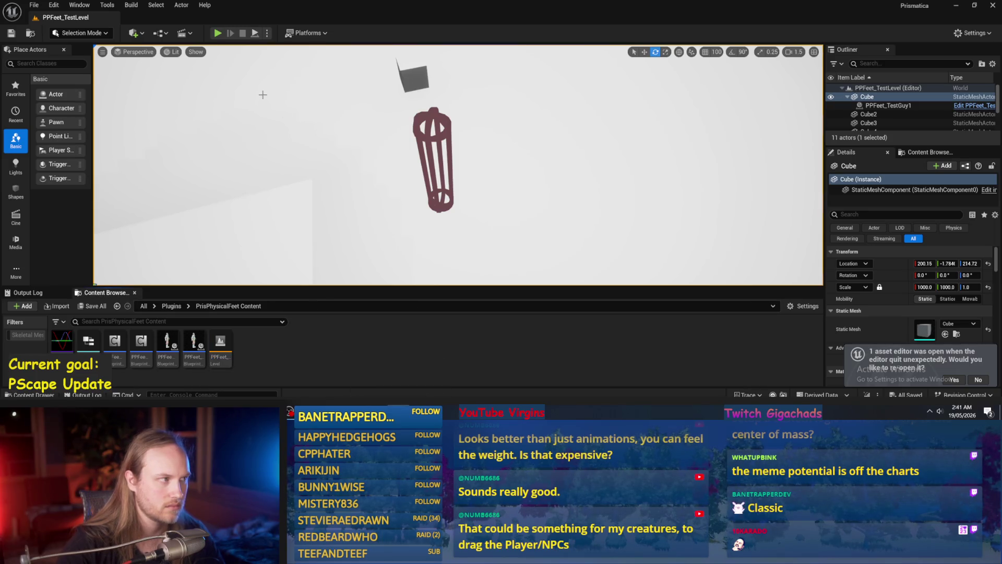
left_click(255, 33)
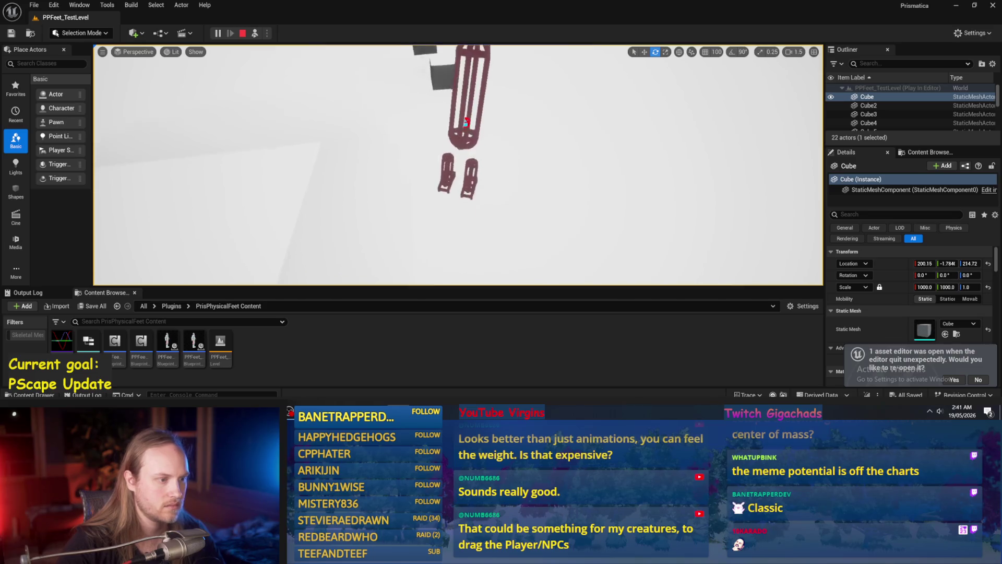
key("Escape")
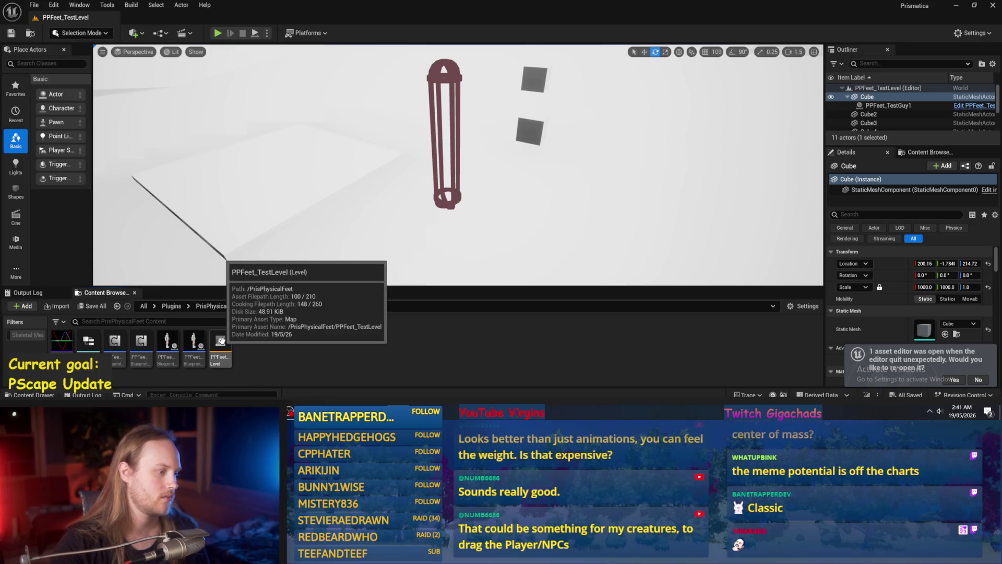
- Open PPFeet_Base's InitializeAppendage graph and view the Set up Foot Joint angular drive settings
double_click(115, 342)
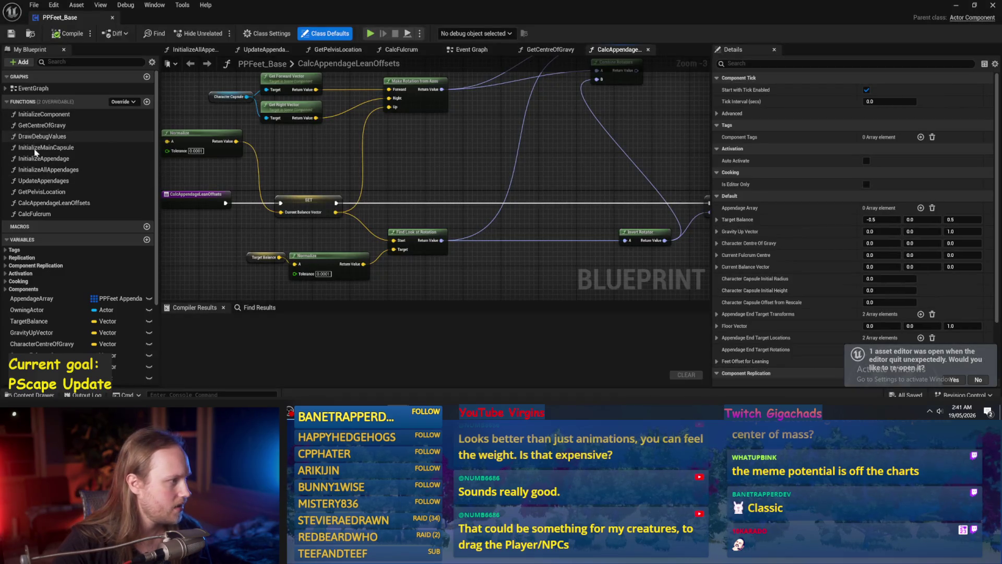
double_click(47, 158)
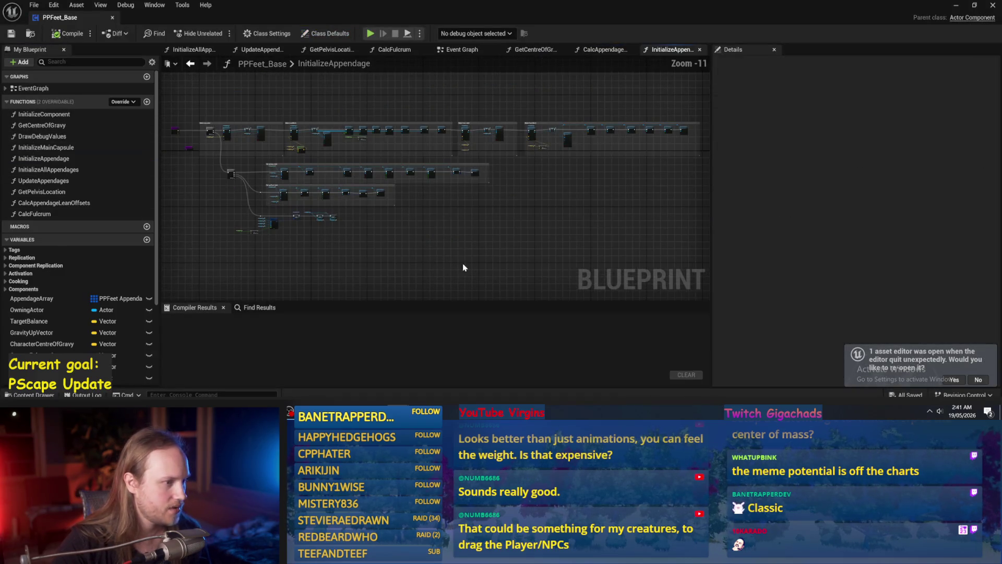
right_click(533, 189)
scroll(553, 228, "up", 4)
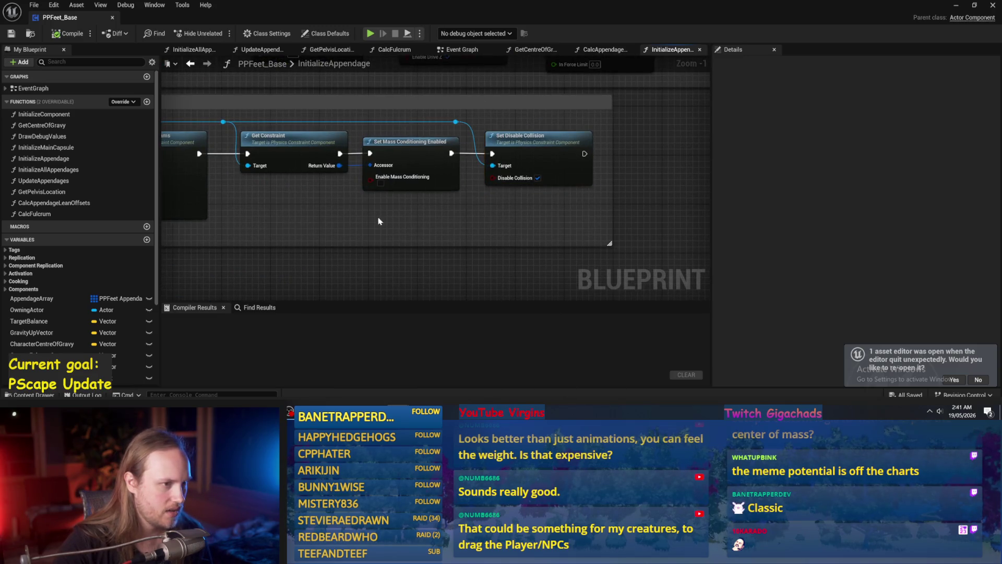
left_click_drag(527, 228, 404, 214)
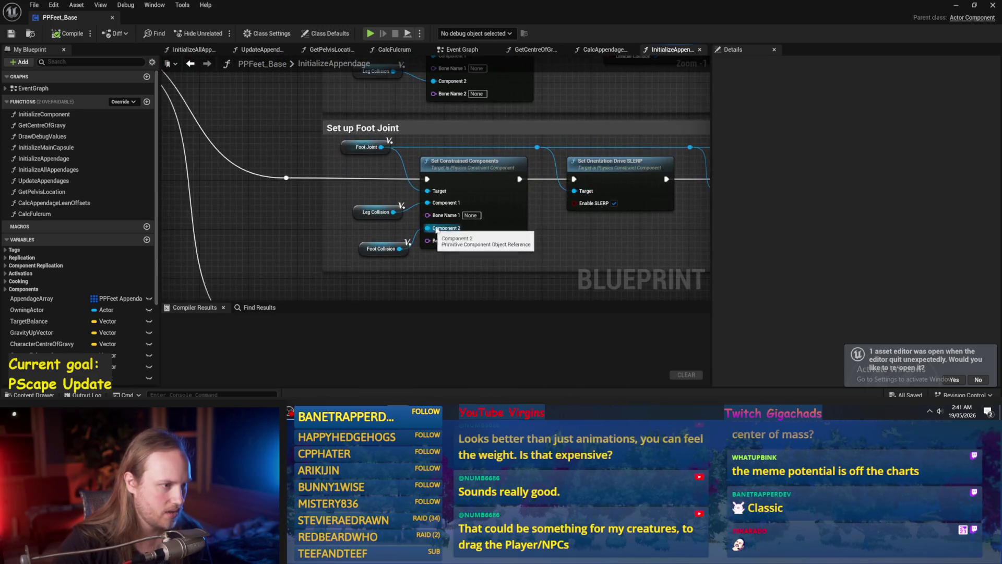
left_click_drag(417, 266, 363, 248)
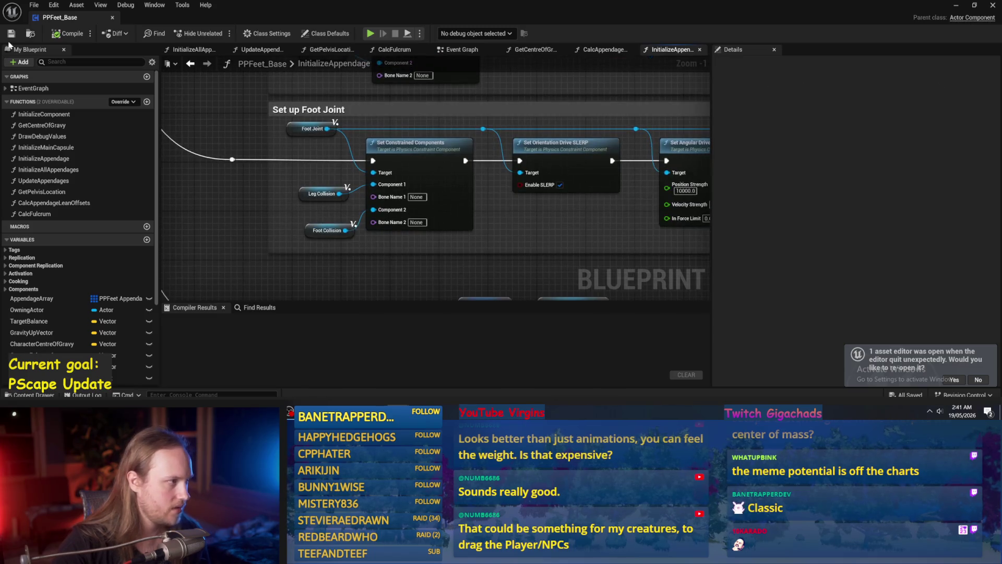
- Compile the blueprint, pan down to the ADD nodes, and recompile
left_click(62, 34)
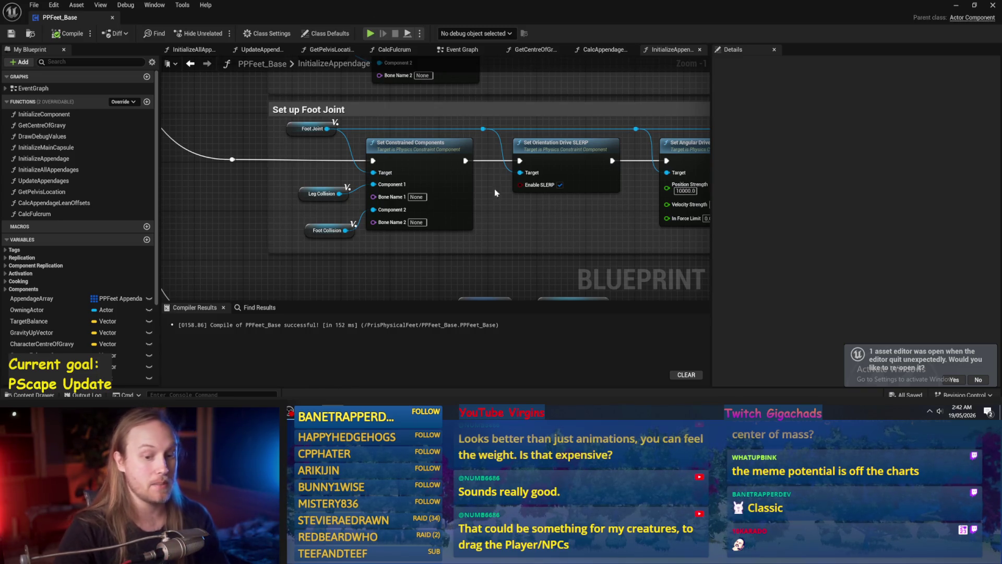
left_click_drag(530, 266, 431, 216)
left_click(65, 33)
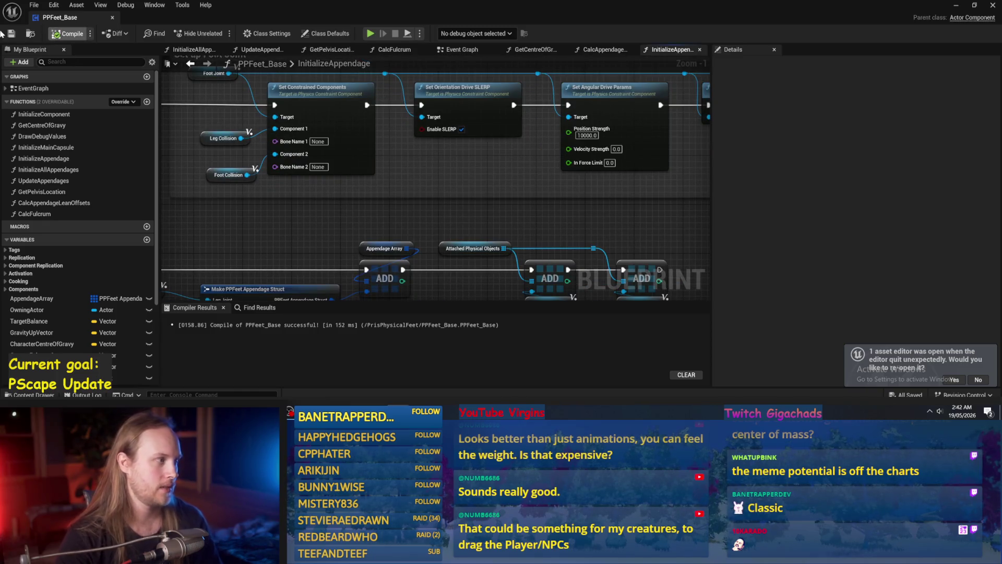
left_click_drag(522, 216, 463, 219)
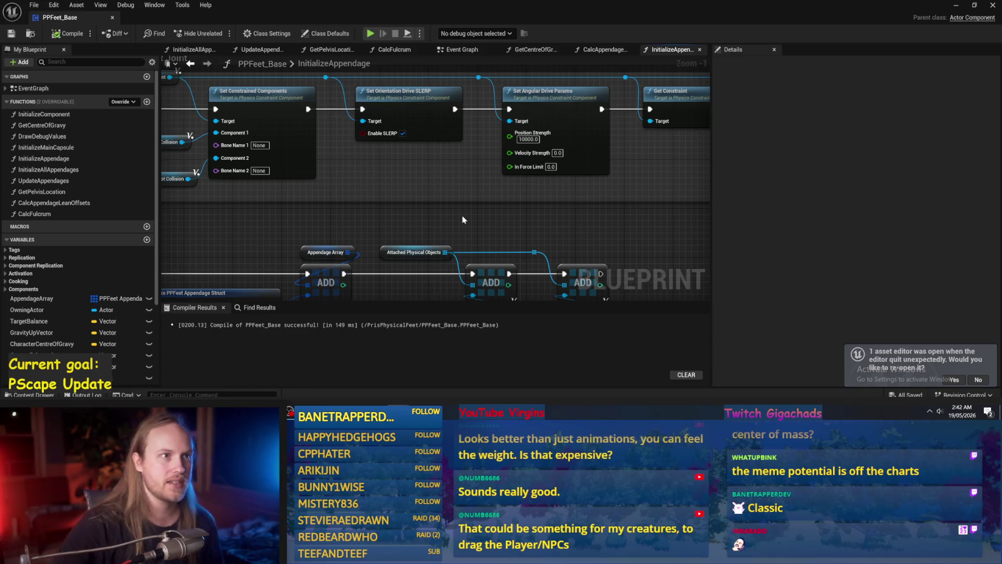
- Pan to the Joint comment and Make PPFeet Appendage Struct node, recompile, and show the Event Graph
left_click_drag(563, 224, 558, 265)
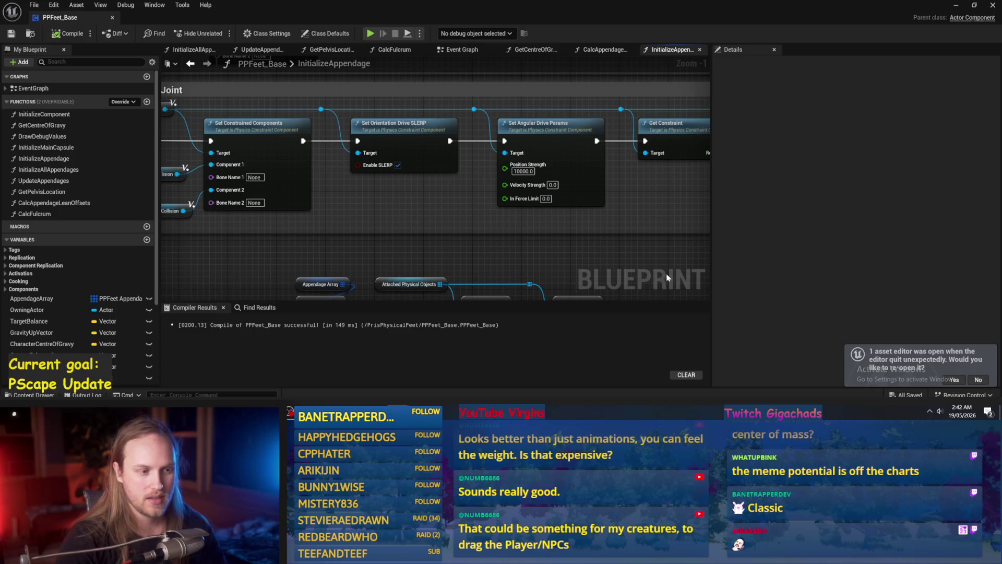
scroll(646, 268, "down", 1)
left_click(67, 33)
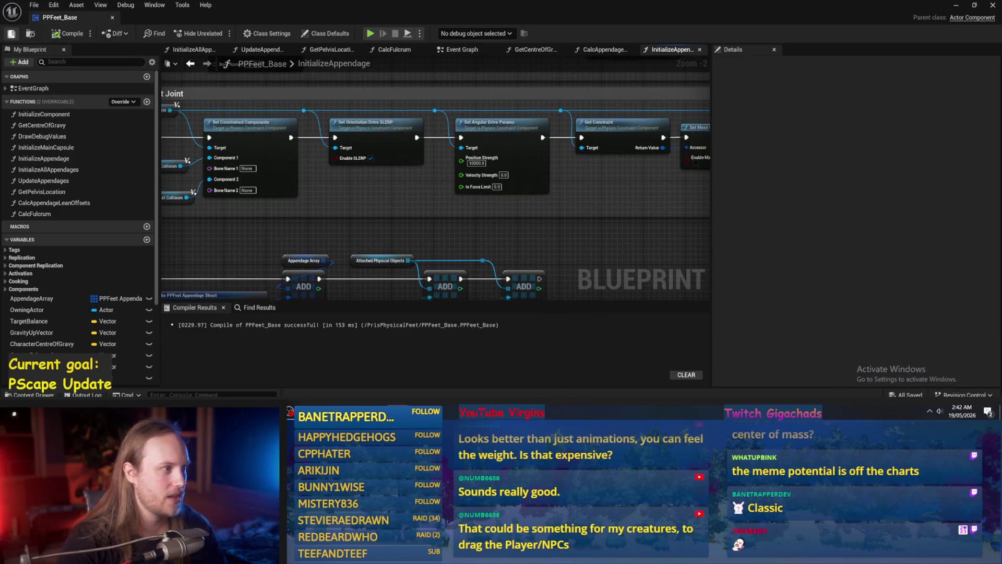
mouse_move(427, 228)
left_mouse_down()
mouse_move(559, 129)
mouse_move(505, 219)
mouse_move(471, 210)
mouse_move(537, 217)
left_mouse_up()
left_click(460, 51)
- Open CalcAppendageLeanOffsets from its node, inspect the Combine Rotators and Make Rotation wiring, and recompile
double_click(502, 174)
mouse_move(476, 159)
left_mouse_down()
mouse_move(431, 179)
mouse_move(469, 162)
mouse_move(456, 196)
mouse_move(441, 202)
left_mouse_up()
left_click(70, 34)
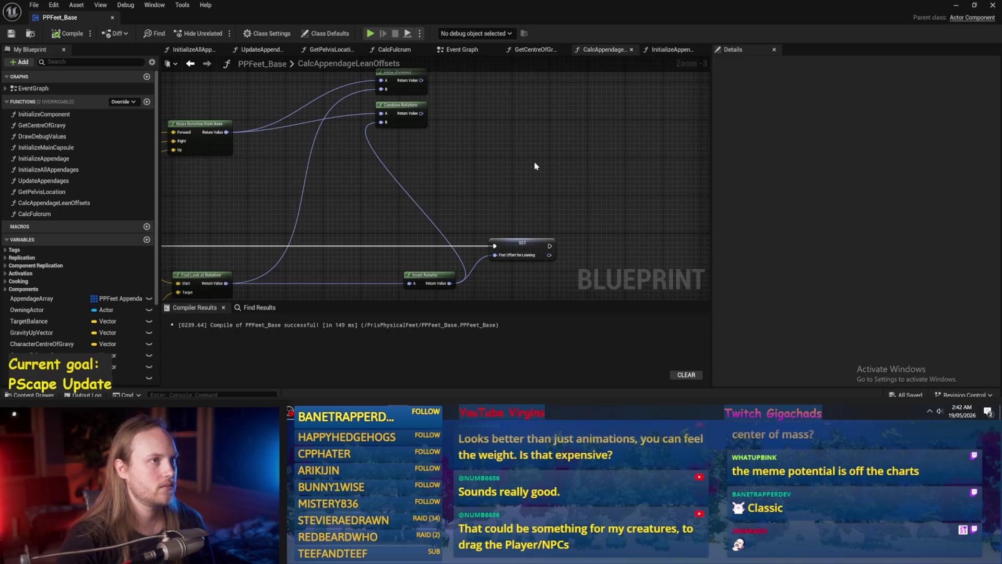
left_click_drag(537, 163, 492, 145)
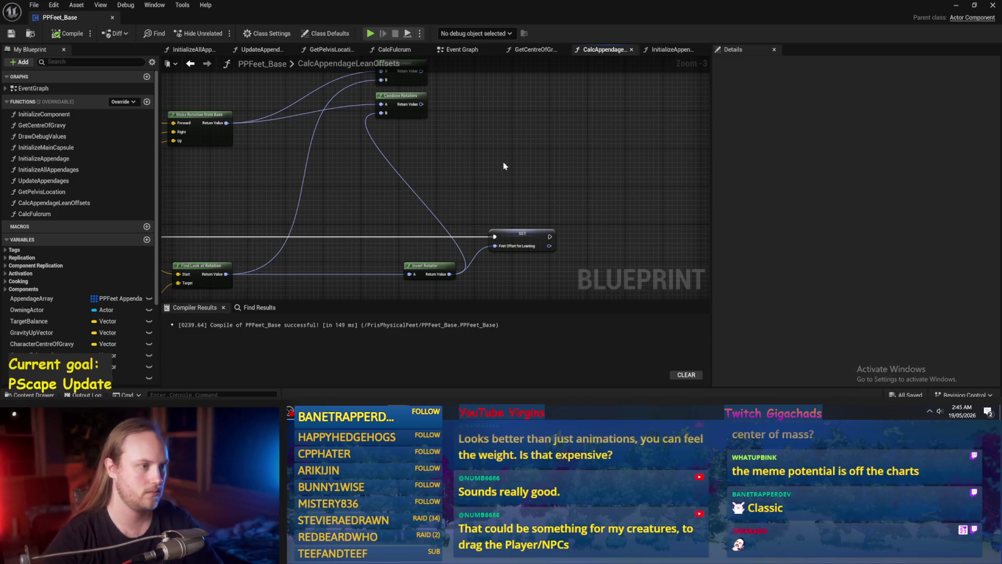
- Reposition the Delta and Combine Rotators nodes and save the blueprint
left_click_drag(296, 178, 387, 184)
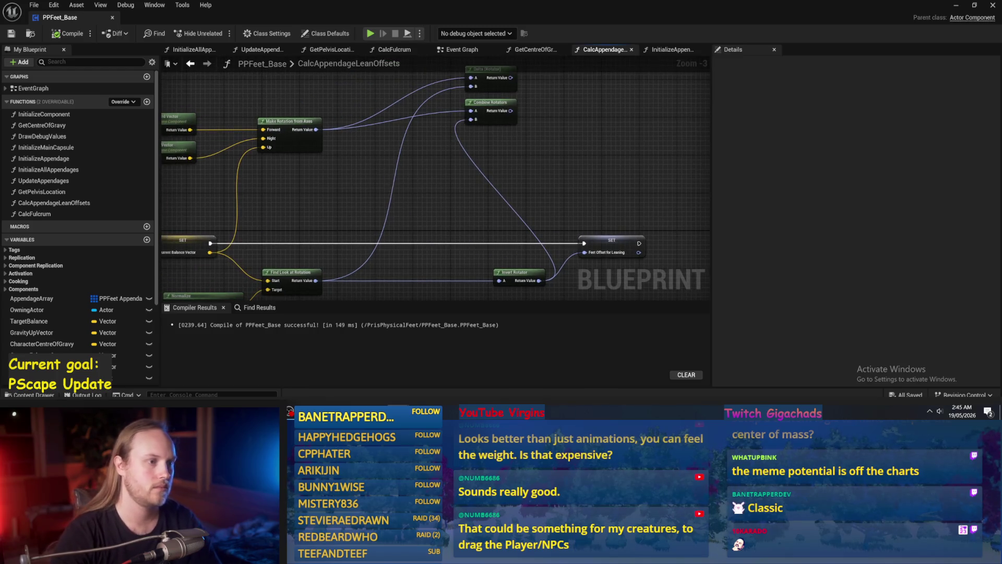
mouse_move(540, 84)
left_mouse_down()
mouse_move(459, 135)
mouse_move(490, 148)
mouse_move(453, 165)
mouse_move(514, 161)
left_mouse_up()
mouse_move(348, 191)
left_mouse_down()
mouse_move(378, 161)
mouse_move(438, 171)
left_mouse_up()
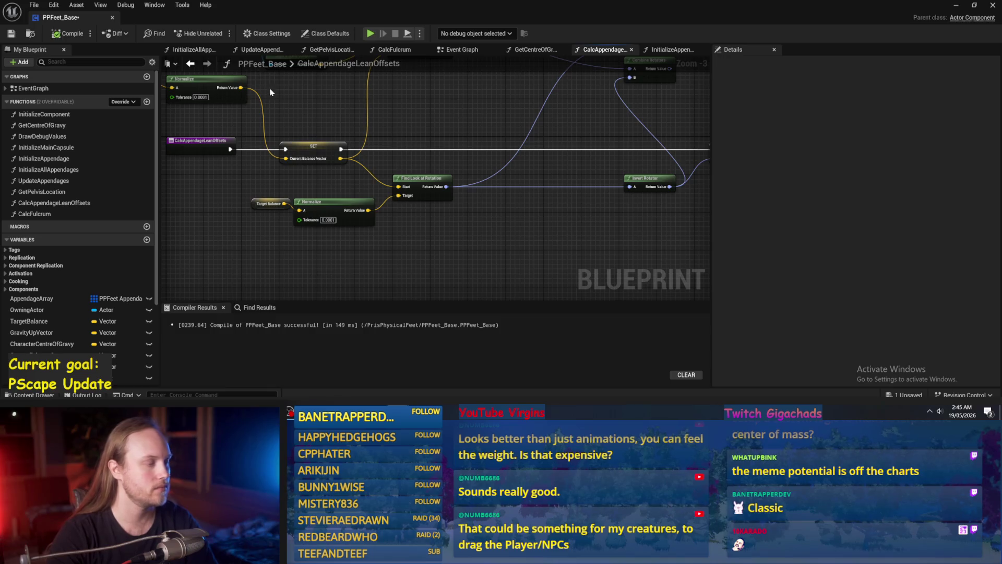
key("ctrl+s")
- Reconnect a rotator wire feeding the SET Feet Offset for Leaning node
left_click_drag(458, 128, 470, 150)
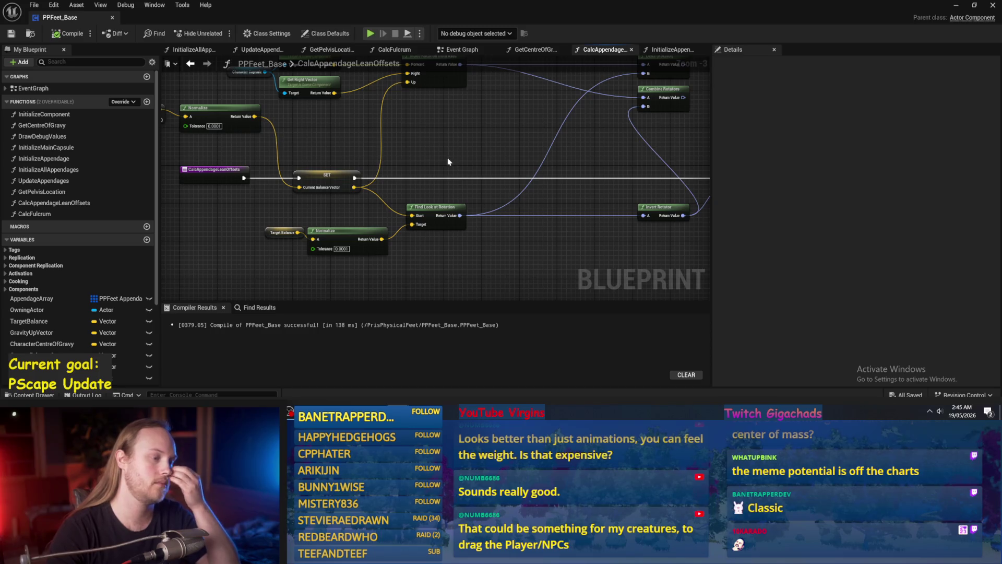
left_click_drag(448, 161, 453, 195)
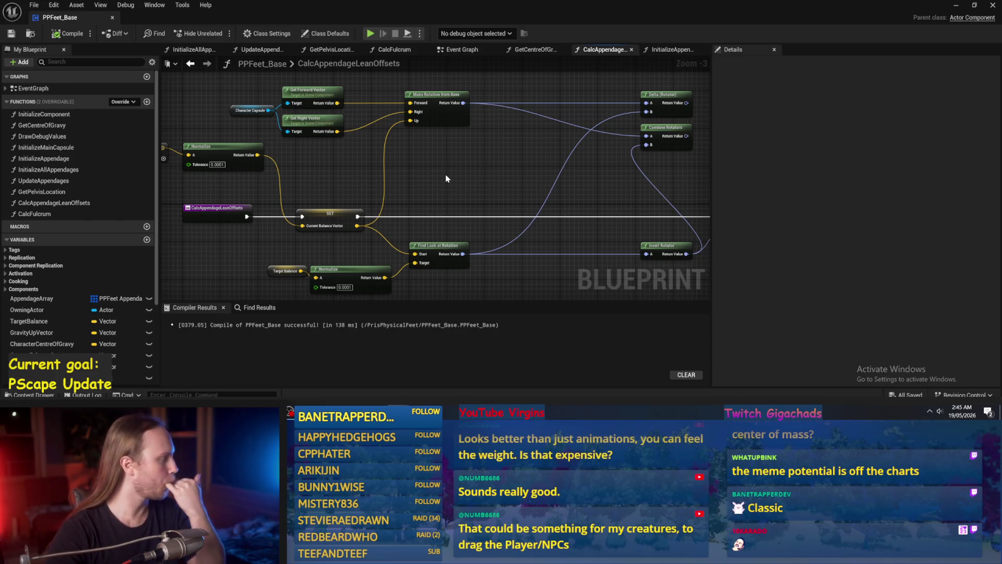
left_click_drag(447, 177, 269, 161)
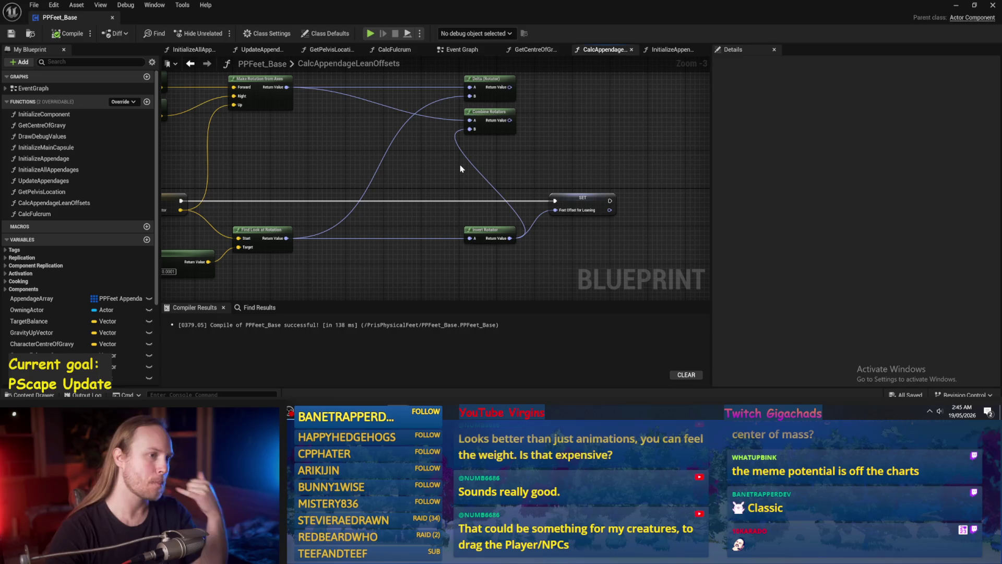
mouse_move(535, 165)
left_mouse_down()
mouse_move(534, 126)
mouse_move(562, 121)
left_mouse_up()
left_click_drag(584, 221, 621, 122)
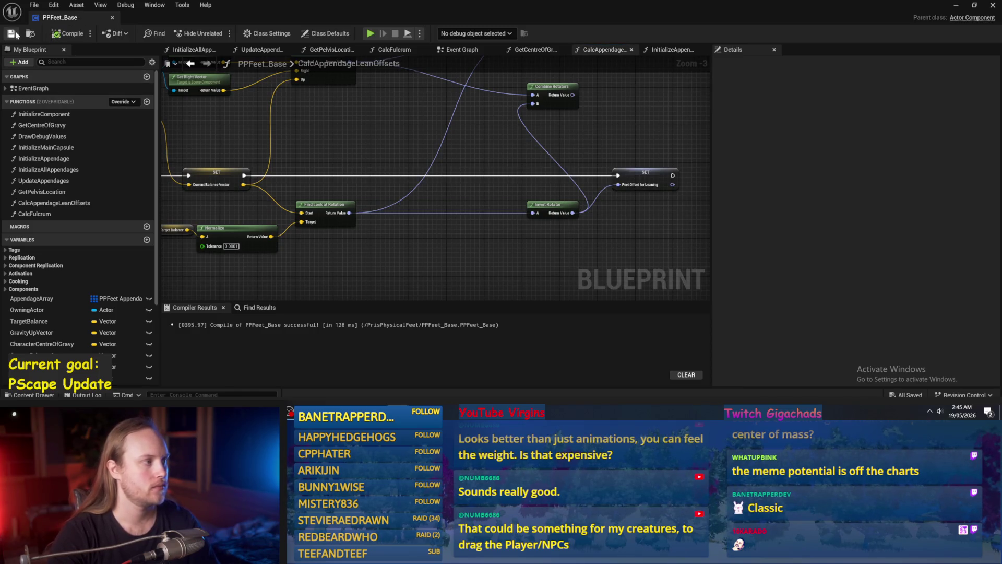
left_click_drag(608, 138, 574, 154)
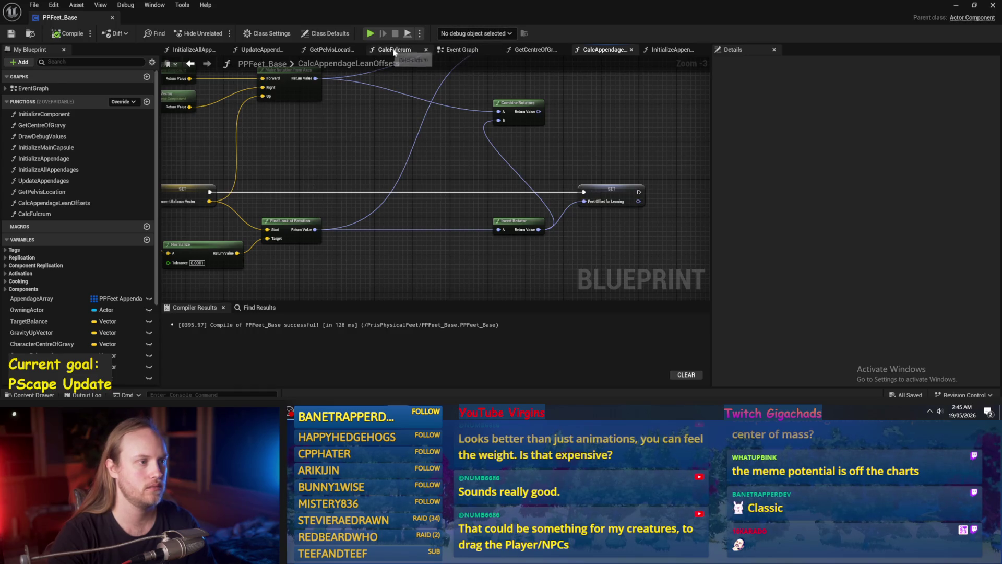
left_click(673, 49)
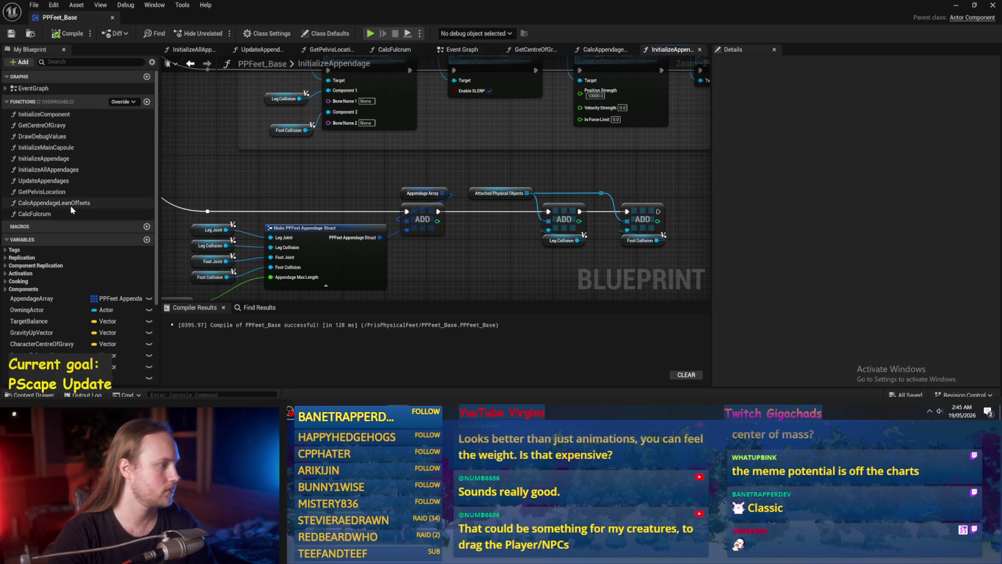
double_click(53, 203)
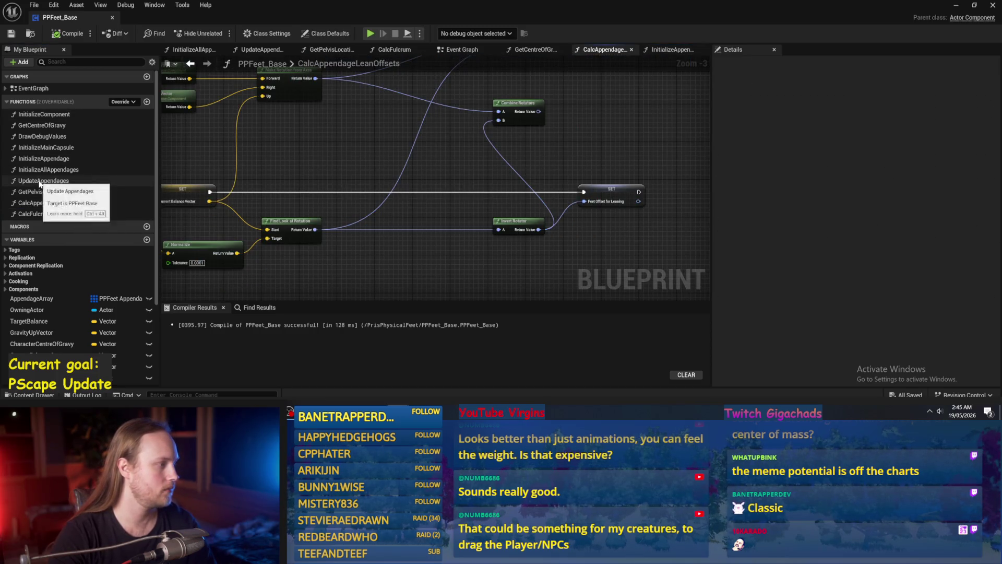
double_click(43, 180)
scroll(444, 229, "up", 2)
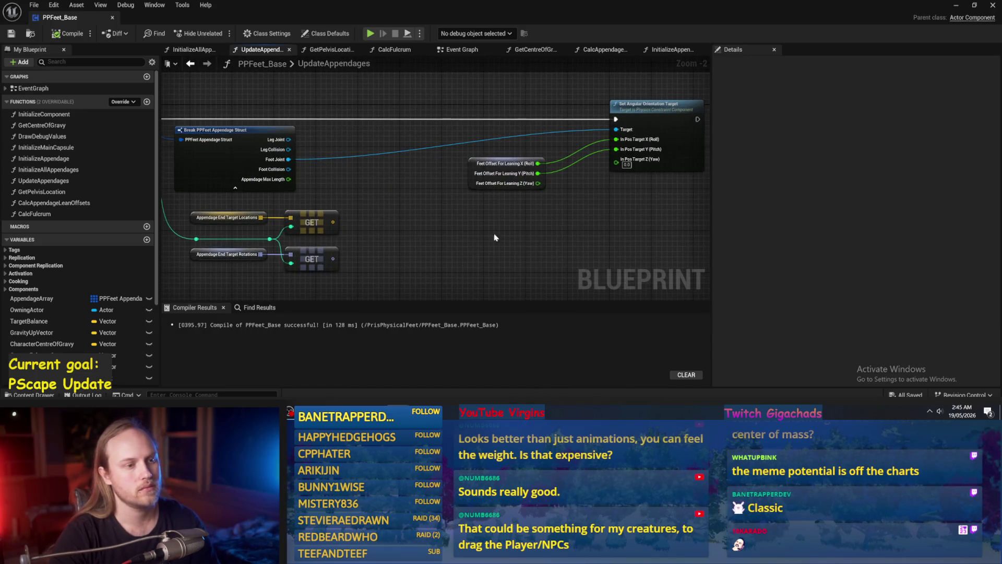
scroll(540, 249, "up", 1)
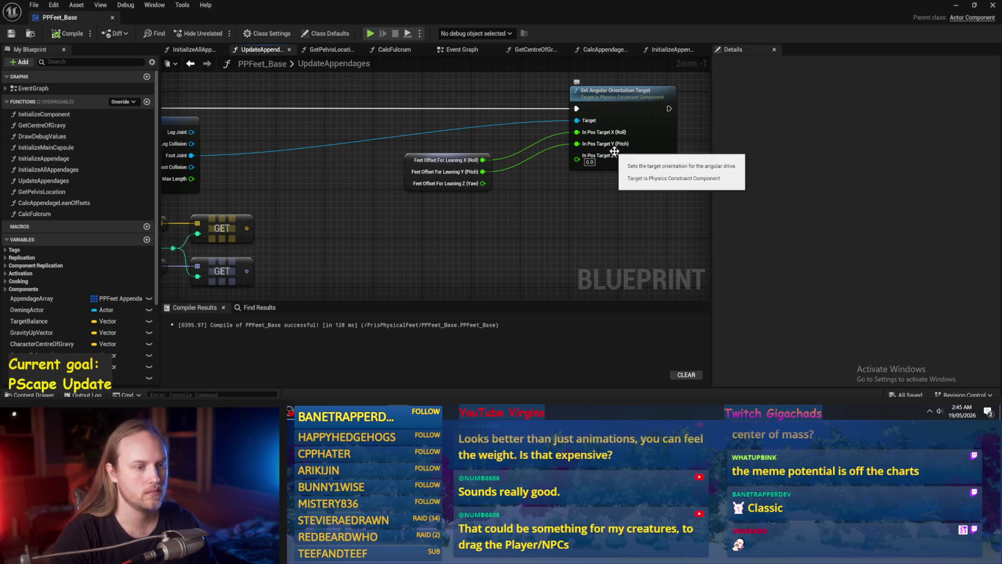
mouse_move(561, 198)
left_mouse_down()
mouse_move(618, 178)
mouse_move(589, 181)
mouse_move(551, 218)
left_mouse_up()
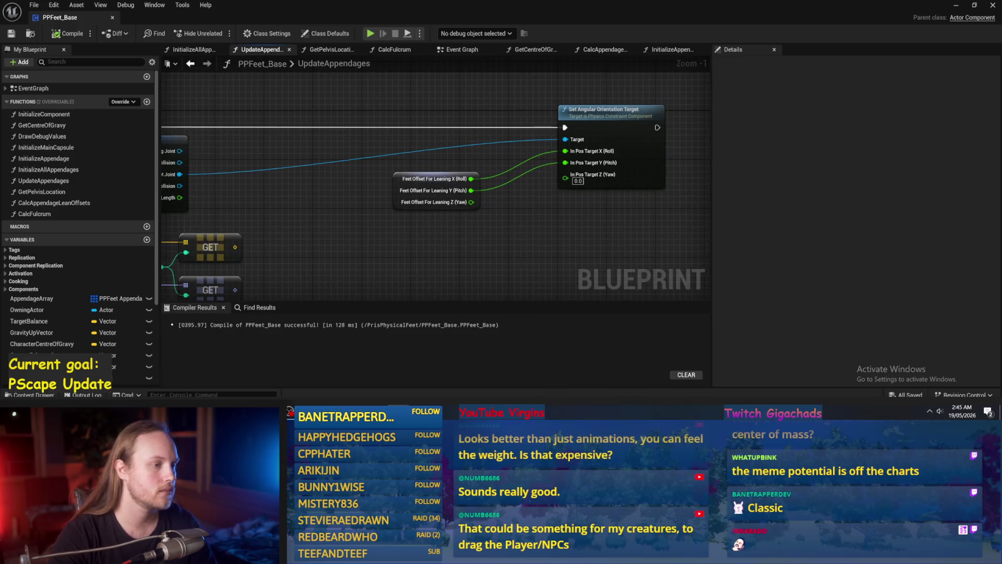
scroll(466, 243, "down", 2)
mouse_move(466, 244)
left_mouse_down()
mouse_move(511, 219)
mouse_move(495, 206)
left_mouse_up()
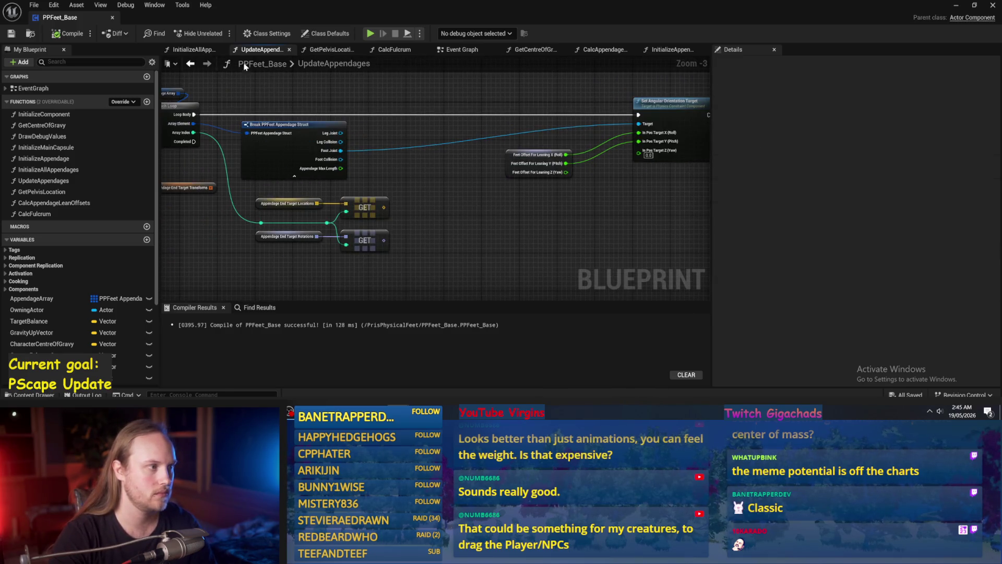
left_click(214, 51)
left_click_drag(535, 167, 461, 118)
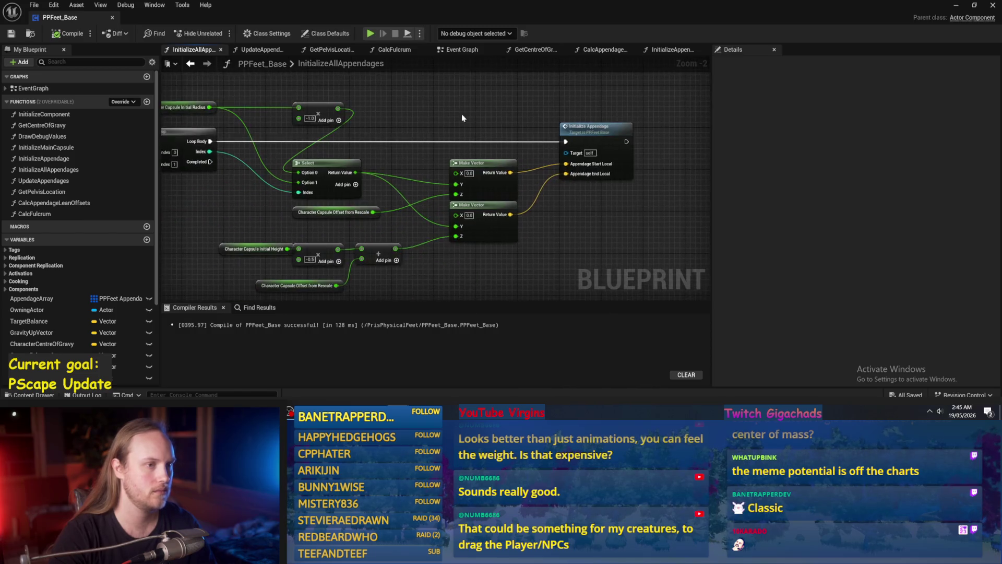
left_click(596, 51)
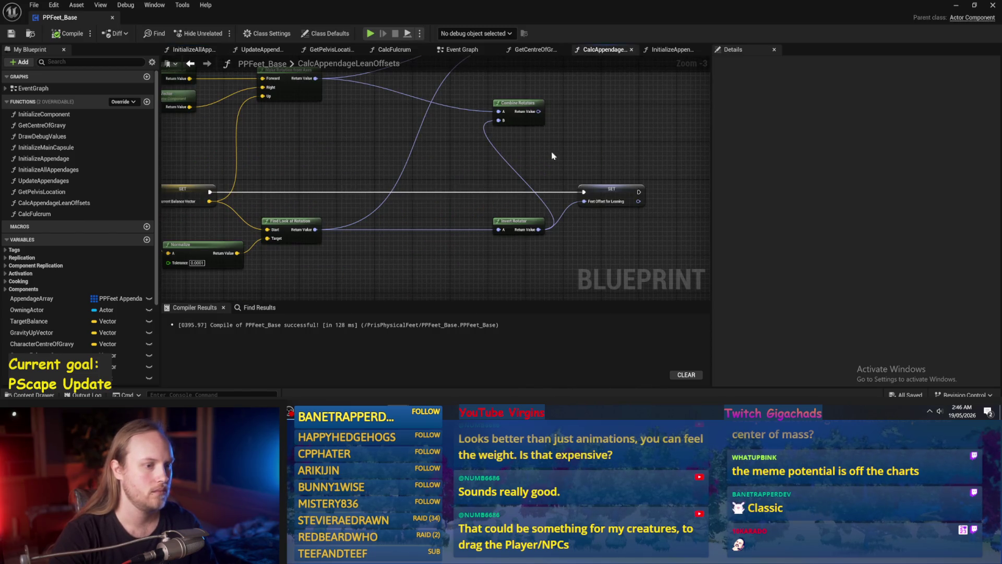
right_click(582, 139)
- Add a Print String after SET Feet Offset for Leaning that prints its value, then save
type("print")
key("Return")
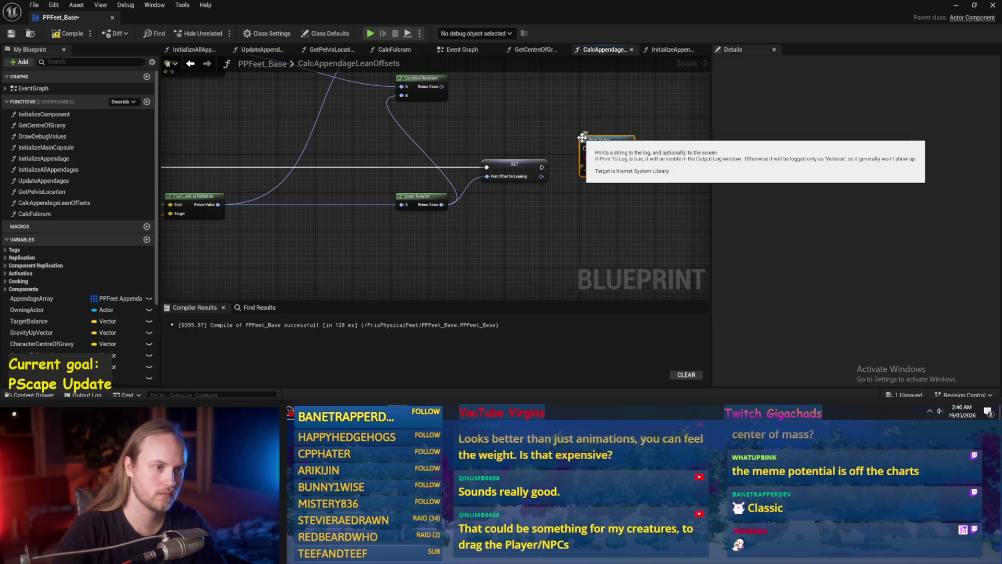
scroll(520, 212, "up", 3)
left_click_drag(556, 120, 624, 96)
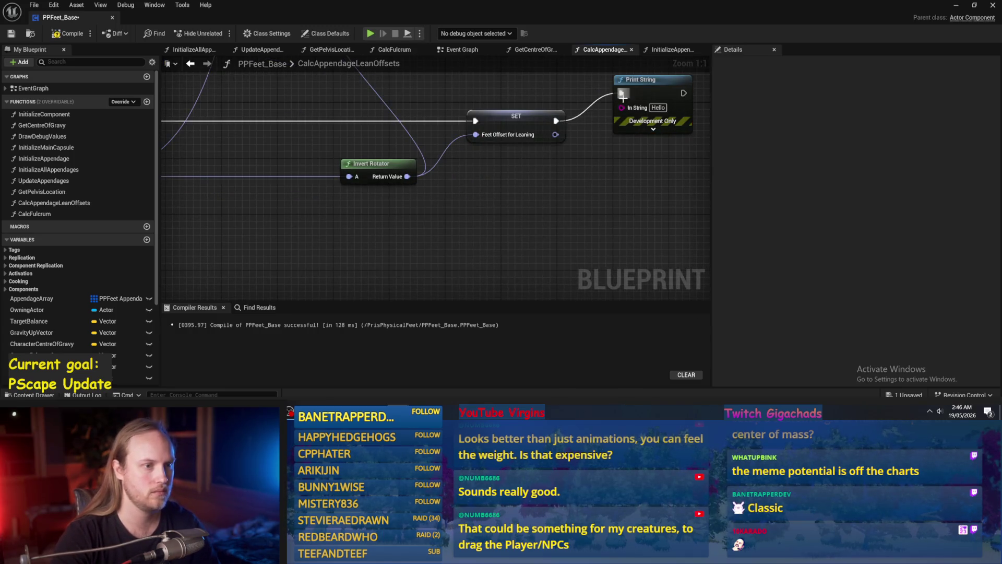
left_click_drag(554, 135, 621, 108)
scroll(583, 186, "down", 2)
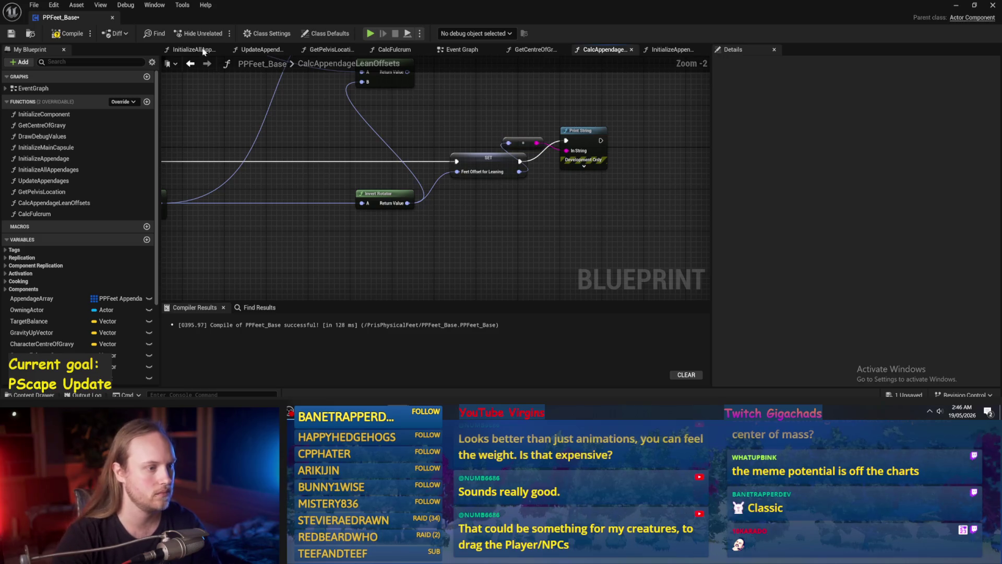
left_click(6, 34)
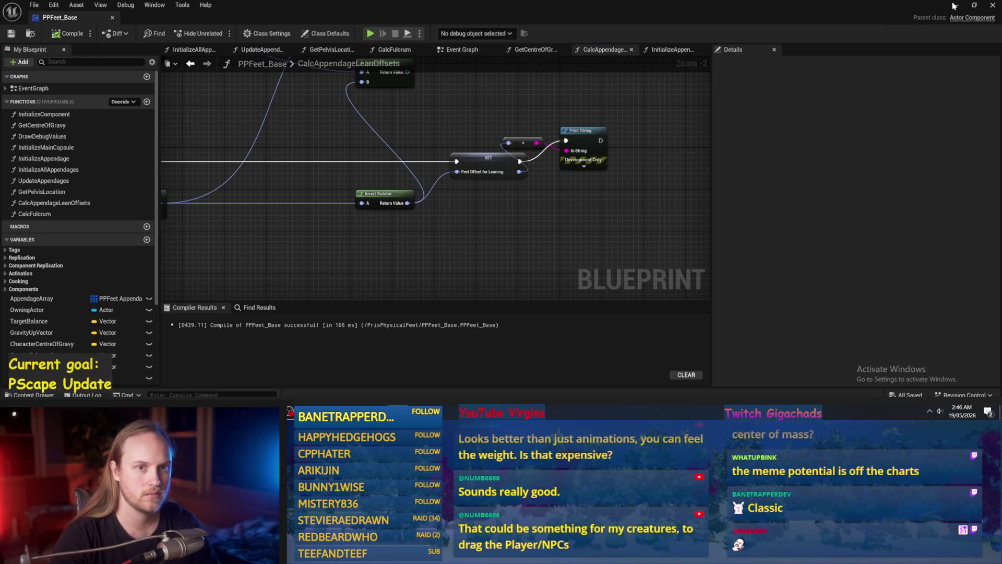
- Play-test the level, reset the test guy's rotation, test again, and return to PPFeet_Base
left_click(955, 5)
left_click(254, 34)
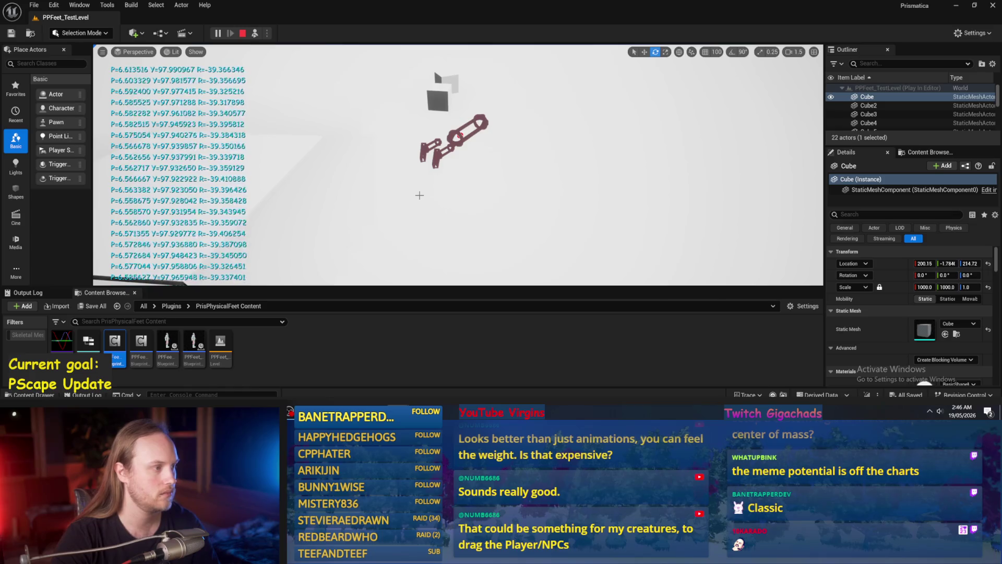
key("Escape")
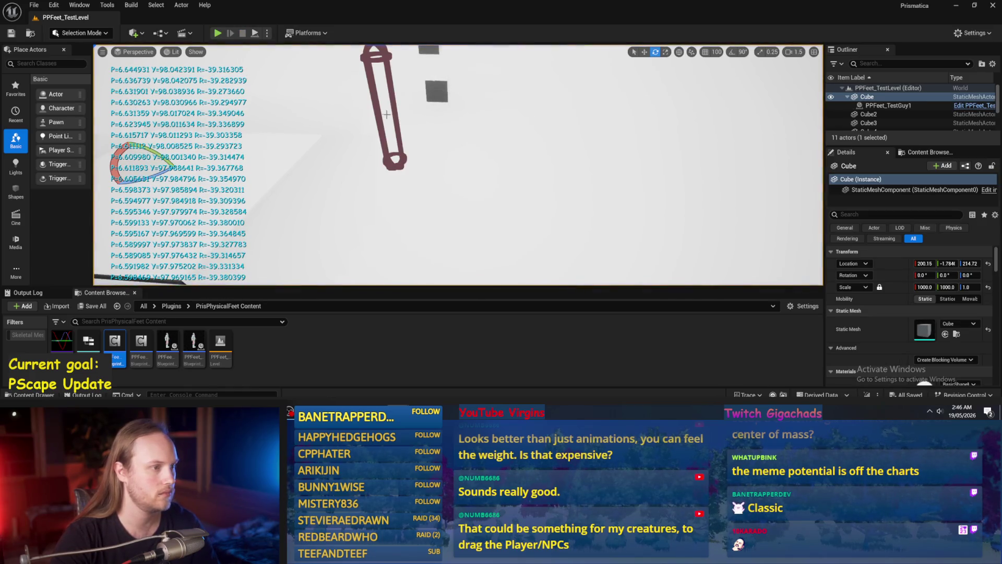
left_click(988, 276)
key("alt+p")
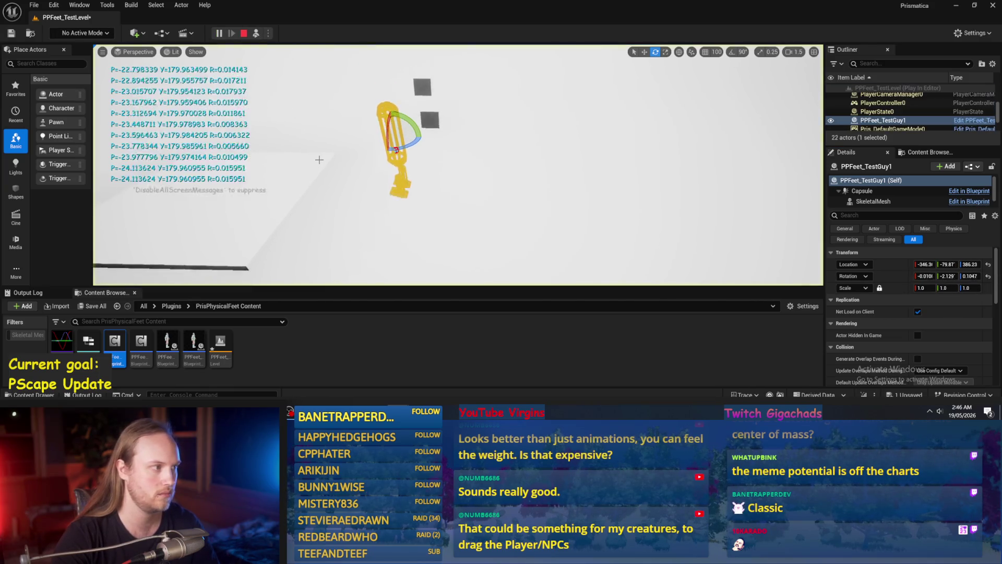
key("Escape")
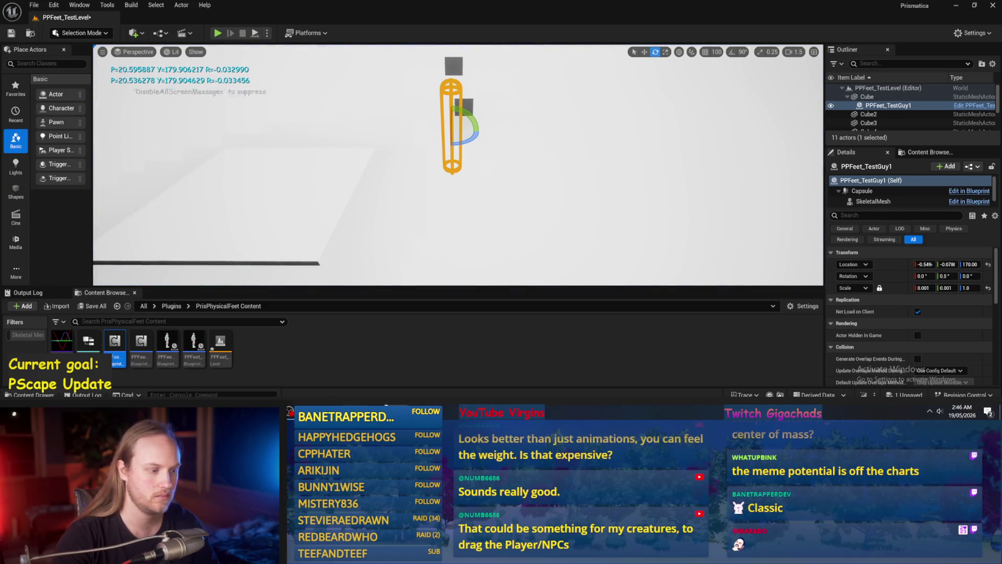
key("alt+Tab")
scroll(530, 251, "up", 1)
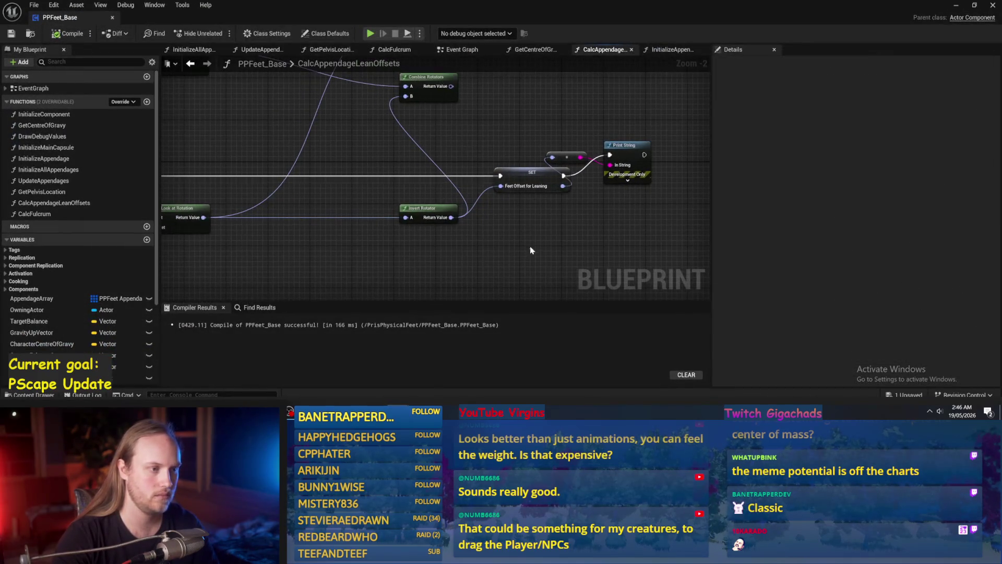
- Move the GetCentreOfGravy tab after CalcAppendageLeanOffsets and view the GetCentreOfGravy graph
scroll(480, 251, "down", 1)
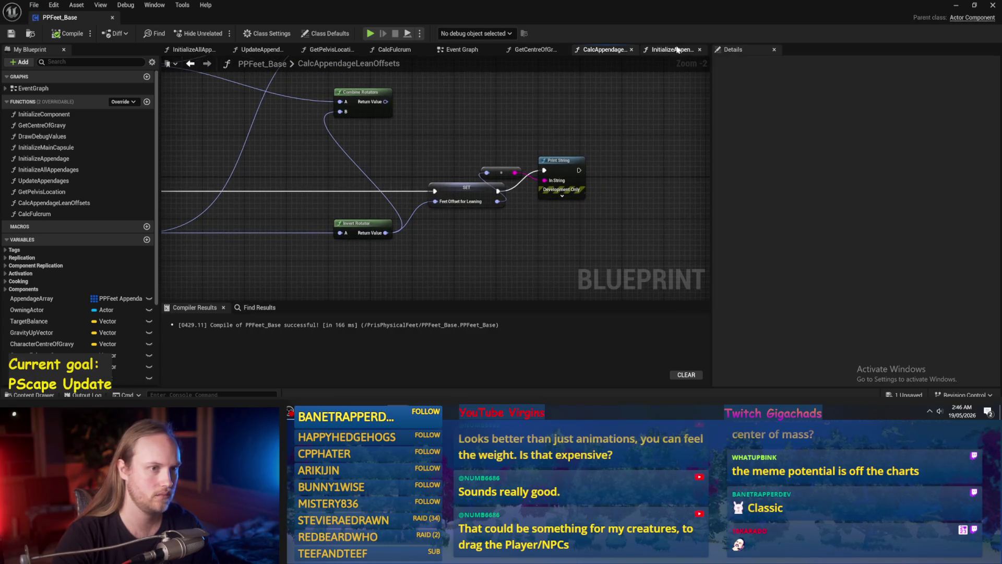
left_click(677, 50)
left_click_drag(535, 50, 555, 52)
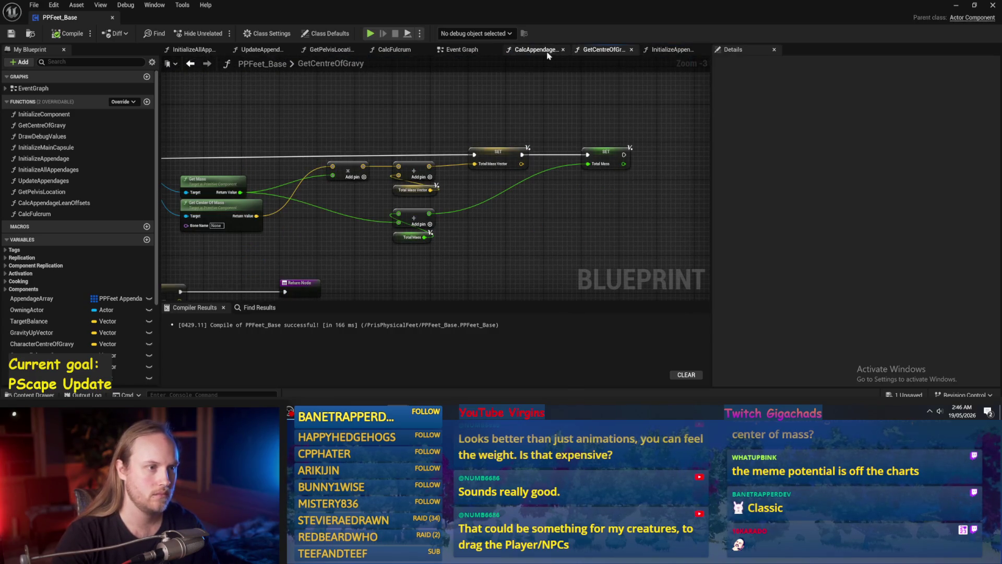
left_click(535, 50)
left_click(600, 50)
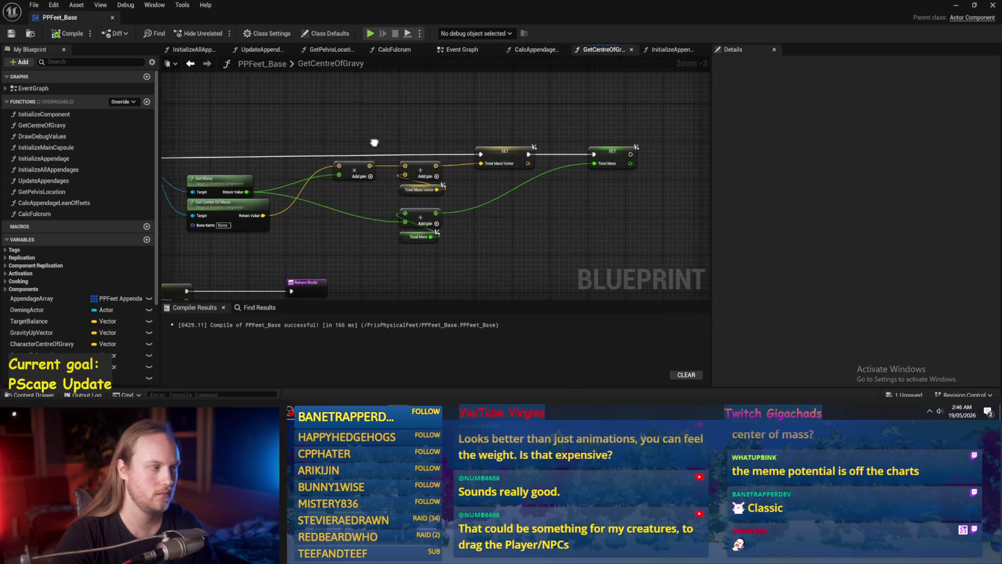
- Inspect UpdateAppendages' lean offsets and Set Angular Orientation Target nodes, then minimize the blueprint editor
double_click(47, 181)
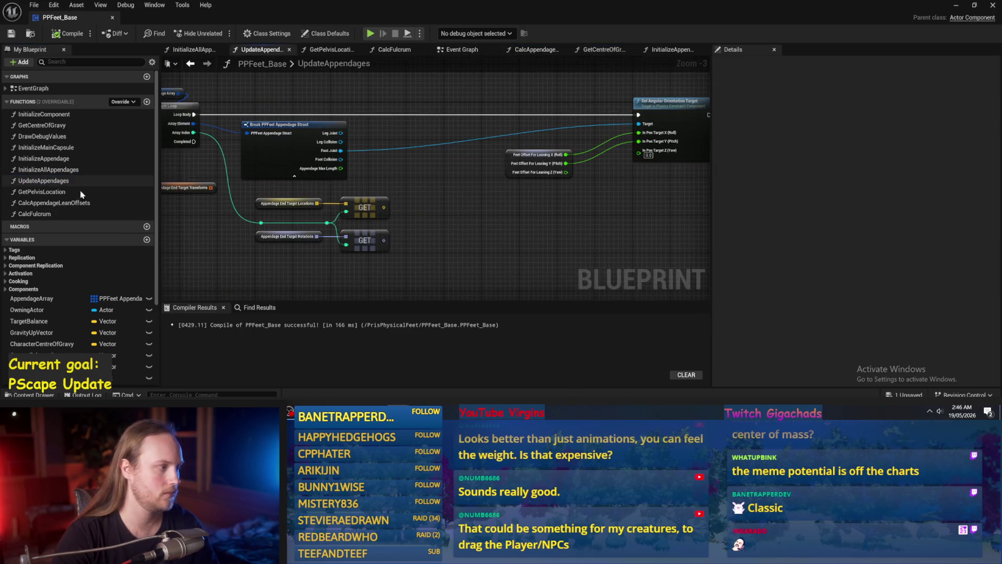
scroll(560, 220, "up", 4)
scroll(560, 220, "down", 4)
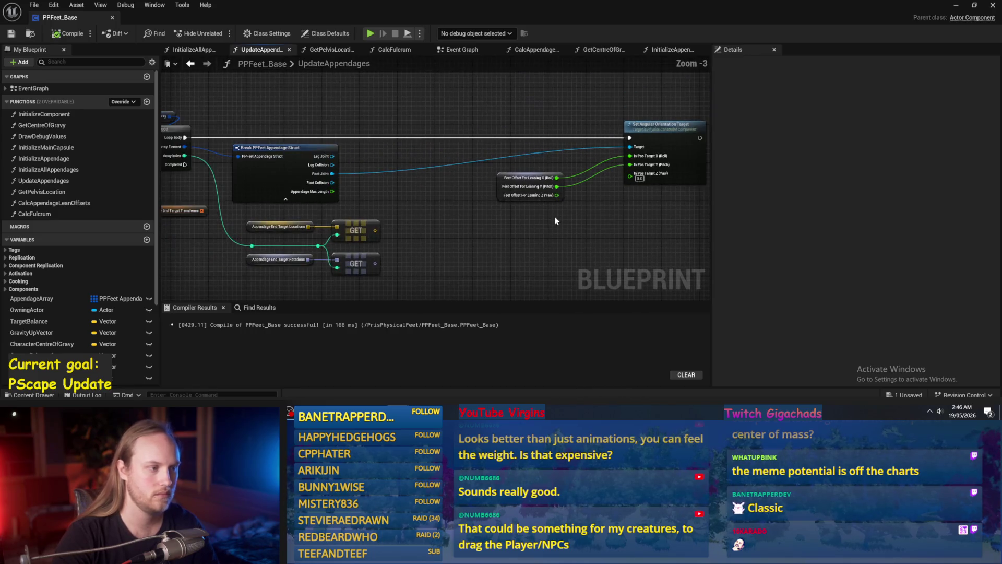
scroll(441, 266, "up", 1)
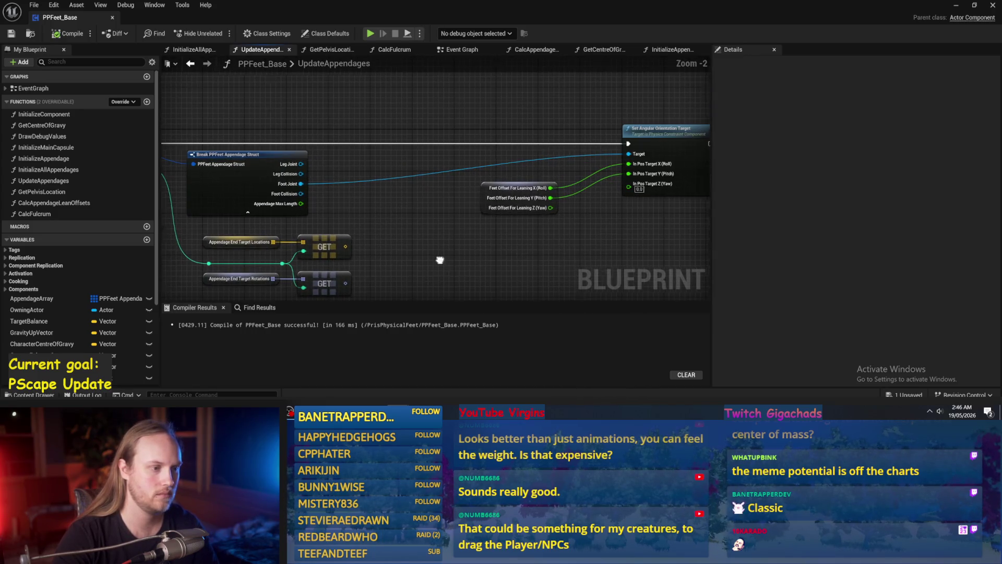
left_click_drag(442, 260, 359, 256)
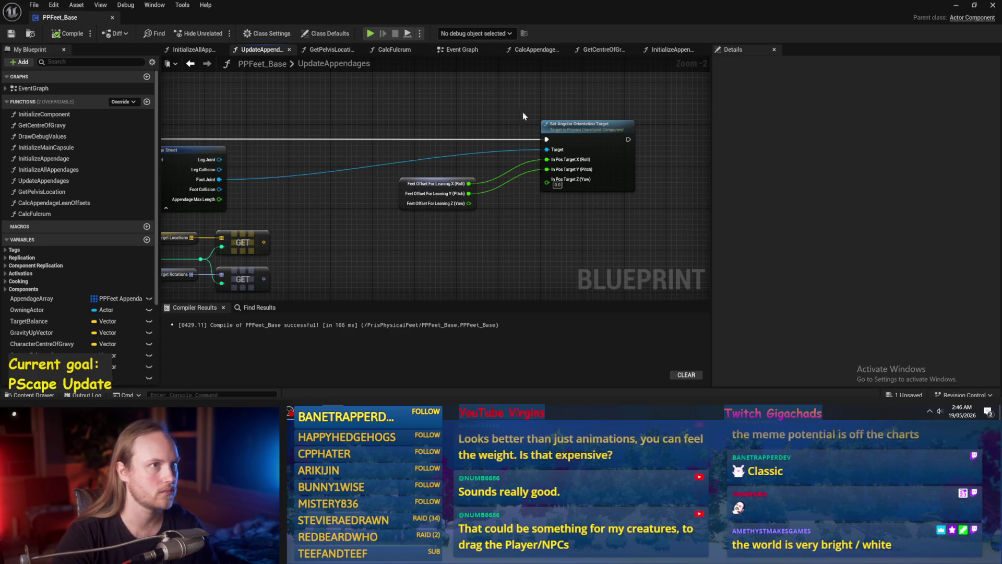
left_click_drag(616, 214, 568, 224)
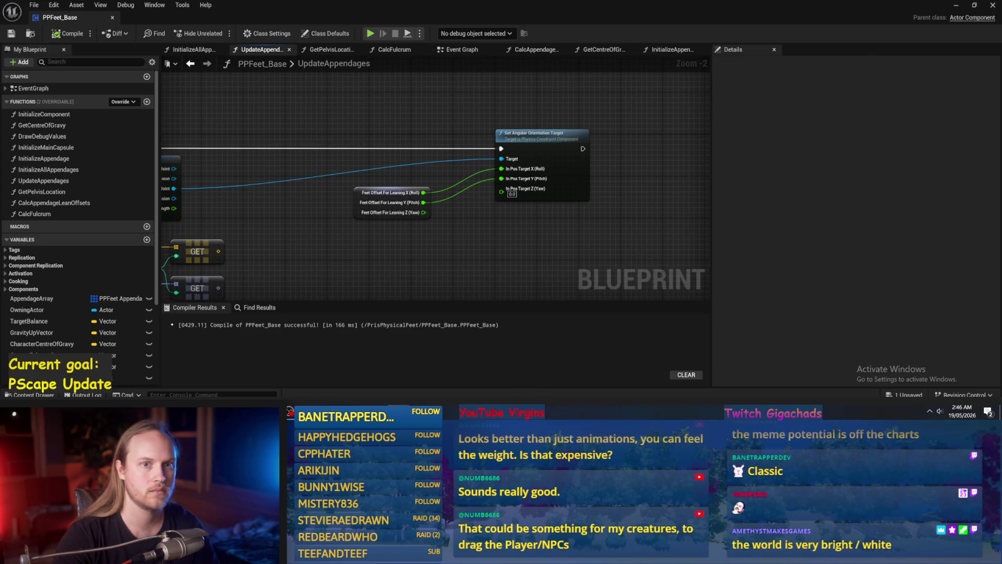
left_click(956, 6)
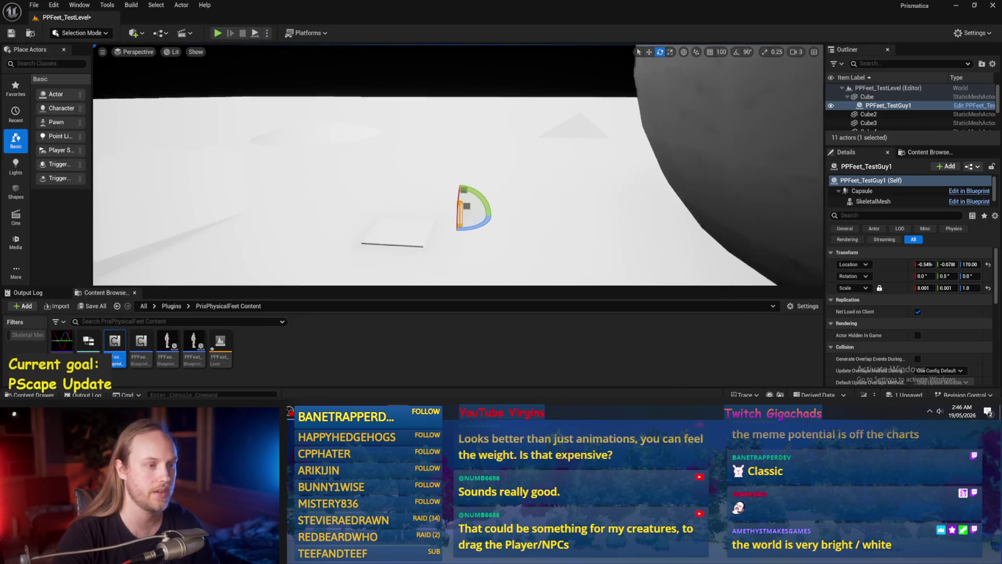
- Find the DirectionalLight via an Outliner search and set its intensity to 1.0 lux
type("light")
left_click(882, 97)
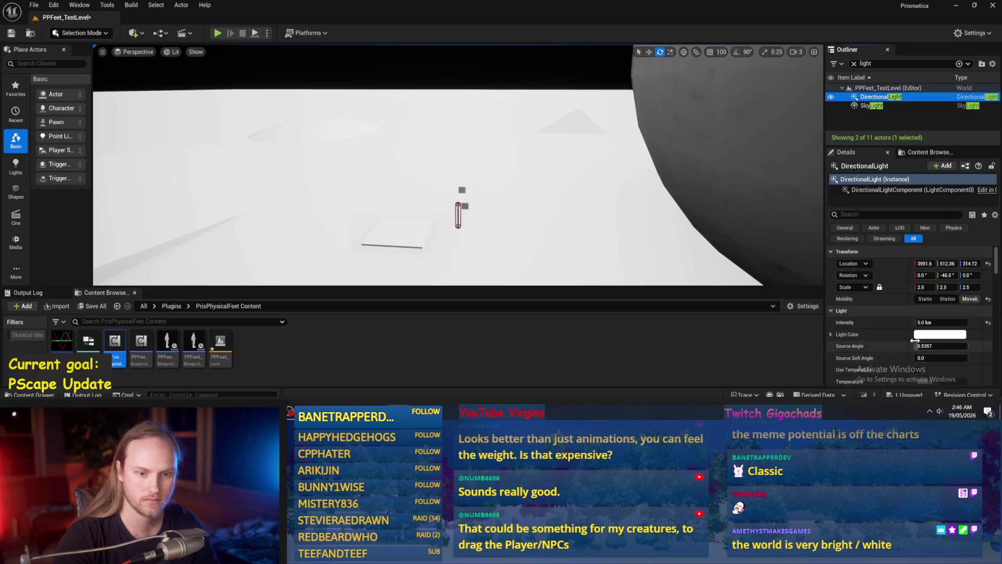
left_click_drag(924, 322, 916, 322)
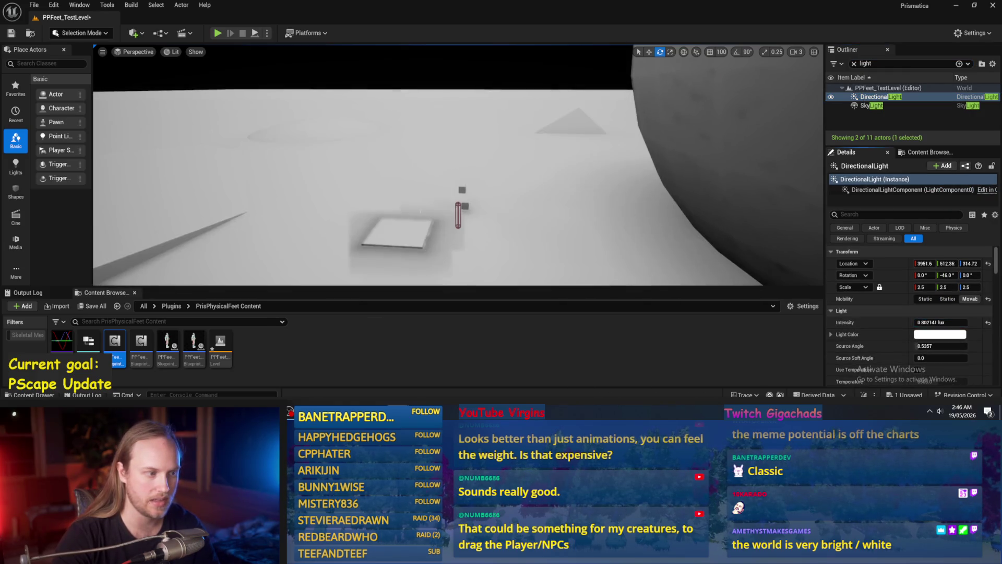
key("f")
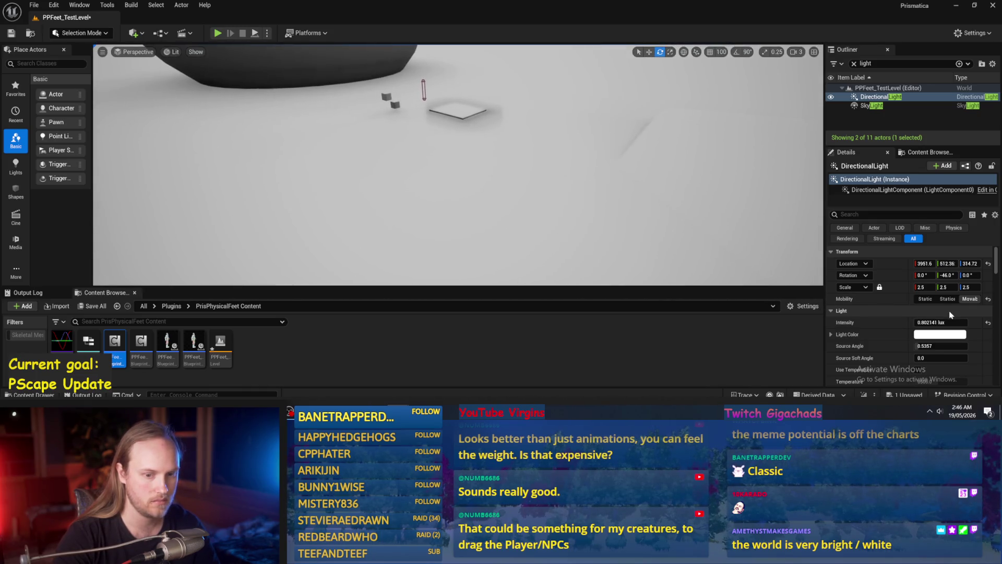
type("1")
key("Return")
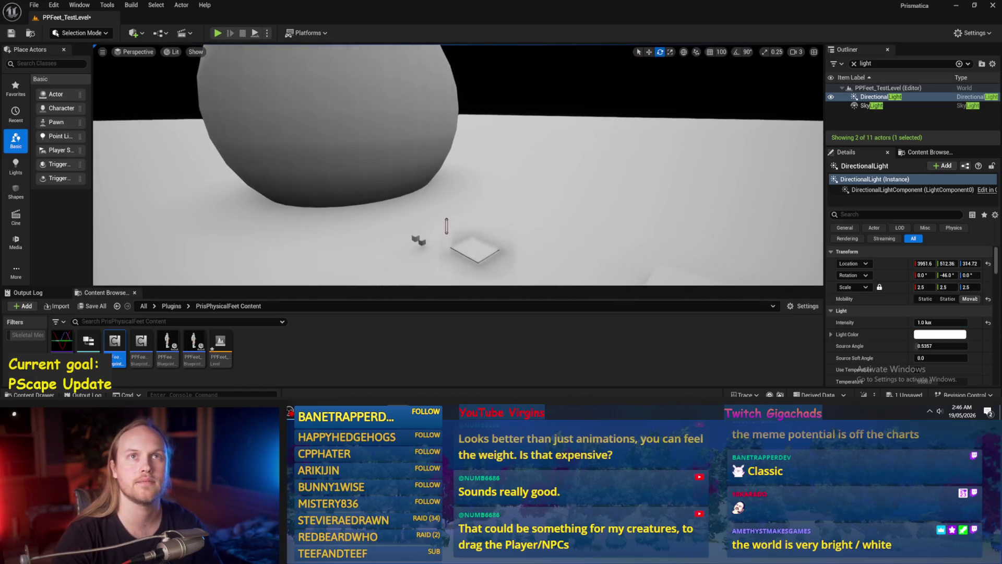
- Duplicate Sphere2 to the right as Sphere5 at X 998.10, then start a play test
left_click(406, 166)
scroll(406, 166, "up", 5)
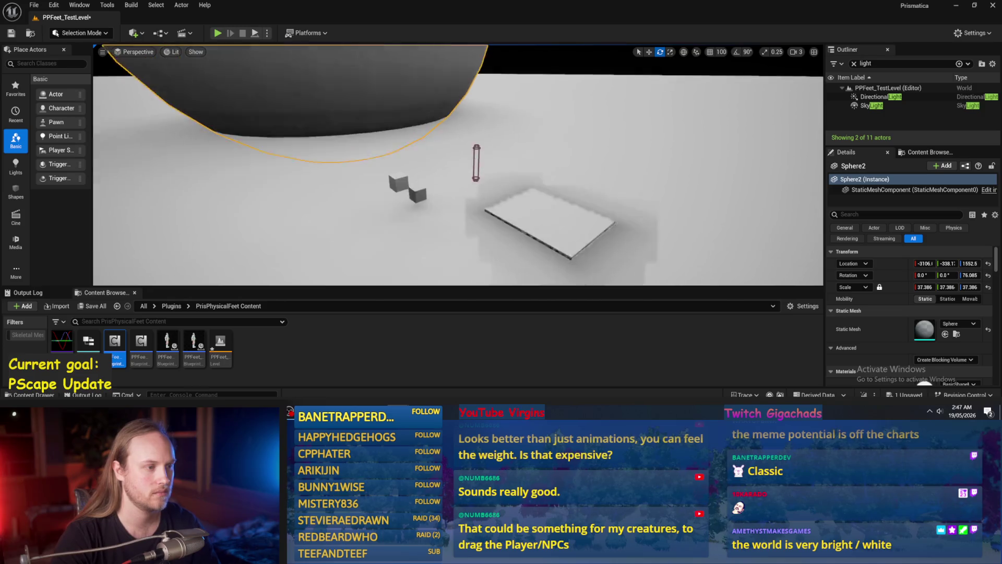
scroll(400, 142, "down", 3)
key("w")
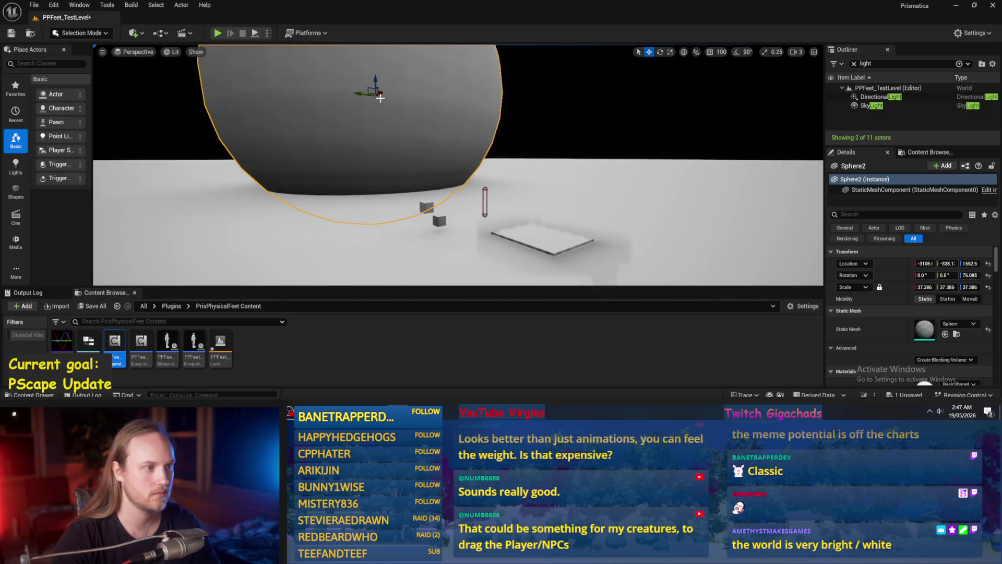
mouse_move(372, 93)
left_mouse_down()
mouse_move(495, 107)
mouse_move(561, 97)
mouse_move(721, 110)
mouse_move(705, 118)
left_mouse_up()
scroll(578, 119, "down", 3)
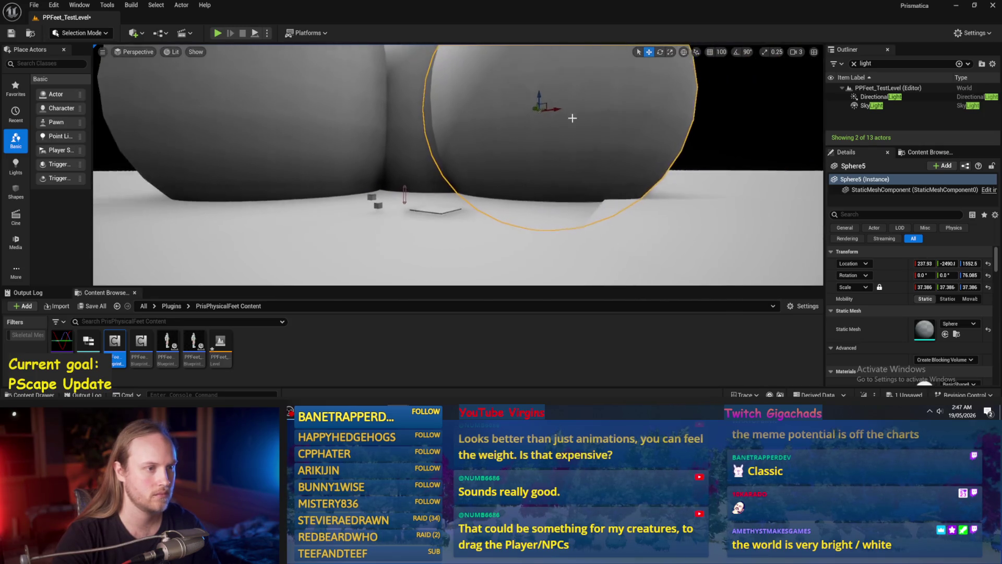
left_click_drag(551, 110, 599, 141)
left_click_drag(674, 100, 600, 99)
scroll(458, 165, "up", 10)
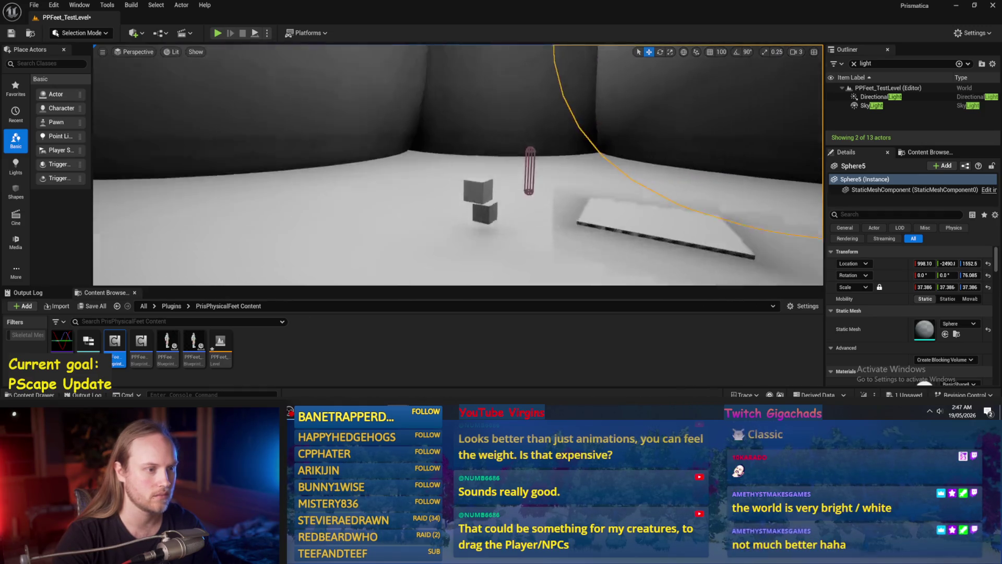
scroll(458, 165, "down", 5)
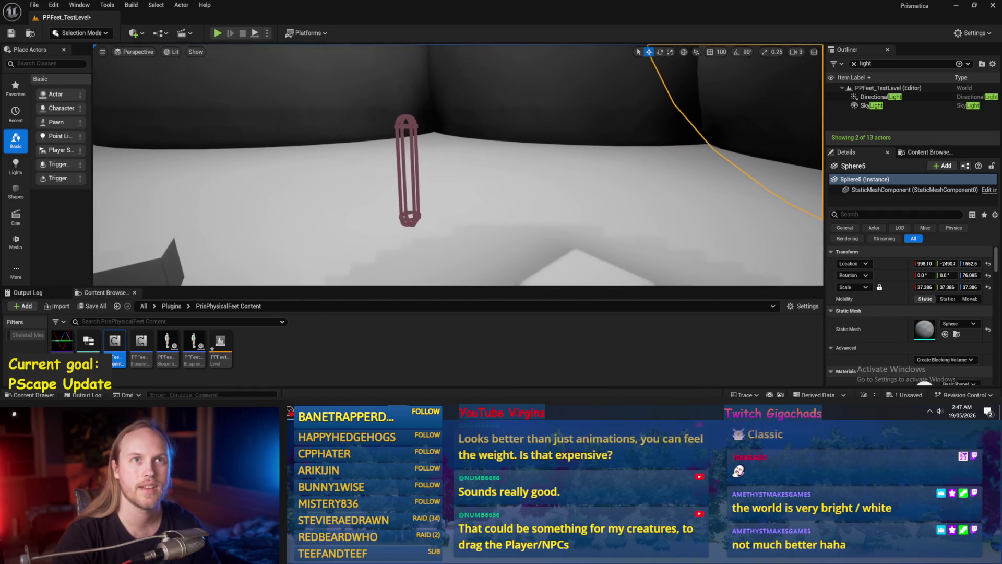
key("alt+p")
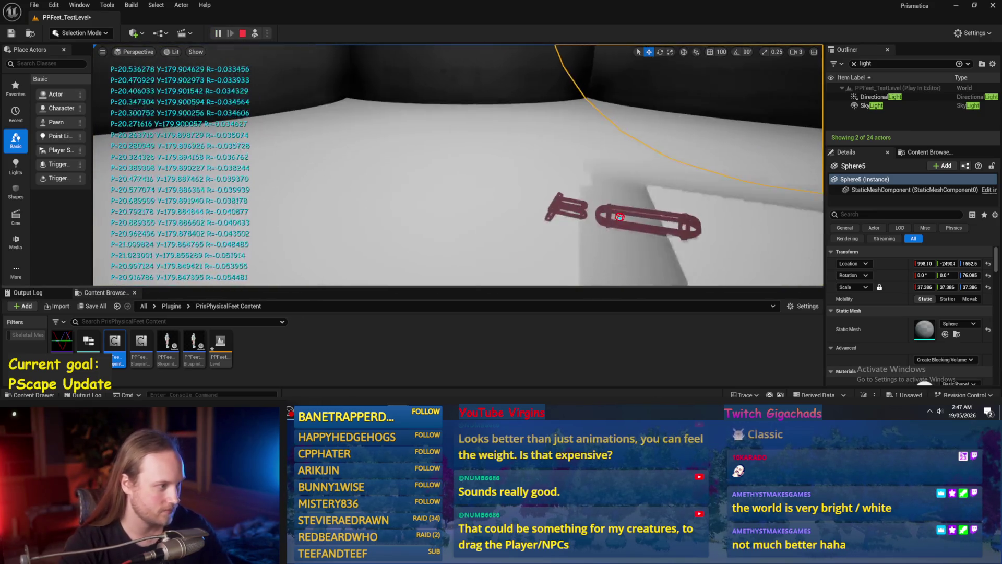
- Restart the play test, eject from the player to watch the simulation, and stop
key("Escape")
left_click(217, 33)
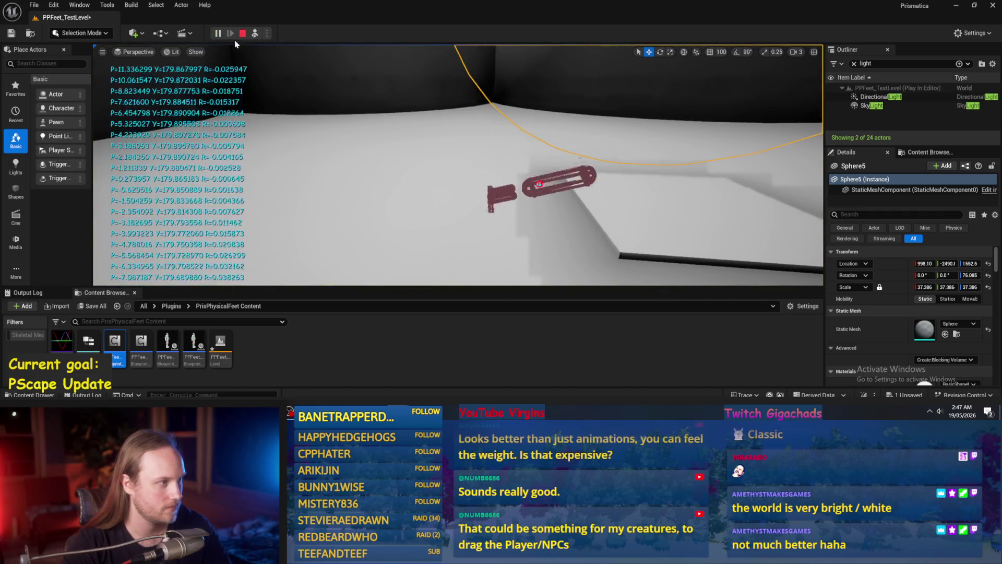
left_click(254, 34)
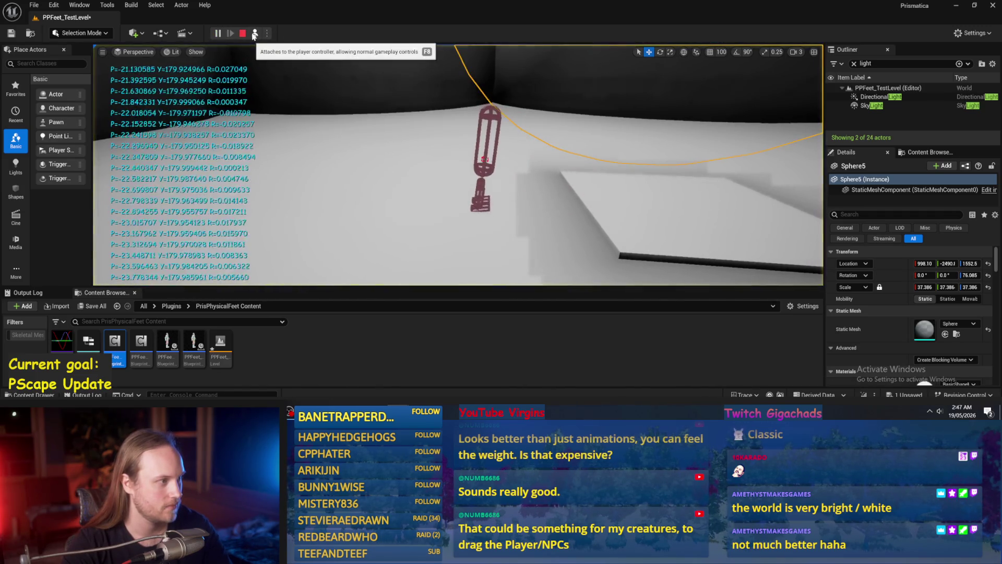
key("Escape")
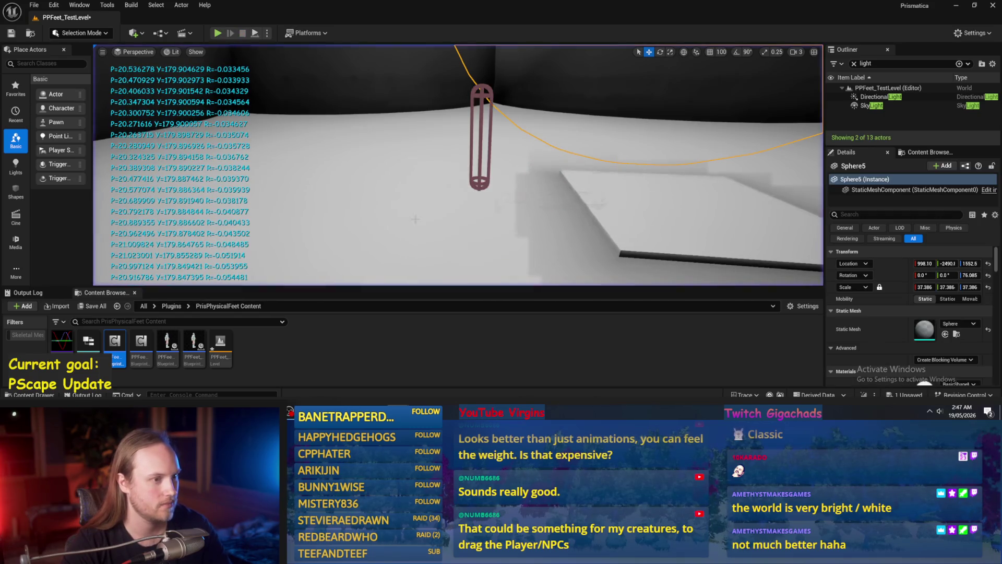
- Set the Target Balance default Z to 1.0 in PPFeet_Base, then play-test the level again
key("alt+Tab")
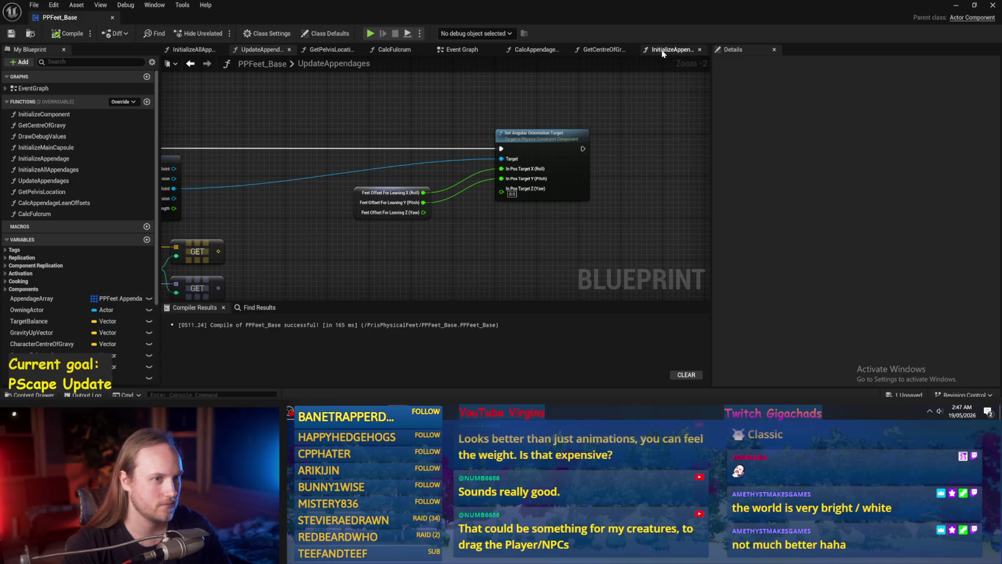
left_click(601, 50)
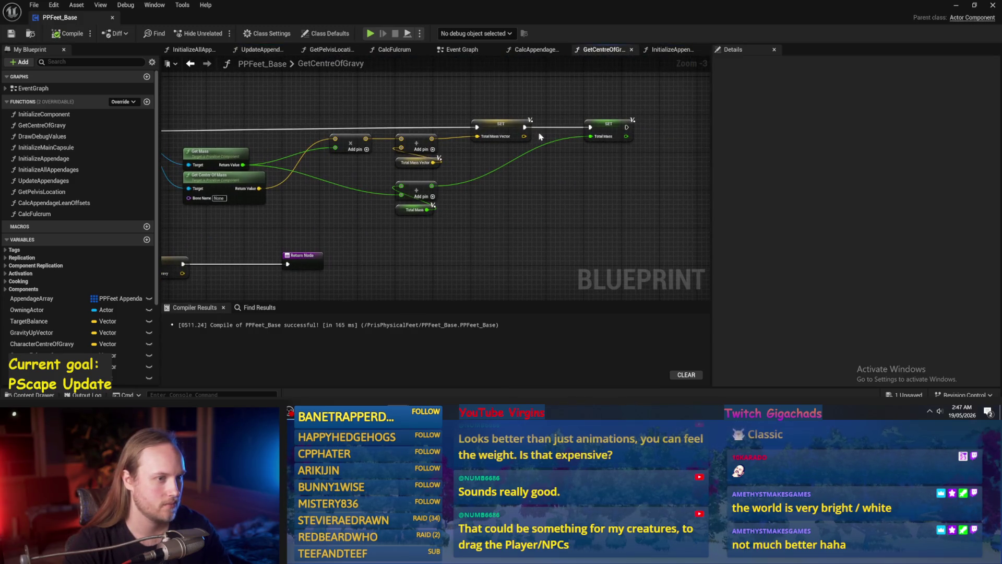
left_click(555, 51)
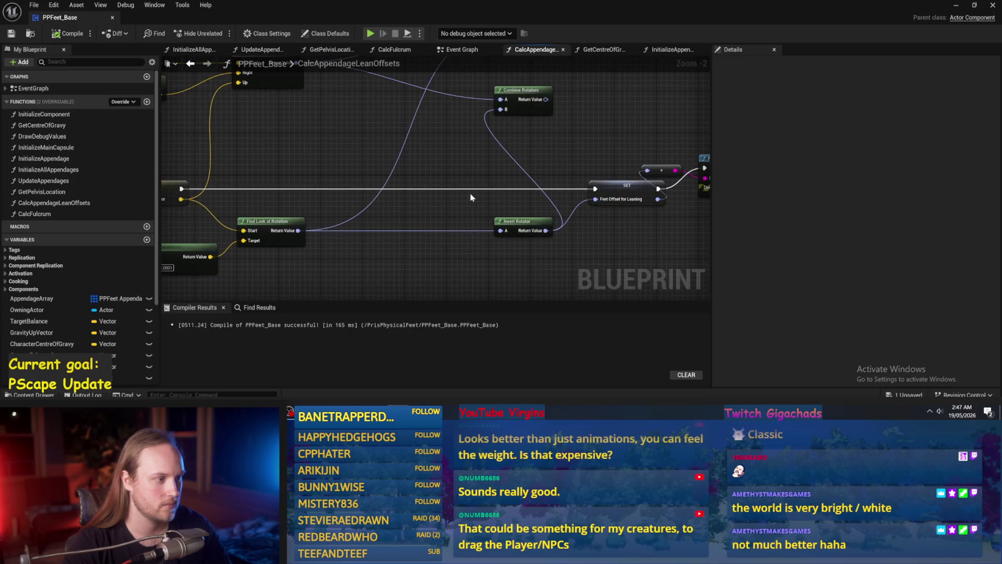
left_click(239, 206)
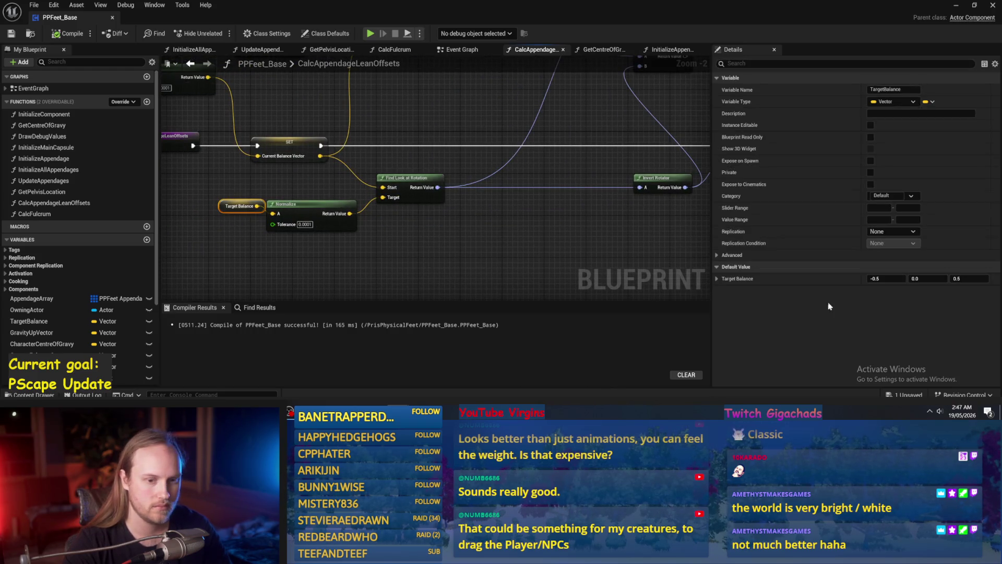
type("1")
key("Return")
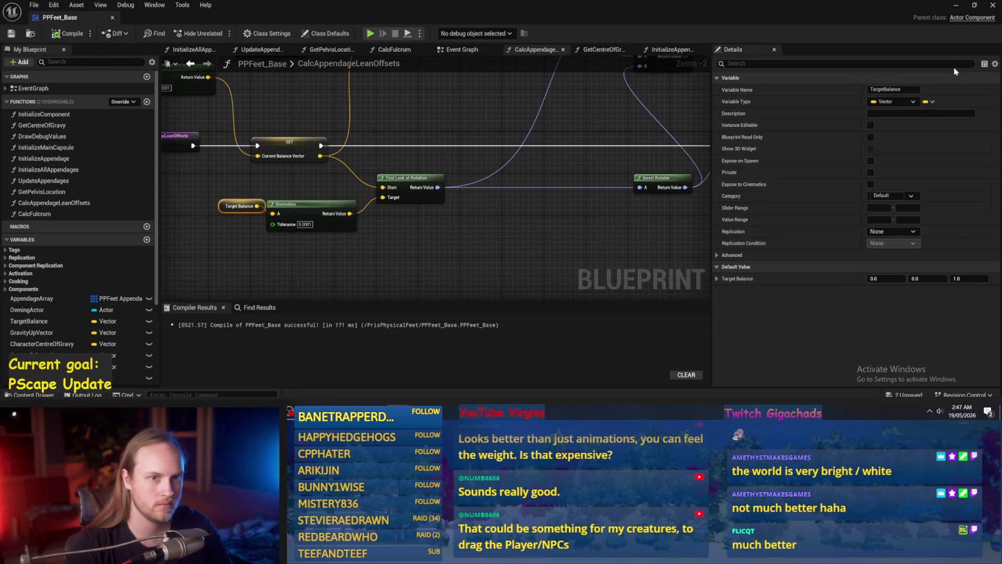
left_click(957, 7)
left_click(254, 34)
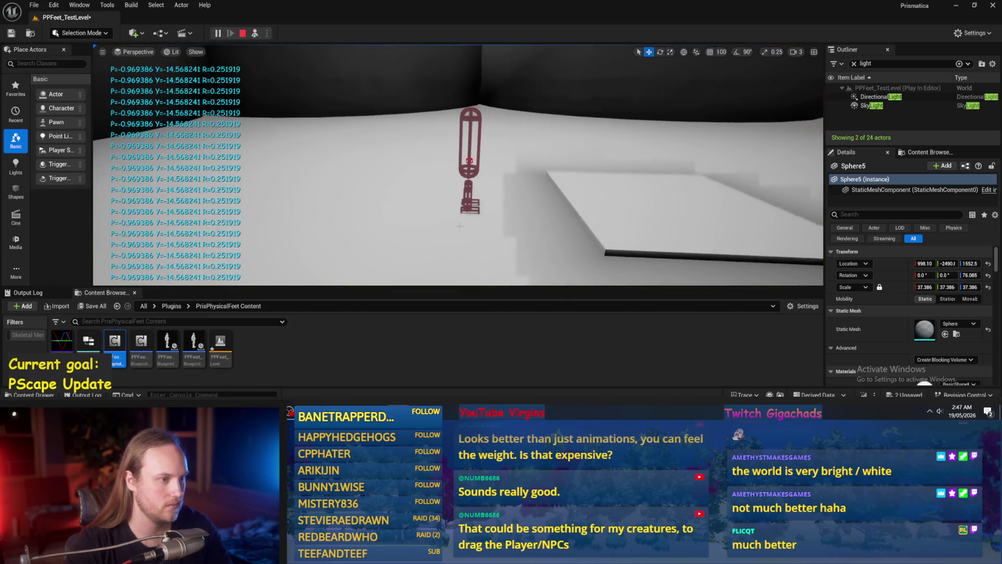
- Select PPFeet_TestGuy1 and tilt it with the rotate gizmo, then stop the play test
left_click(479, 197)
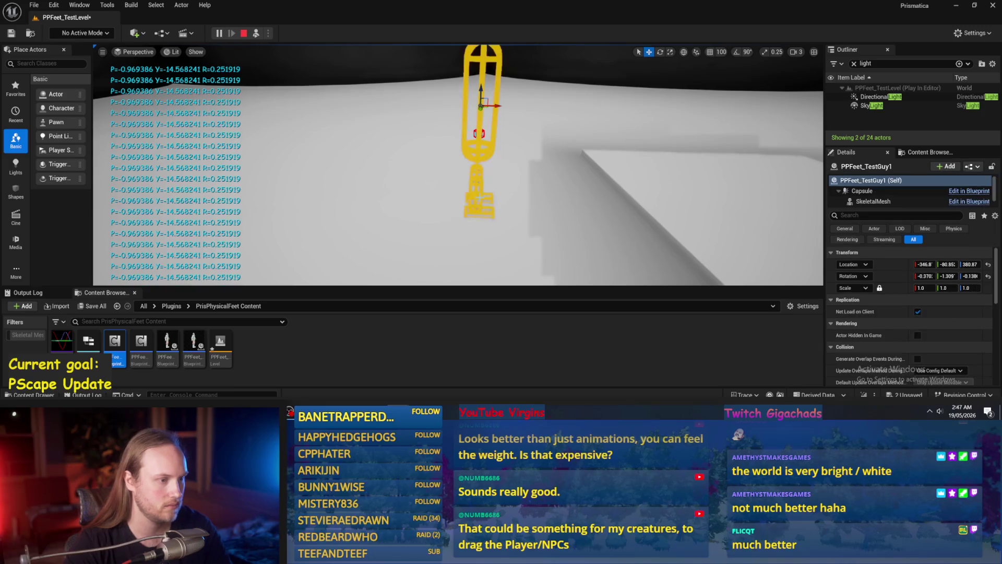
left_click_drag(480, 107, 472, 111)
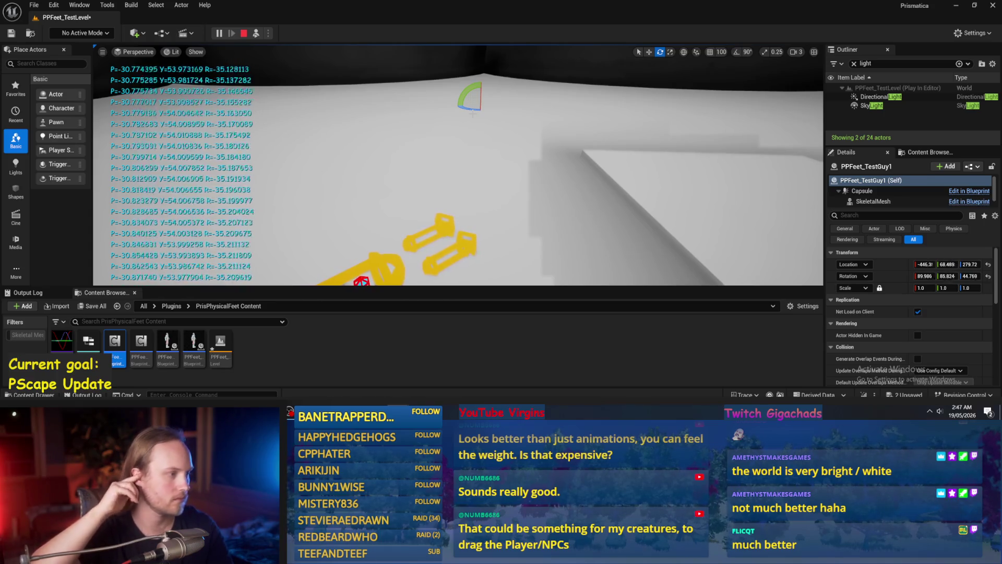
key("Escape")
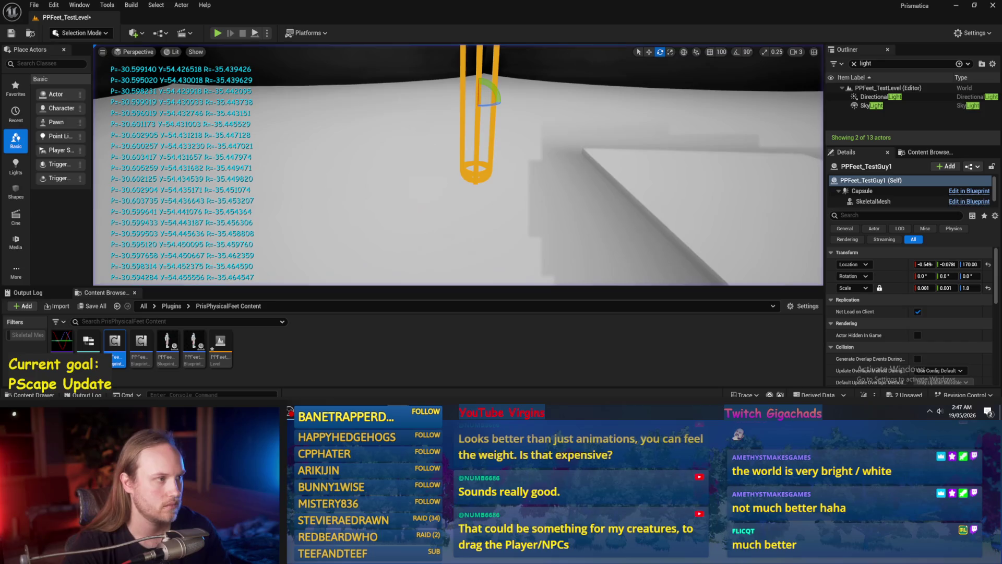
- Replay and lift, spin, swing and tip the character onto its side, then stop
left_click(217, 33)
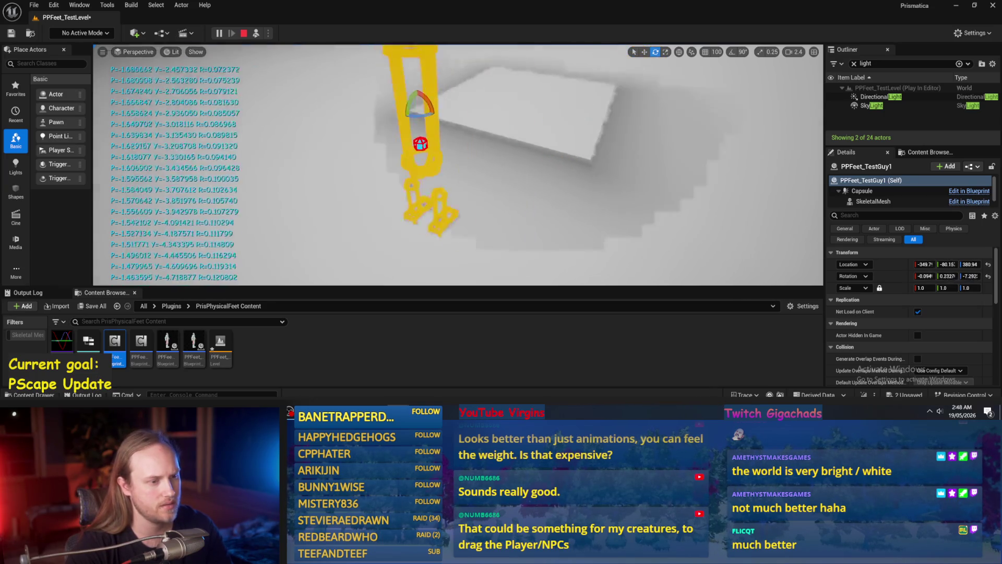
key("w")
left_click_drag(374, 80, 370, 57)
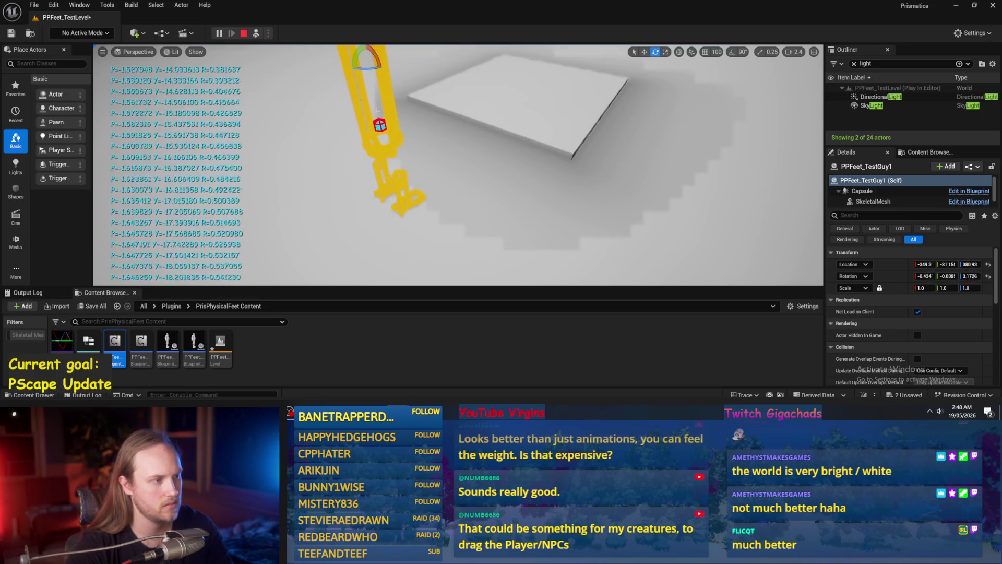
left_click_drag(367, 67, 385, 63)
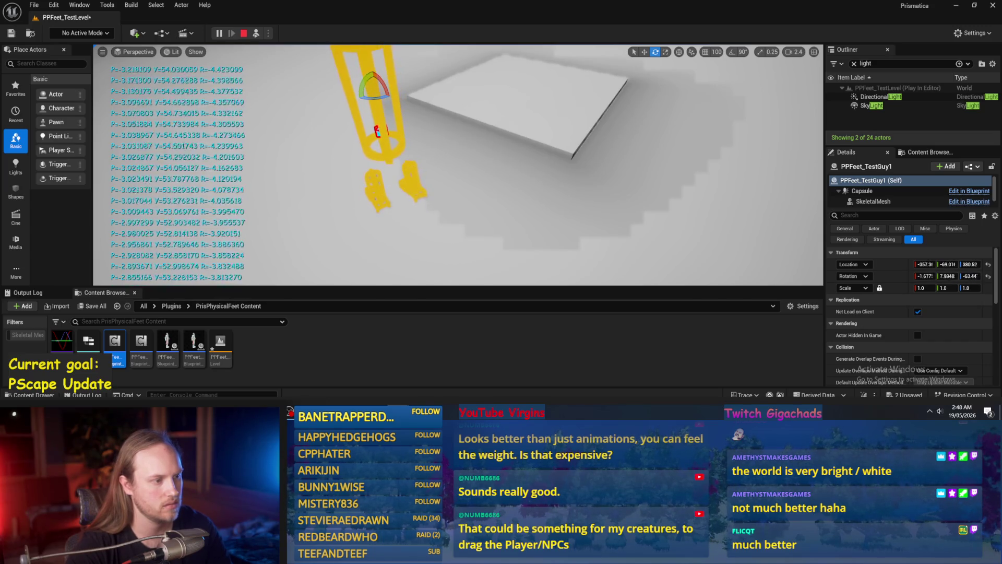
mouse_move(366, 90)
left_mouse_down()
mouse_move(391, 152)
mouse_move(387, 137)
mouse_move(392, 153)
mouse_move(460, 156)
mouse_move(420, 151)
mouse_move(420, 140)
mouse_move(460, 152)
left_mouse_up()
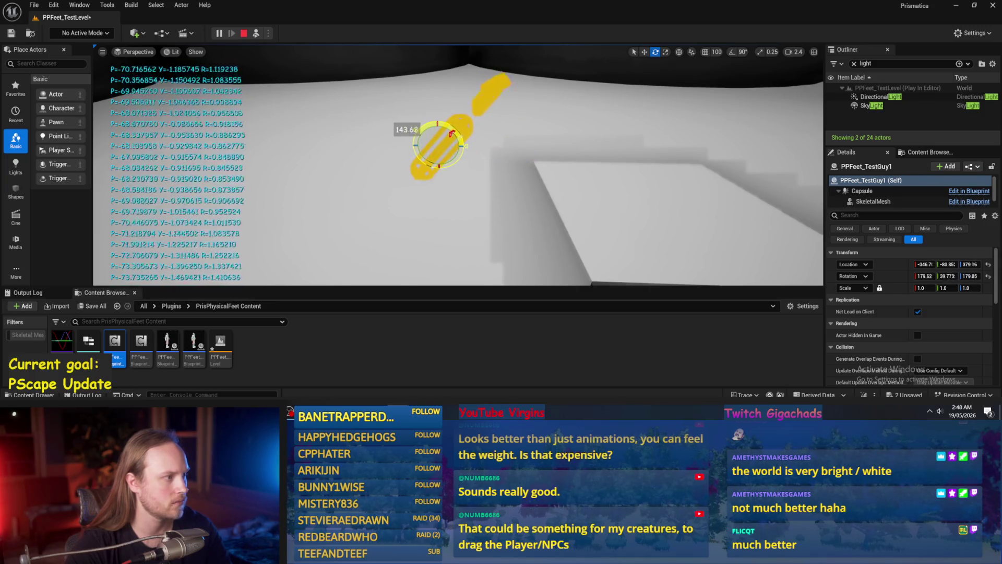
mouse_move(402, 154)
left_mouse_down()
mouse_move(414, 118)
mouse_move(459, 123)
mouse_move(459, 167)
mouse_move(428, 180)
mouse_move(454, 177)
mouse_move(469, 136)
mouse_move(433, 115)
mouse_move(458, 118)
mouse_move(464, 151)
left_mouse_up()
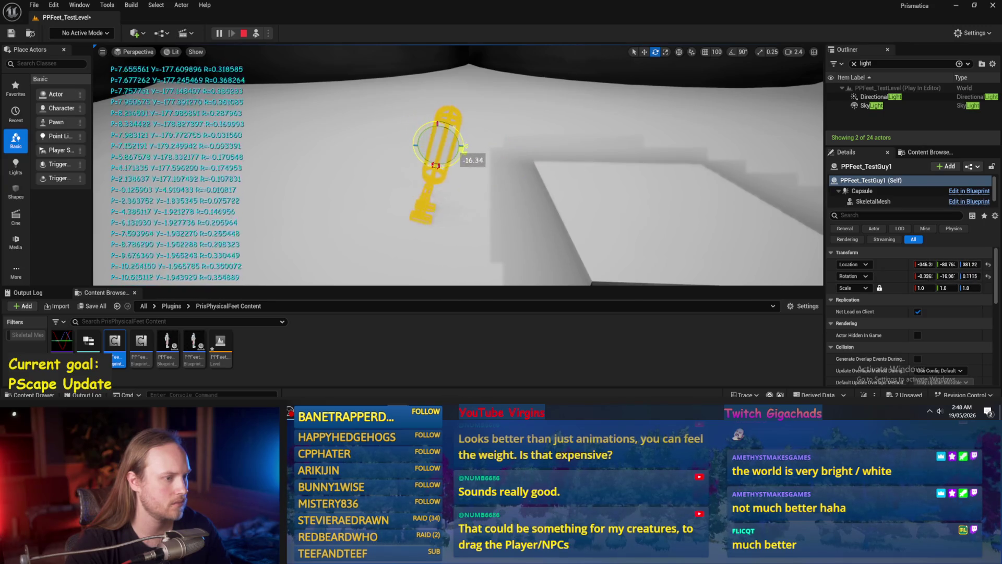
key("Escape")
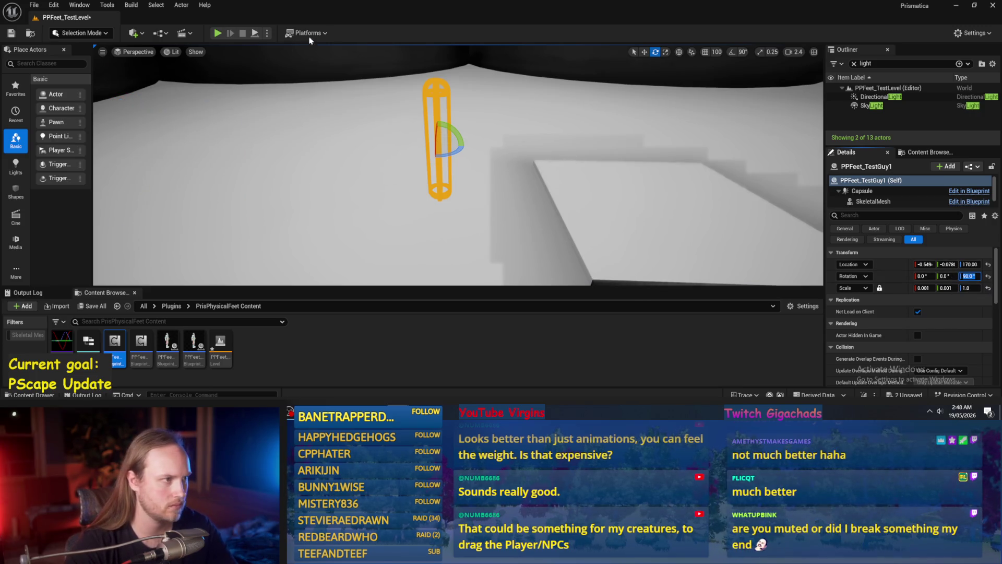
- Replay the level, tilt the character about 28°, back, then sideways, and return to PPFeet_Base
left_click(256, 33)
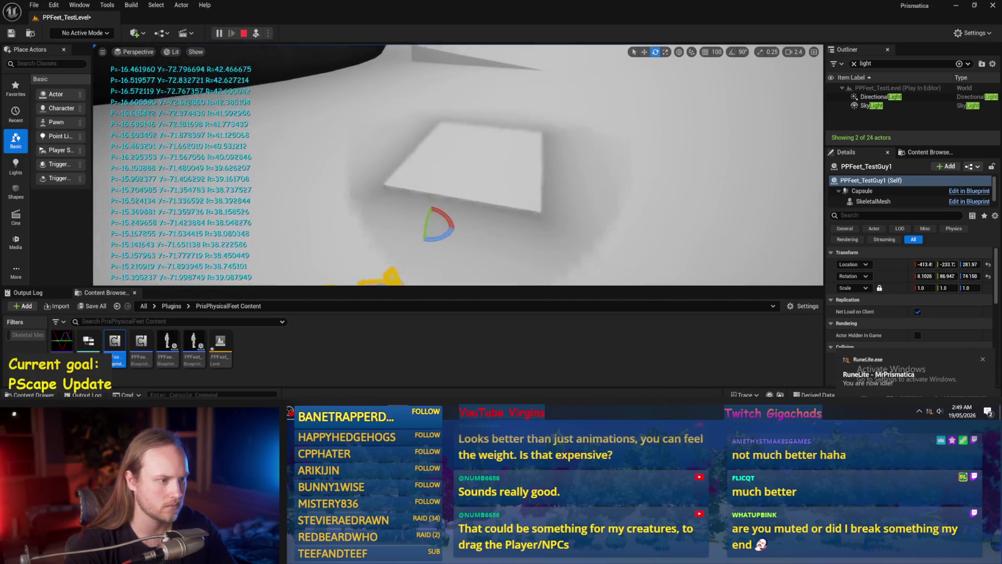
key("Escape")
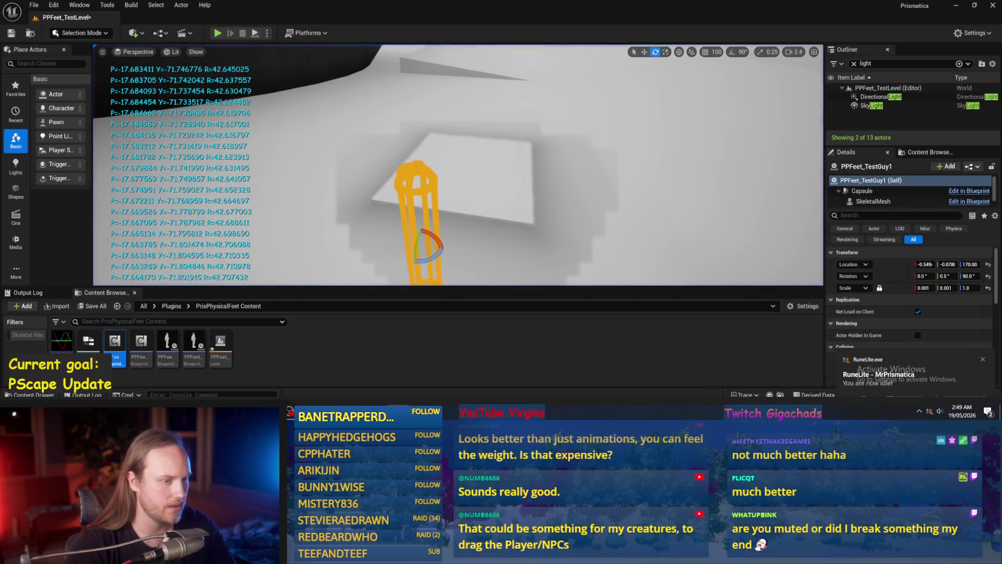
key("alt+p")
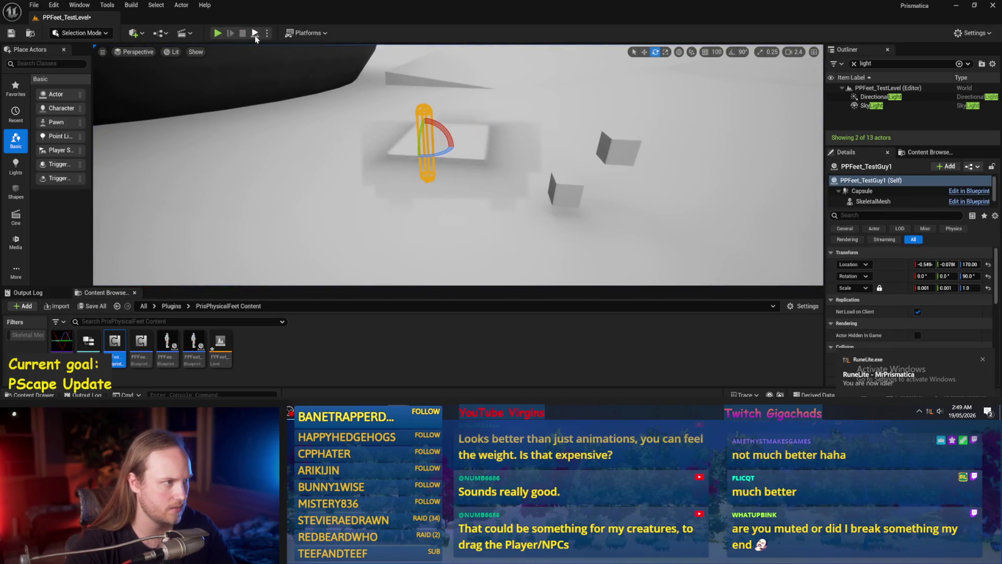
left_click_drag(438, 122, 429, 138)
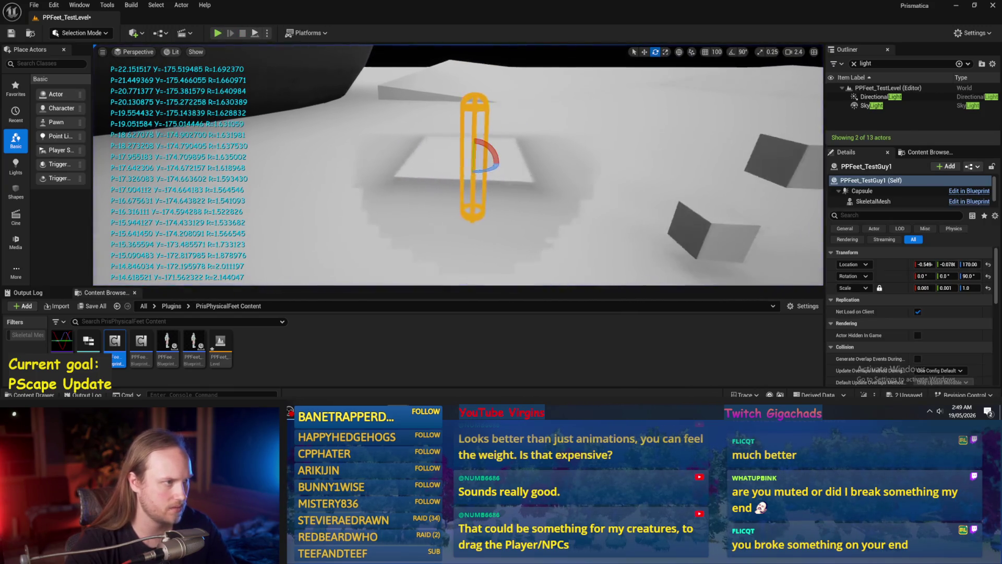
left_click_drag(435, 142, 433, 137)
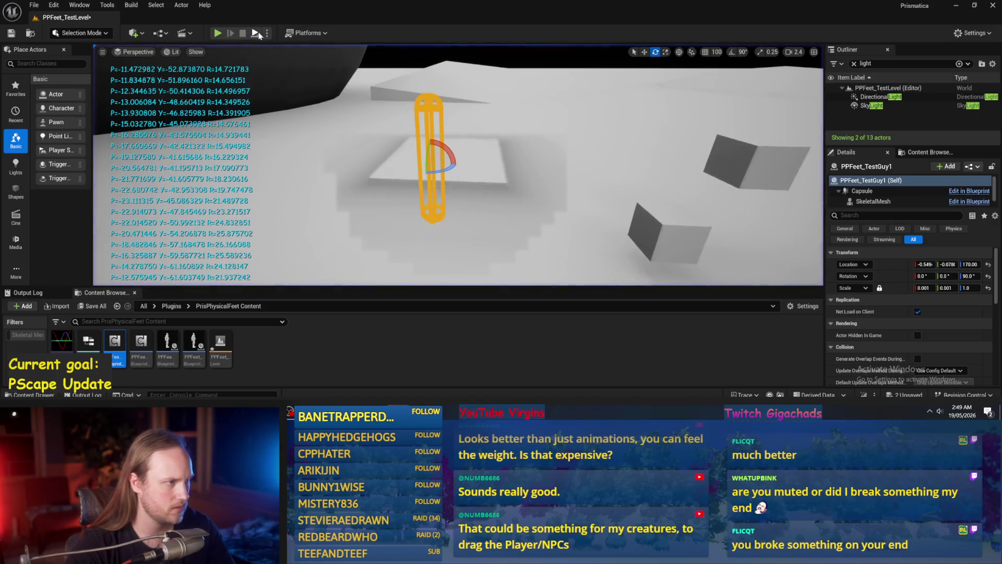
mouse_move(426, 161)
left_mouse_down()
mouse_move(430, 140)
mouse_move(425, 200)
mouse_move(436, 230)
mouse_move(430, 140)
left_mouse_up()
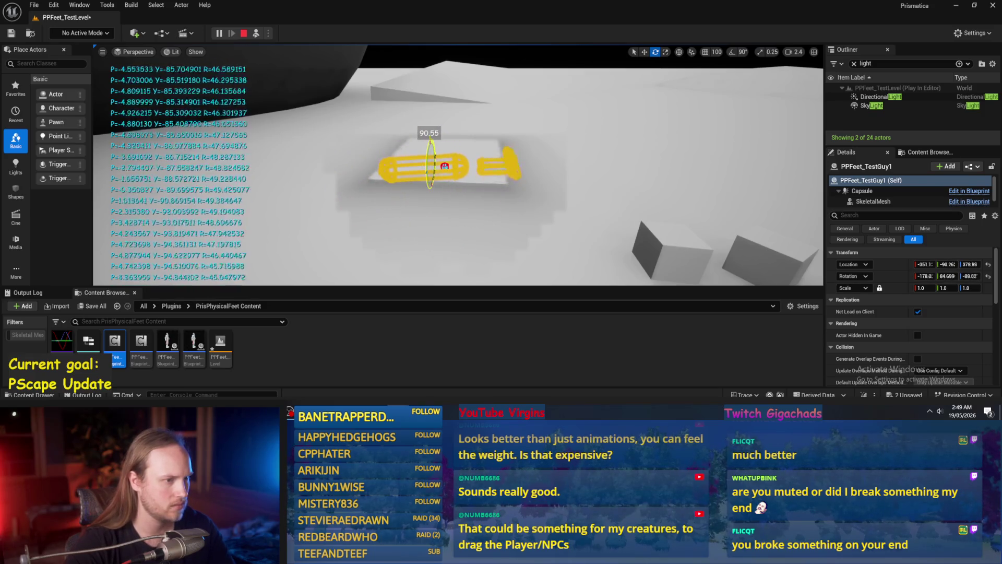
key("alt+Tab")
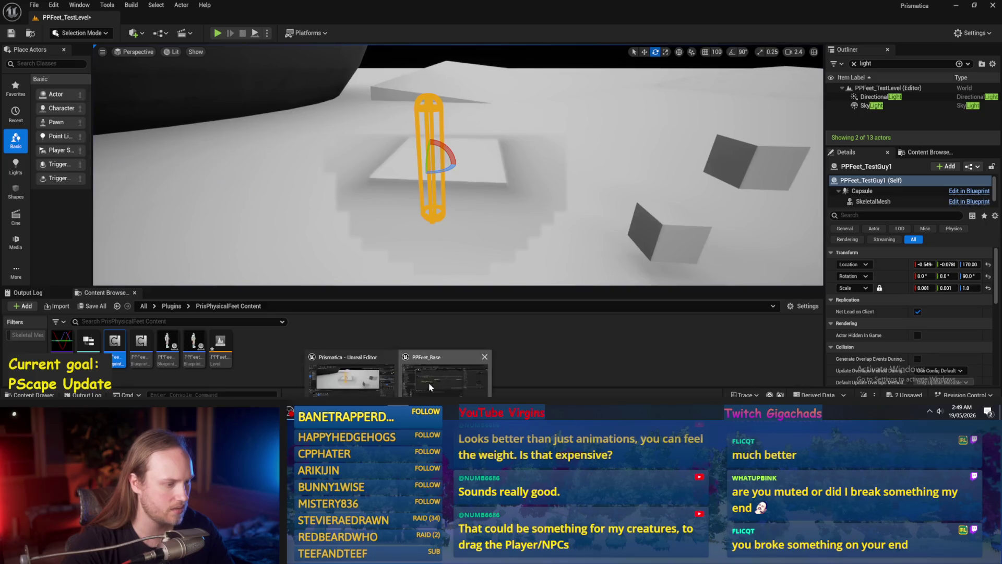
left_click(525, 215)
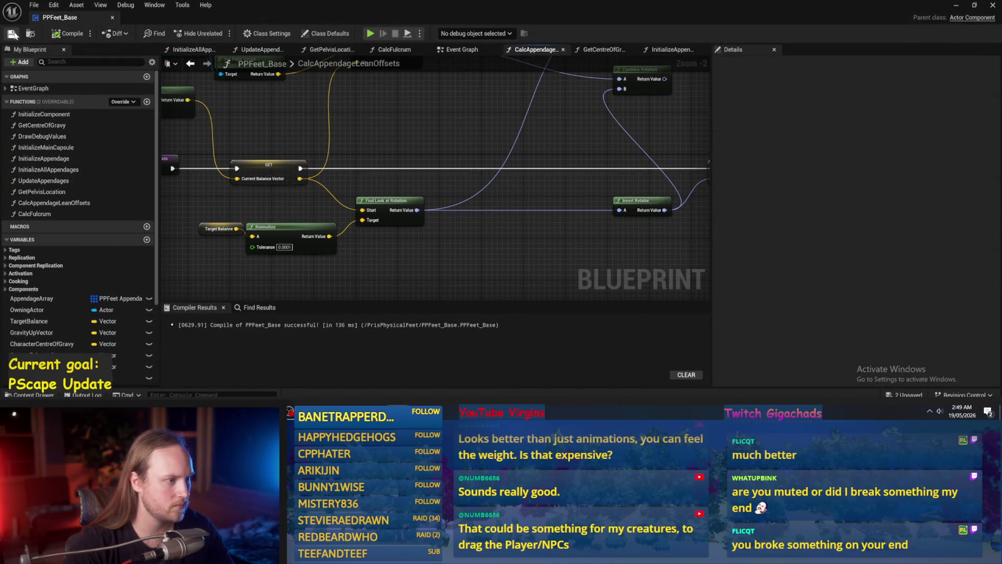
- Move Invert Rotator right after Find Look at Rotation so it feeds Combine Rotators B
left_click_drag(470, 105, 483, 149)
left_click_drag(488, 112, 501, 164)
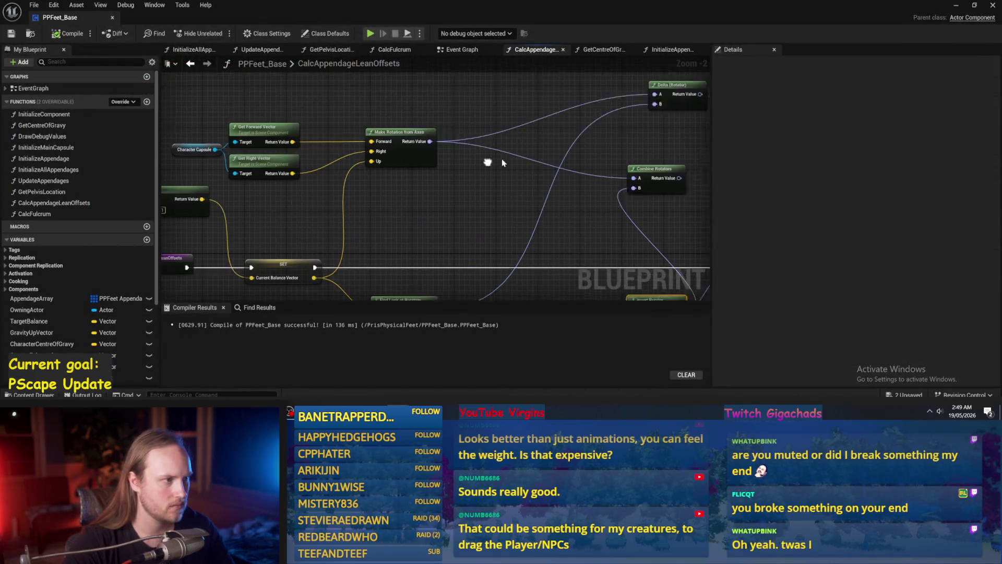
left_click_drag(425, 195, 340, 142)
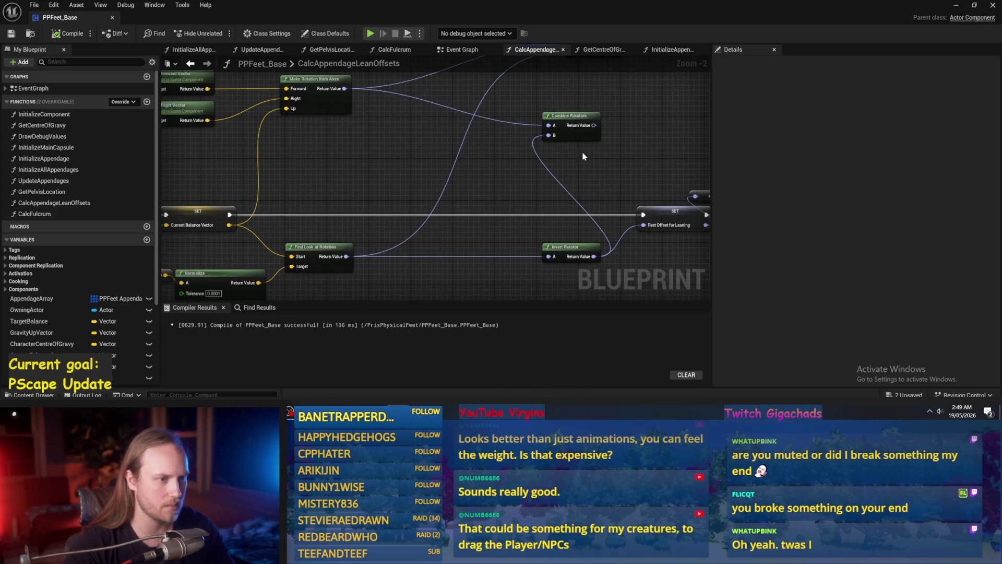
left_click_drag(556, 254, 445, 255)
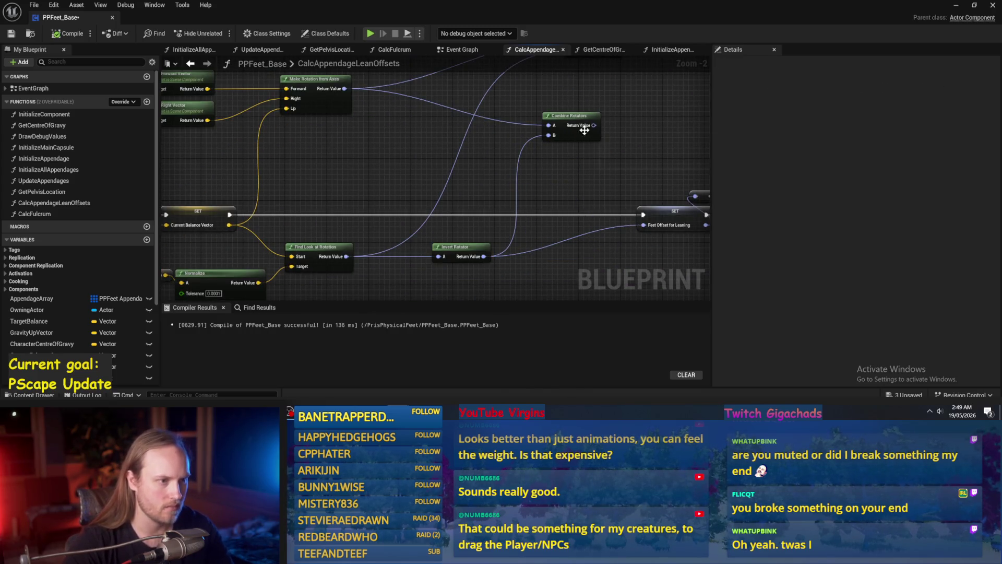
left_click_drag(487, 144, 438, 147)
mouse_move(544, 130)
left_mouse_down()
mouse_move(490, 151)
mouse_move(491, 165)
mouse_move(595, 228)
left_mouse_up()
- Compile PPFeet_Base and go back to the running test level
left_click(20, 36)
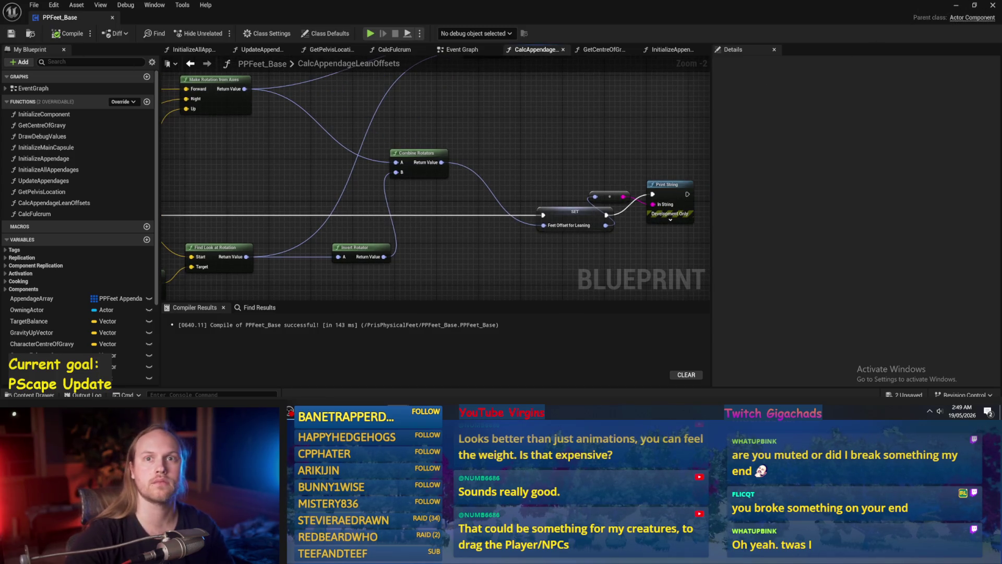
mouse_move(648, 137)
left_mouse_down()
mouse_move(589, 153)
mouse_move(600, 138)
mouse_move(660, 124)
left_mouse_up()
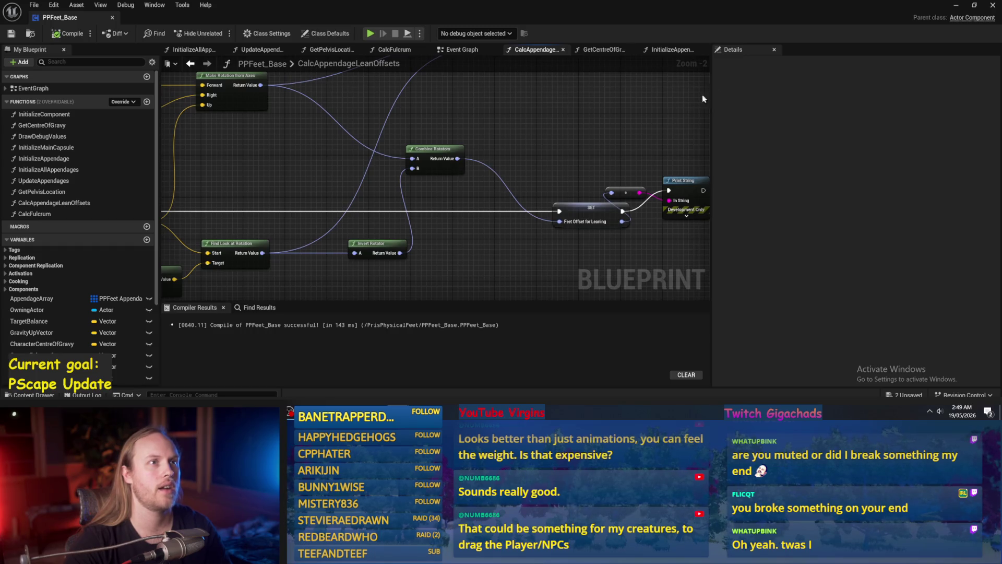
left_click(956, 5)
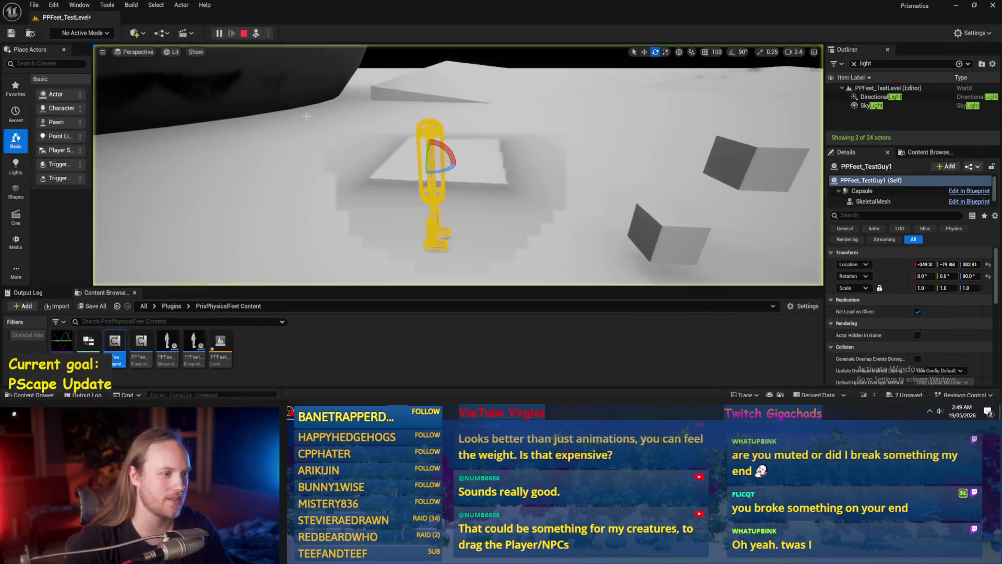
- Tilt the character about 28° over several play tests, switching the gizmo between world and local space
left_click_drag(447, 154, 440, 137)
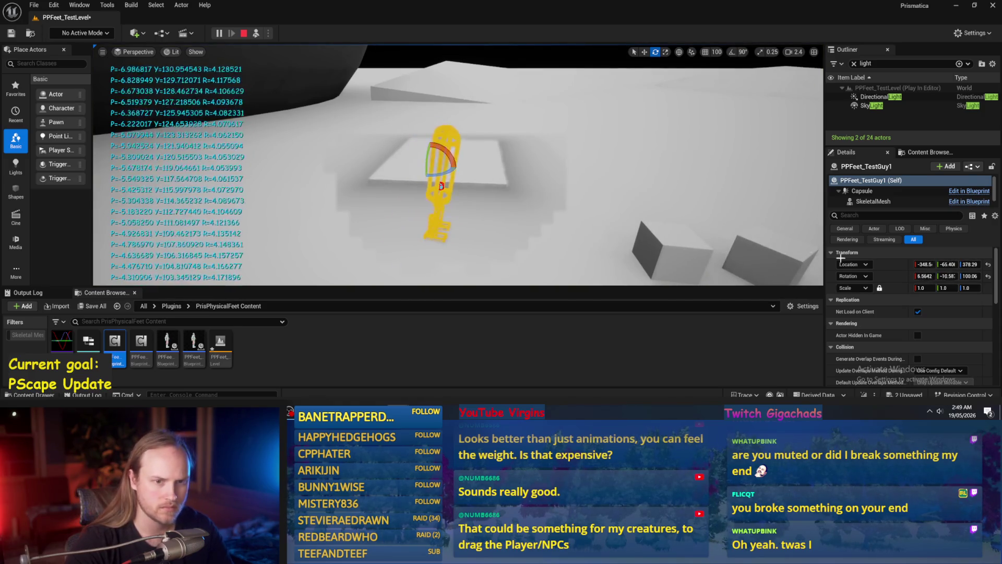
key("Escape")
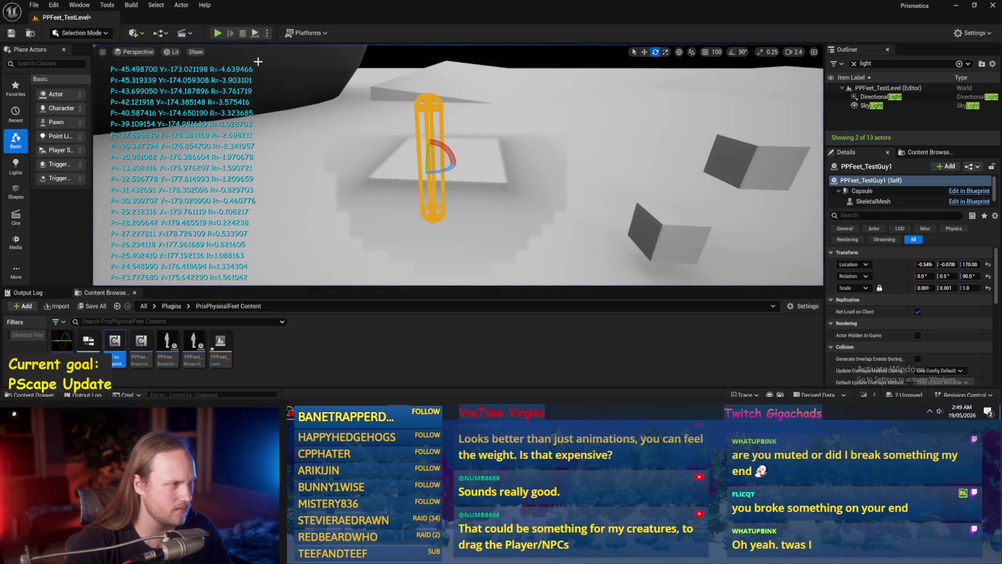
left_click(679, 52)
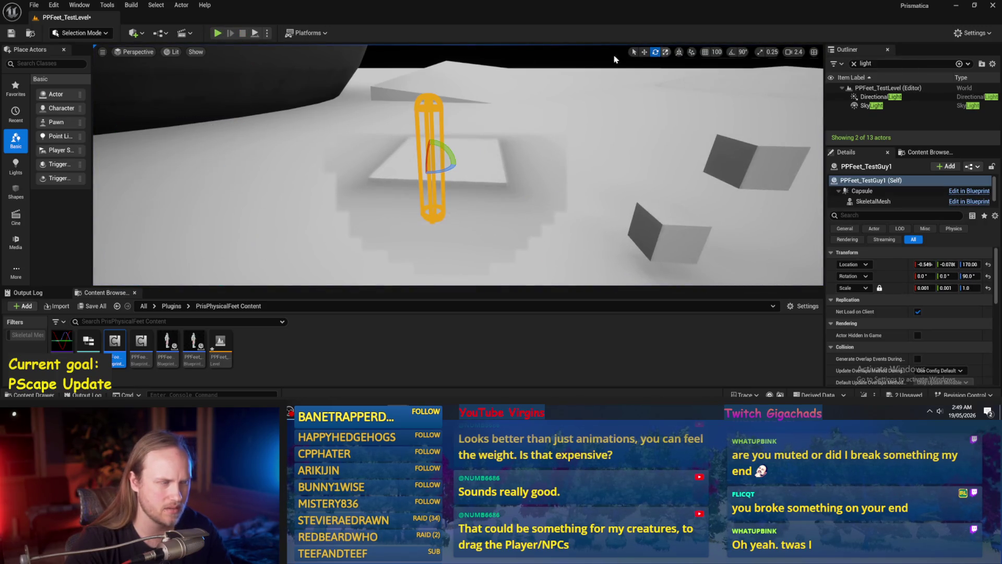
left_click(218, 33)
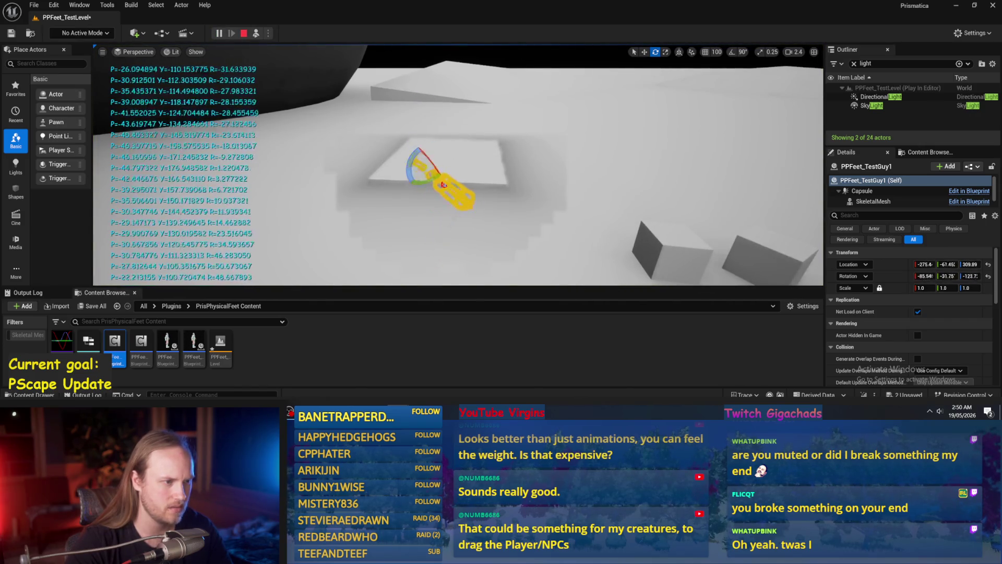
key("Escape")
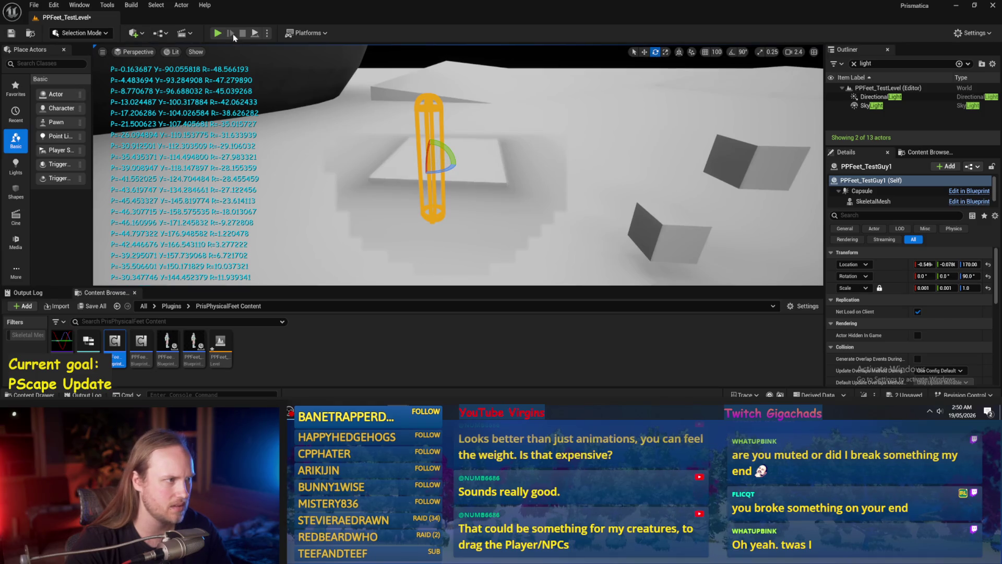
left_click(217, 33)
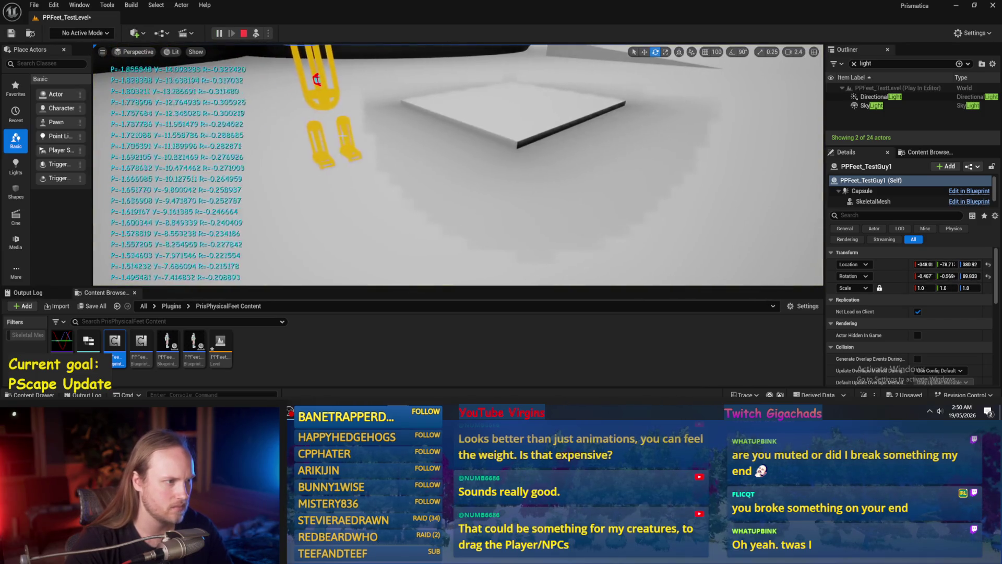
mouse_move(400, 118)
left_mouse_down()
mouse_move(404, 147)
mouse_move(377, 118)
left_mouse_up()
key("Escape")
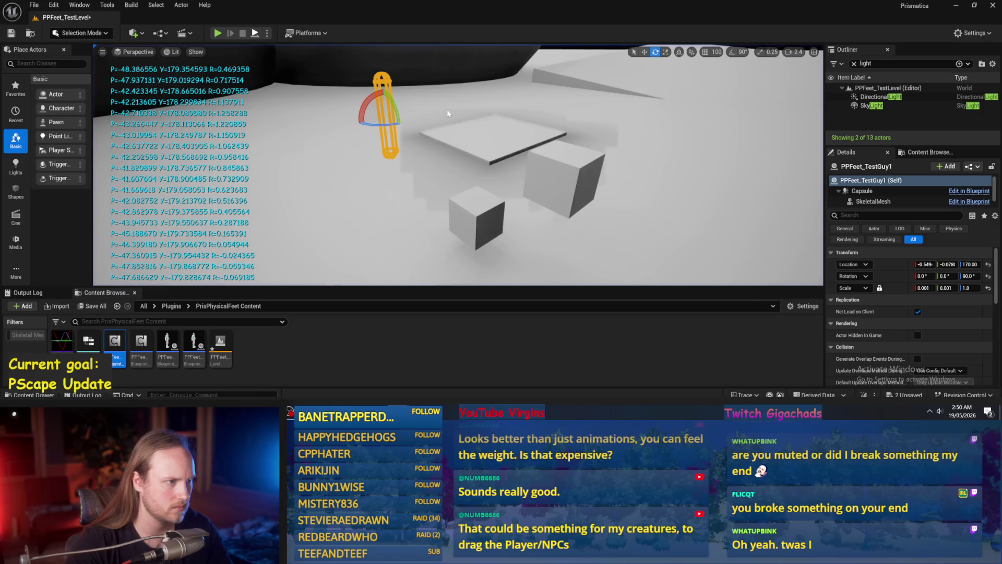
- Run more play sessions, tipping the character over and continuing to rotate it
key("alt+p")
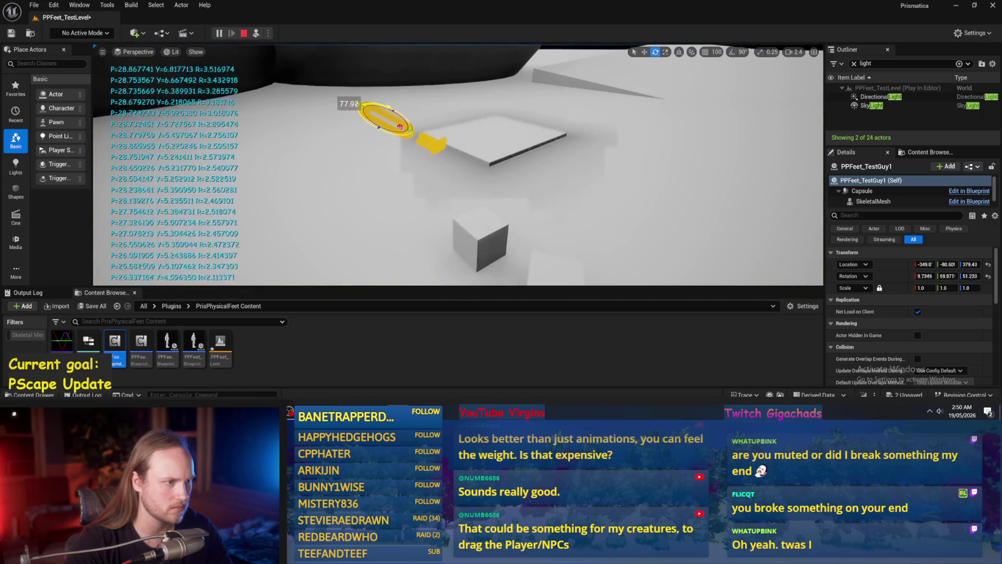
key("Escape")
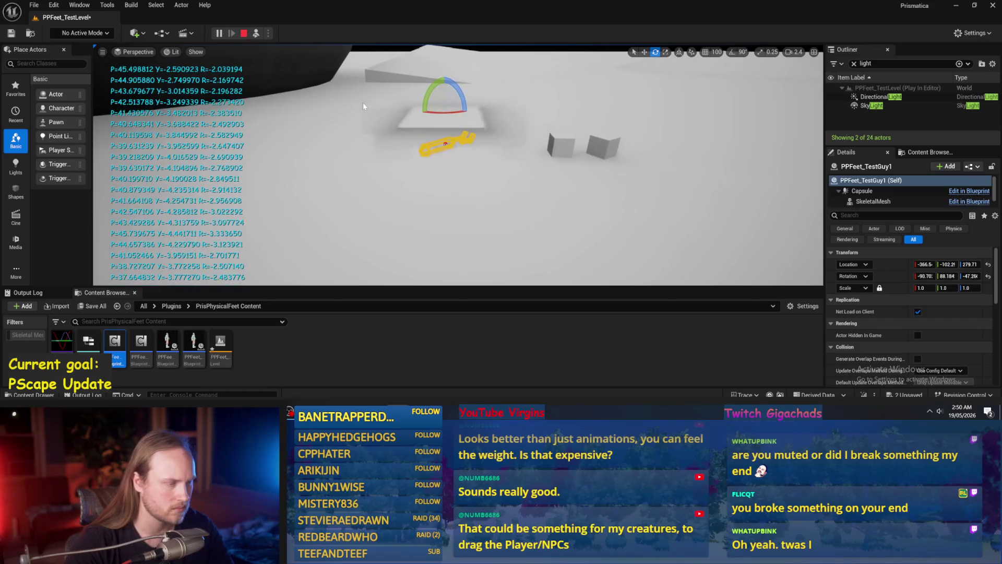
key("alt+p")
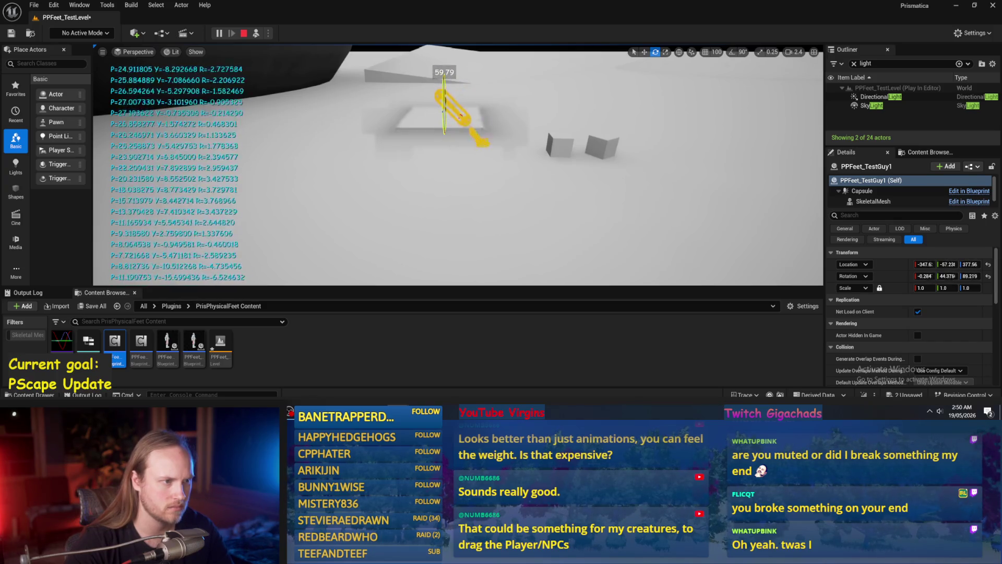
mouse_move(443, 69)
left_mouse_down()
mouse_move(444, 150)
mouse_move(444, 138)
left_mouse_up()
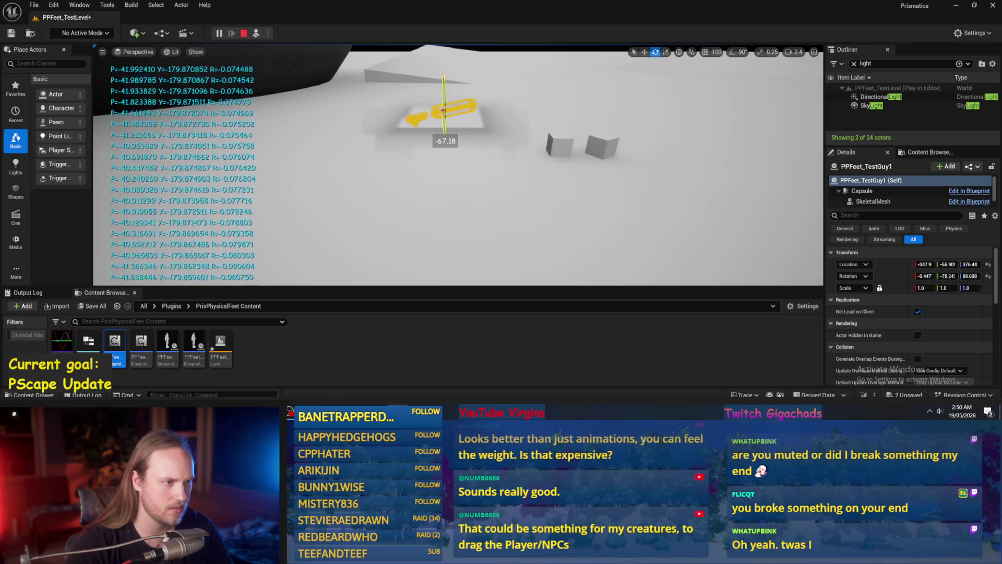
left_click_drag(444, 137, 446, 125)
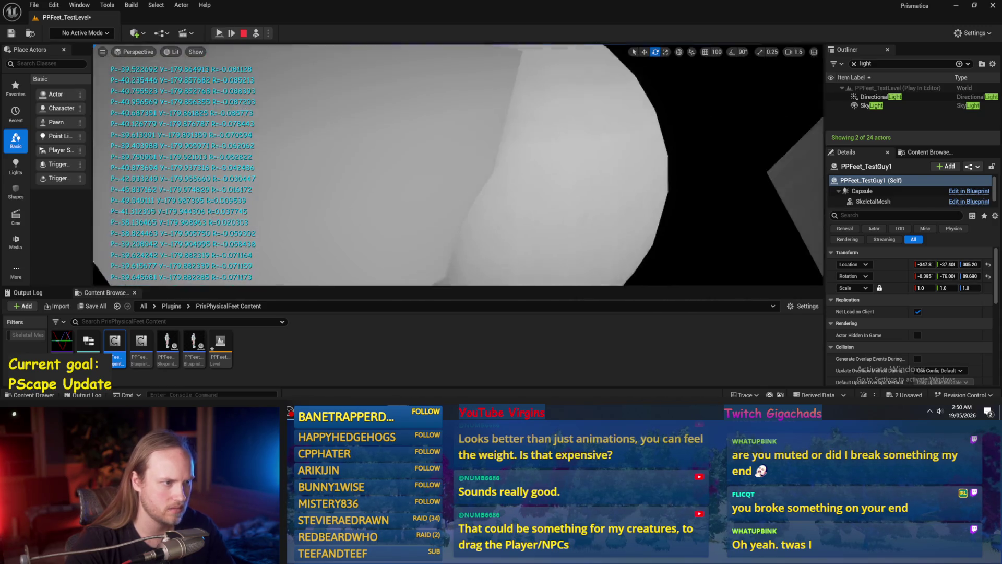
key("Escape")
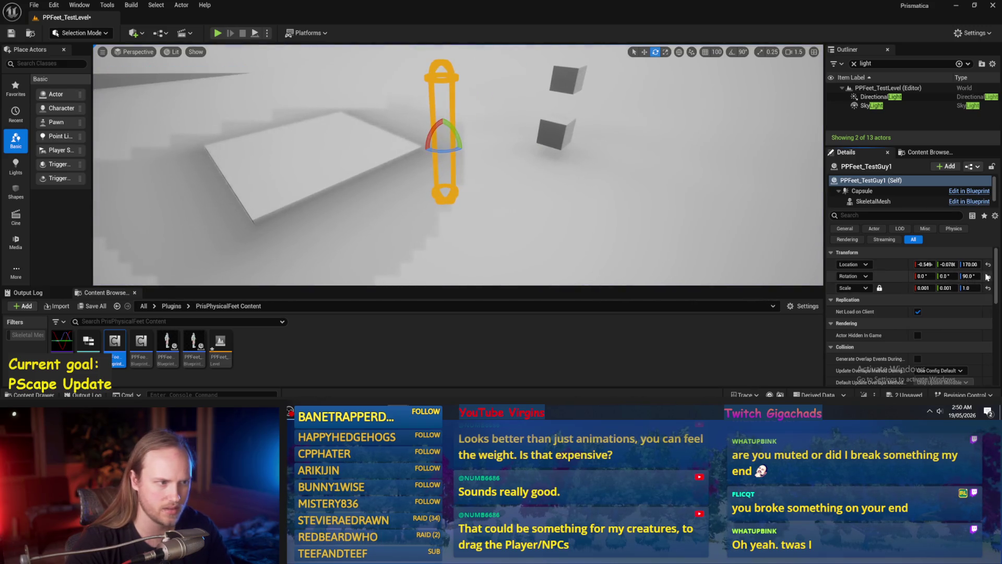
- Simulate with a 62° tilt, then with a 45° yaw, and reset the yaw to 0
left_click(255, 33)
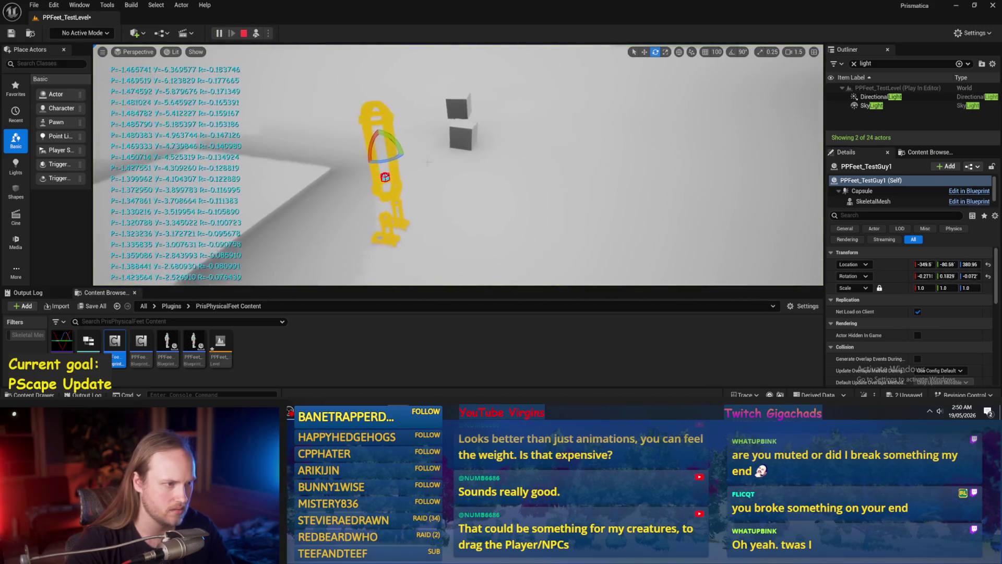
left_click_drag(369, 172, 365, 120)
key("Escape")
key("Return")
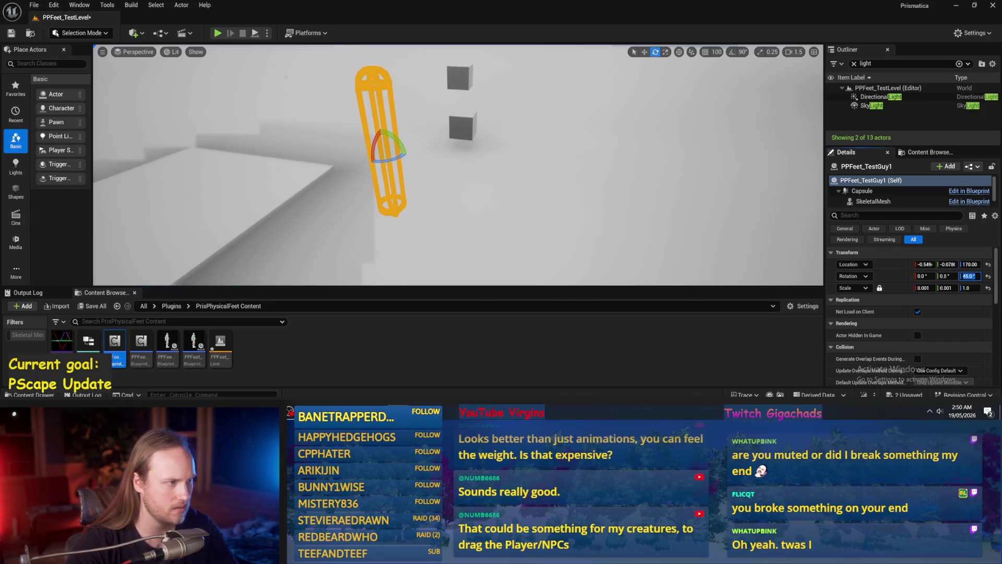
left_click(255, 33)
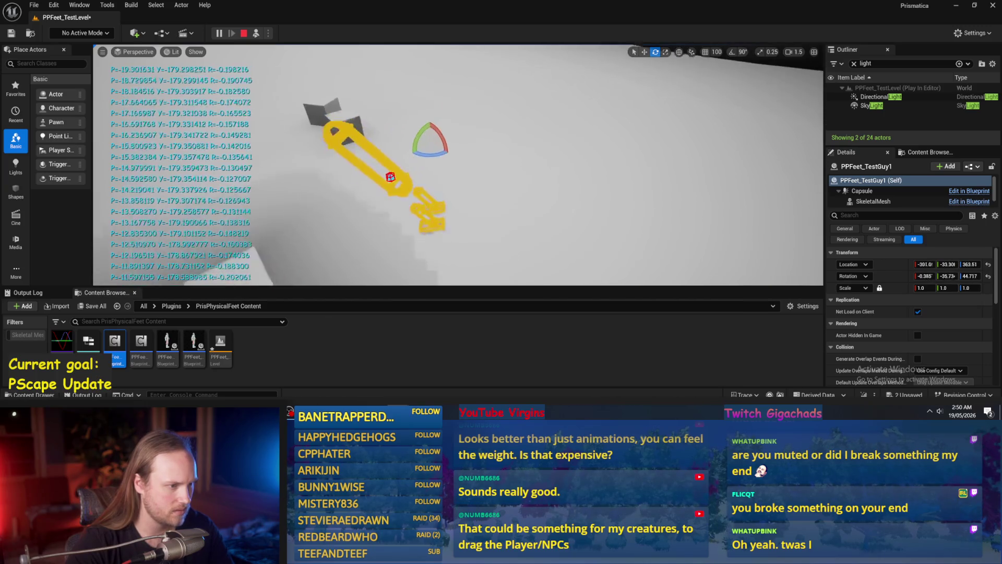
key("Escape")
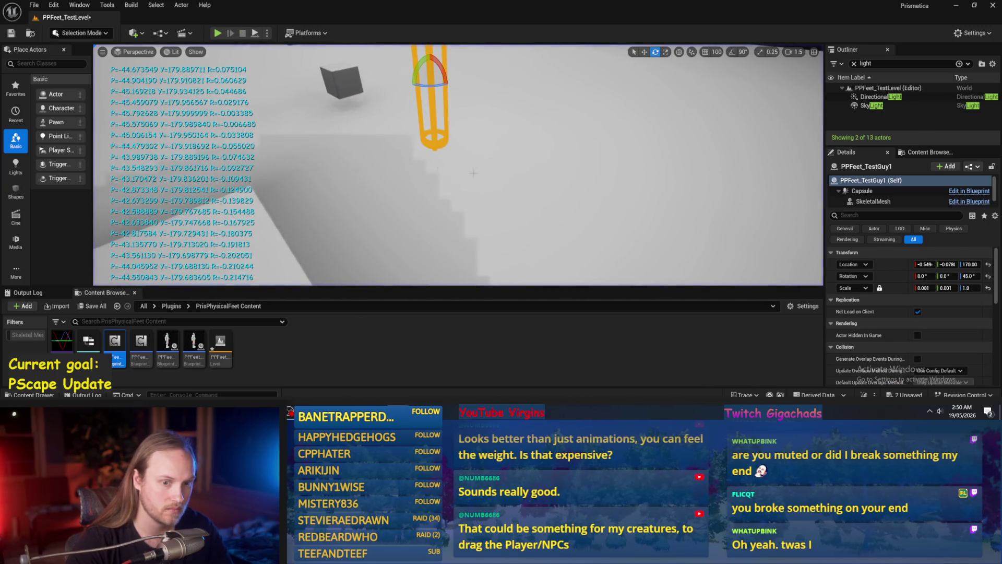
left_click(988, 276)
- Replay and push the character about 70° onto its side, then end the session
left_click(218, 33)
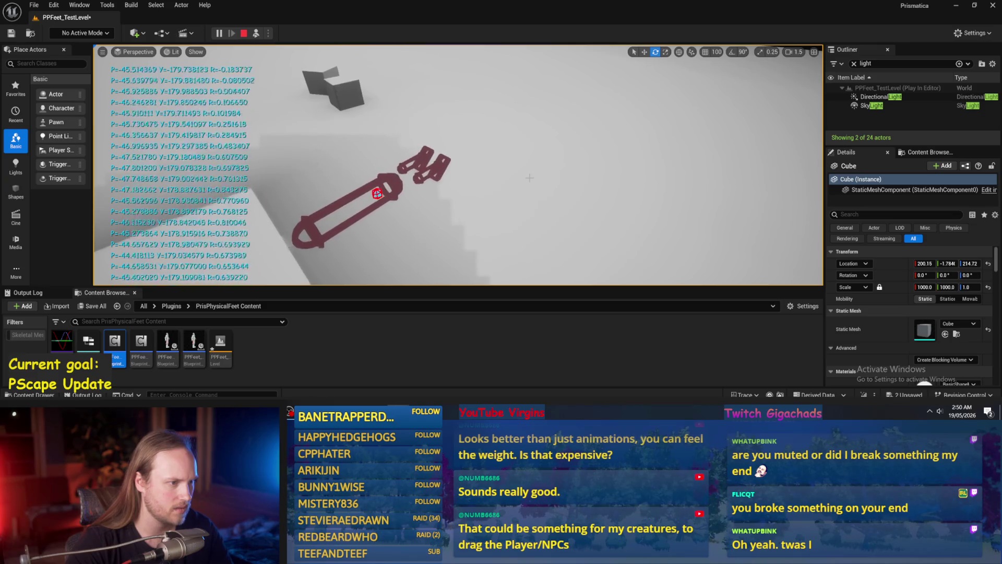
key("Escape")
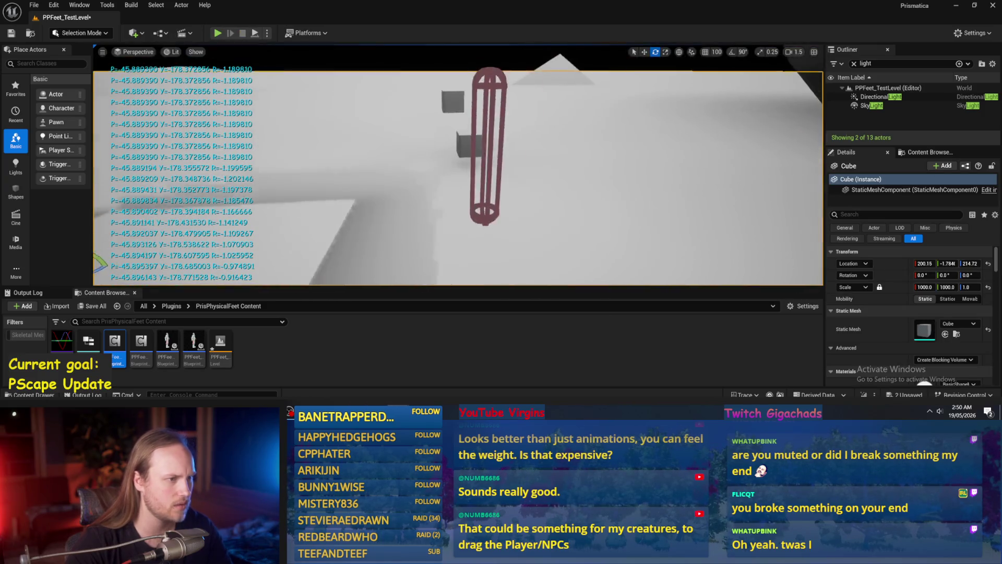
key("alt+p")
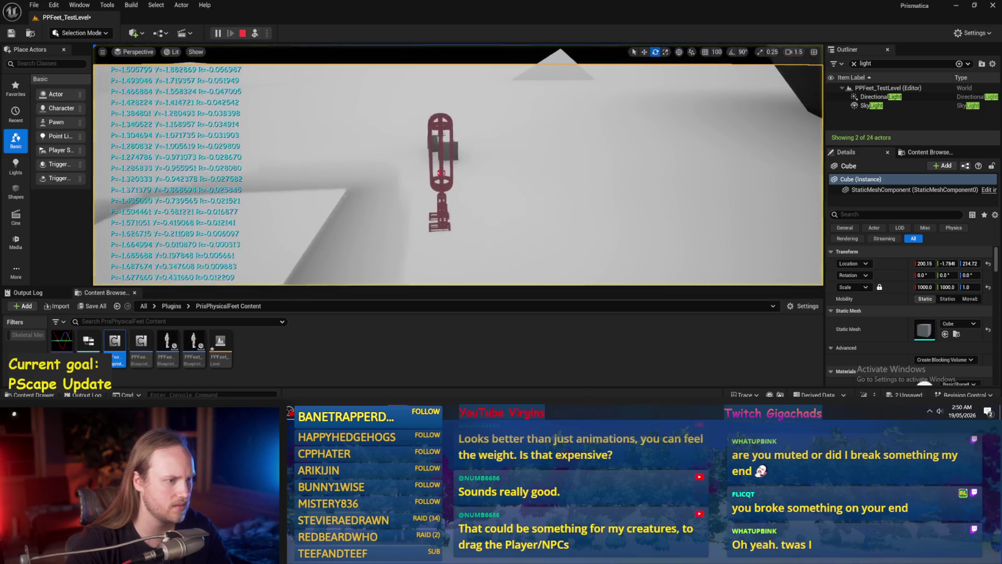
mouse_move(445, 142)
left_mouse_down()
mouse_move(412, 180)
mouse_move(420, 131)
mouse_move(410, 133)
left_mouse_up()
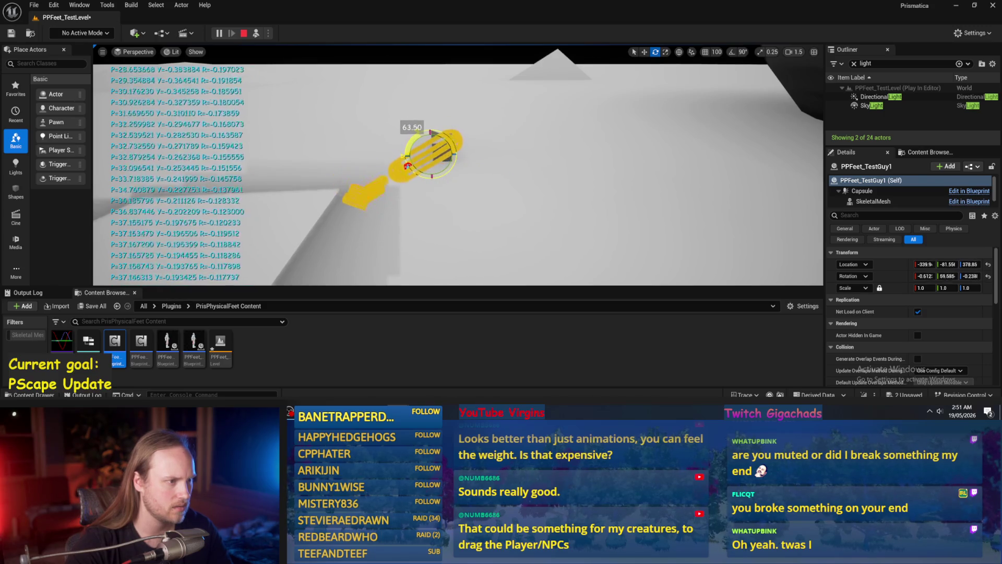
key("Escape")
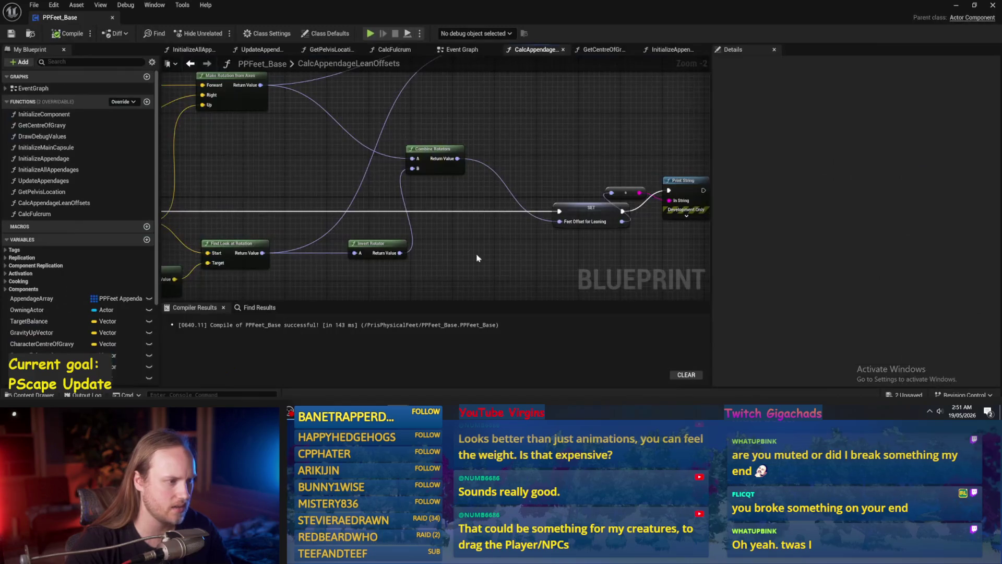
- Feed Find Look at Rotation straight into Combine Rotators B and play-test the change
left_click_drag(262, 253, 417, 168)
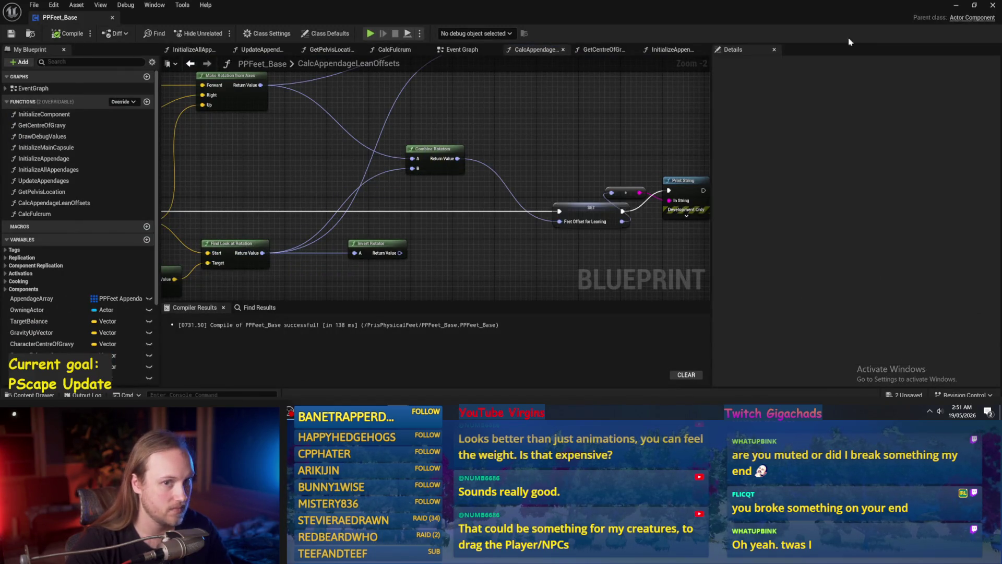
left_click(957, 9)
left_click(255, 33)
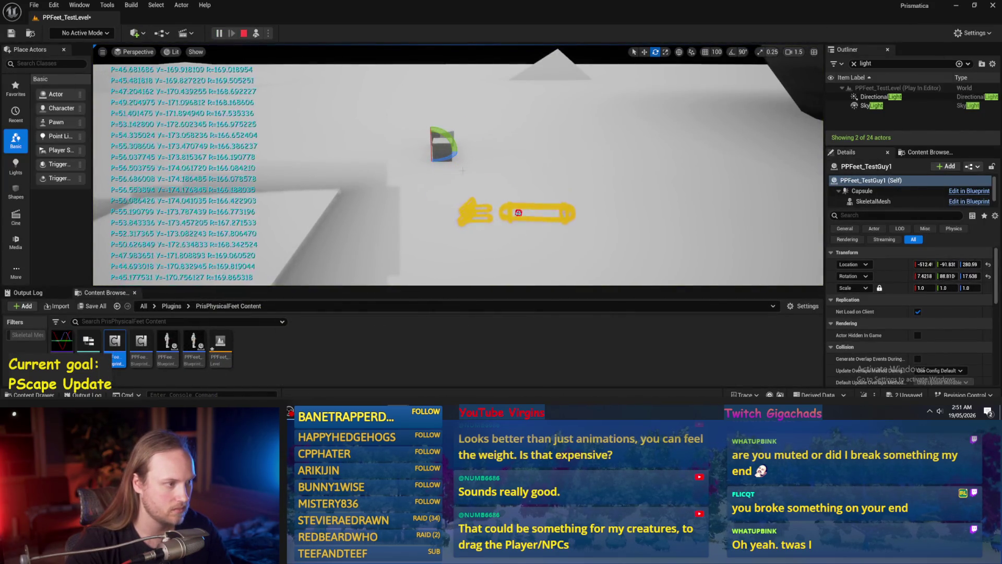
mouse_move(399, 413)
left_click(451, 373)
- Restore Invert Rotator's output into Combine Rotators B and shift the Print String nodes right
mouse_move(405, 252)
left_mouse_down()
mouse_move(410, 159)
mouse_move(441, 213)
mouse_move(338, 215)
left_mouse_up()
left_click_drag(395, 255, 414, 168)
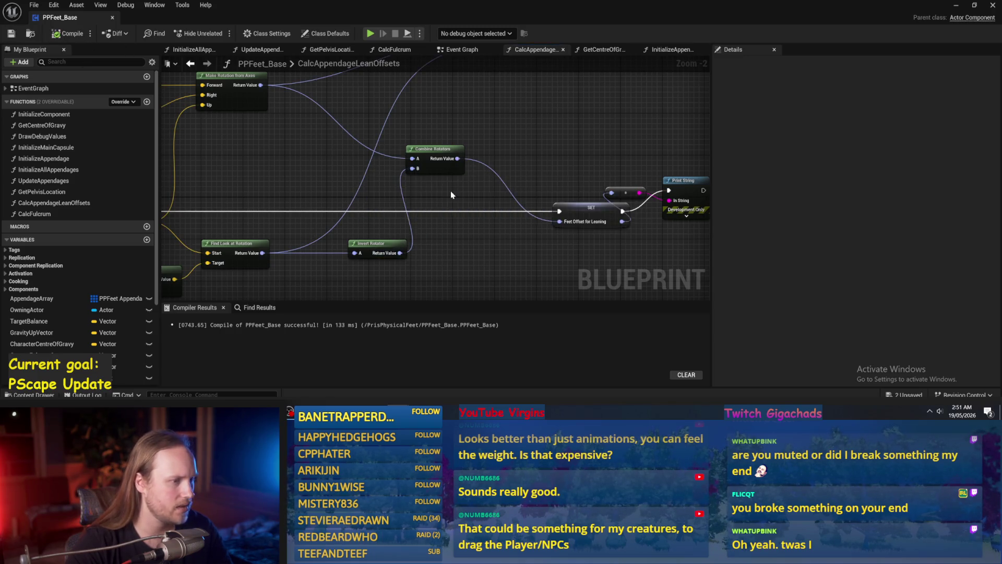
scroll(547, 216, "down", 2)
scroll(551, 230, "up", 1)
left_click_drag(552, 231, 444, 229)
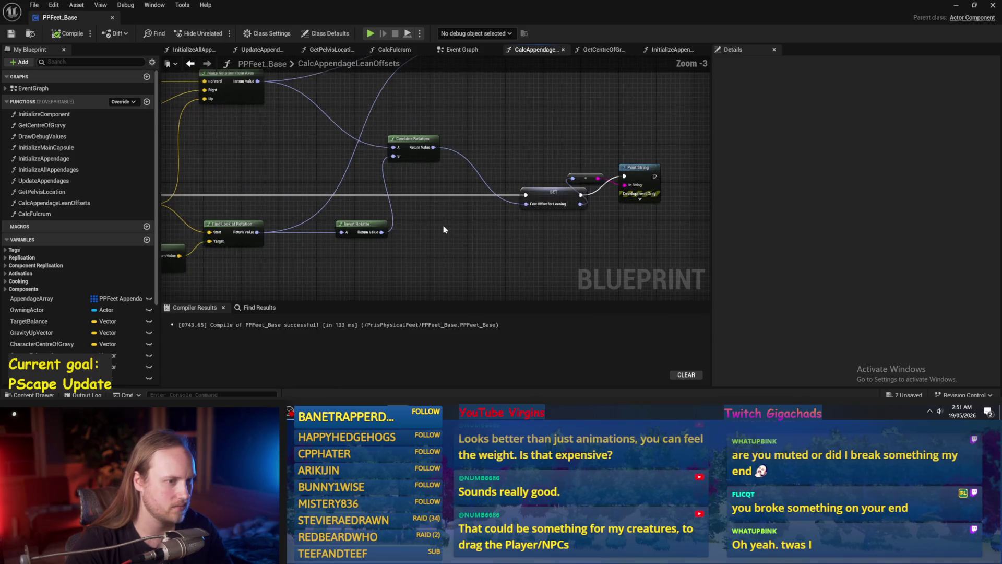
left_click_drag(596, 184, 643, 198)
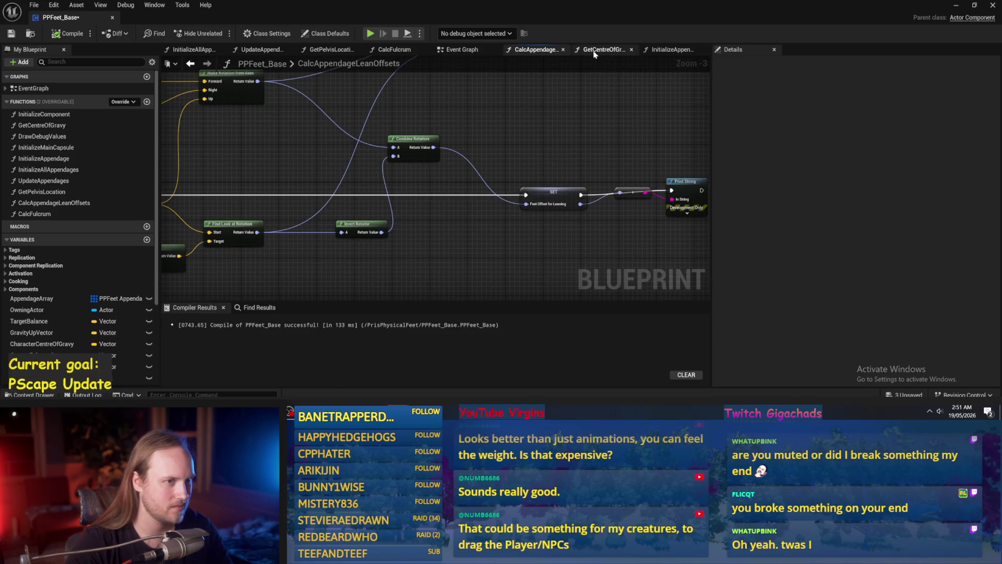
left_click(673, 49)
- Look through the CalcFulcrum, GetPelvisLocation and InitializeAllAppendages graphs
left_click(395, 50)
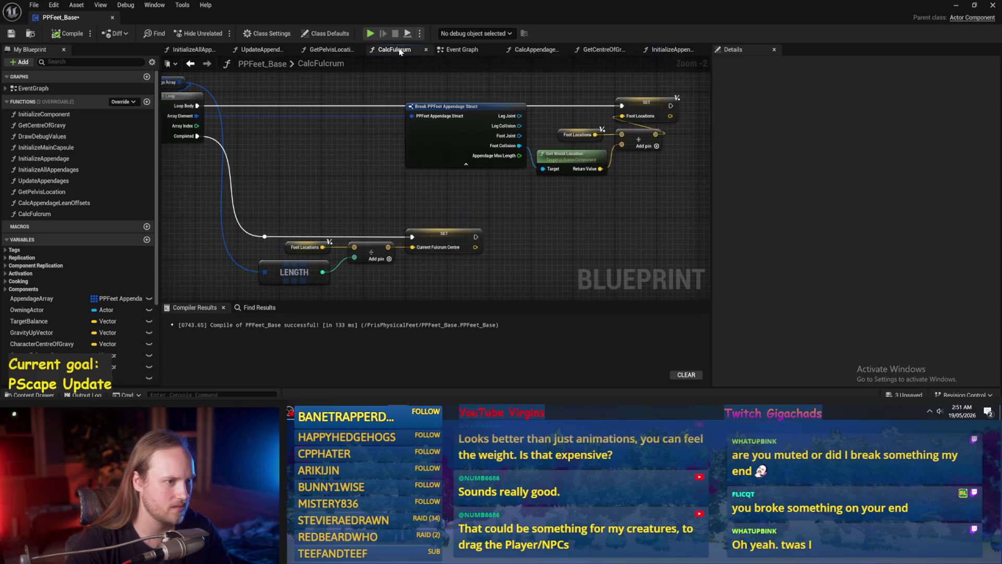
left_click(327, 49)
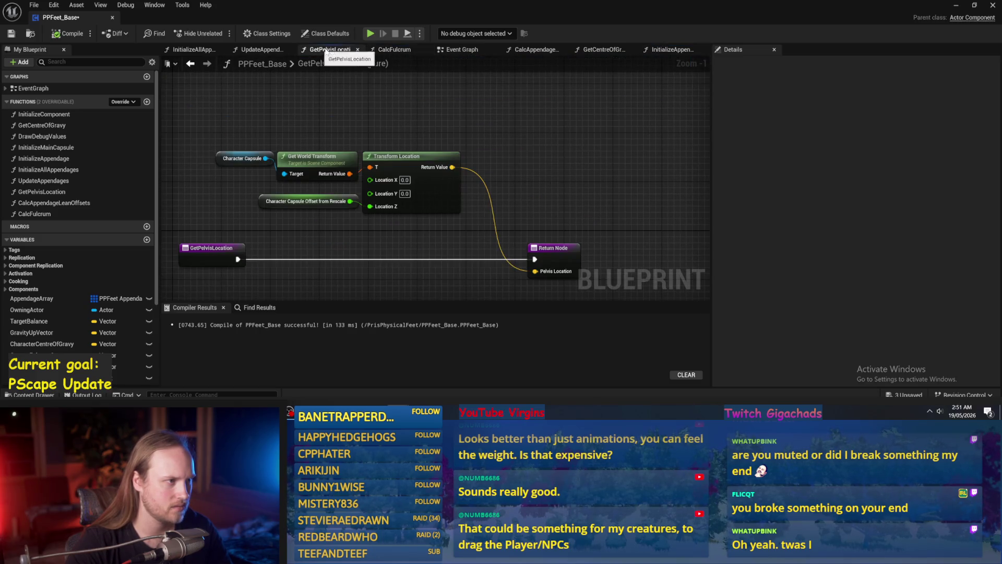
left_click(358, 49)
mouse_move(359, 123)
left_mouse_down()
mouse_move(427, 114)
mouse_move(398, 240)
mouse_move(453, 231)
left_mouse_up()
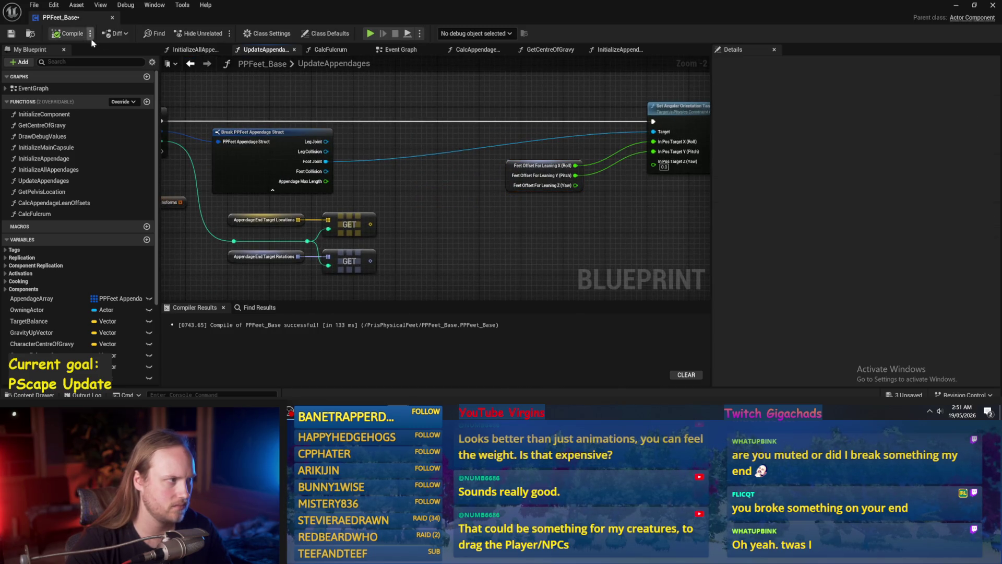
left_click(194, 49)
mouse_move(339, 222)
left_mouse_down()
mouse_move(478, 174)
mouse_move(418, 235)
left_mouse_up()
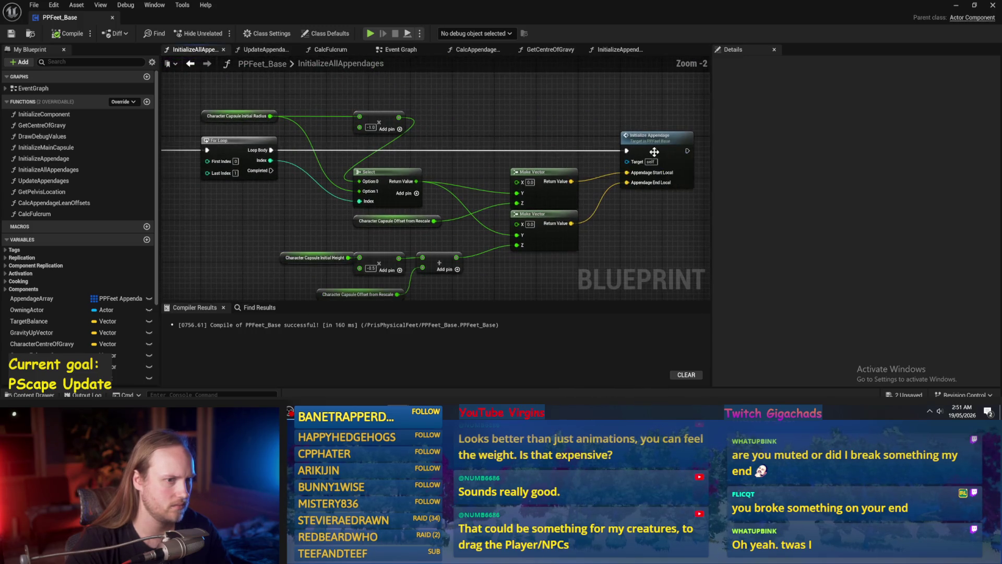
- In InitializeAppendage, set the foot joint's Position Strength to 100000 and compile
double_click(671, 149)
mouse_move(571, 229)
left_mouse_down()
mouse_move(558, 184)
mouse_move(527, 248)
mouse_move(566, 212)
mouse_move(525, 191)
mouse_move(416, 226)
left_mouse_up()
scroll(566, 211, "down", 1)
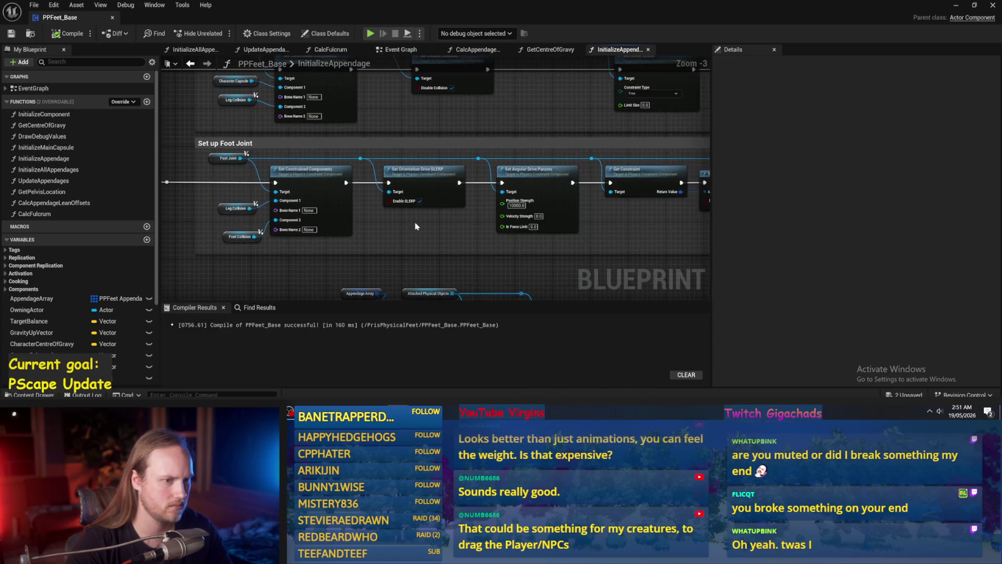
scroll(501, 202, "up", 2)
scroll(617, 215, "down", 2)
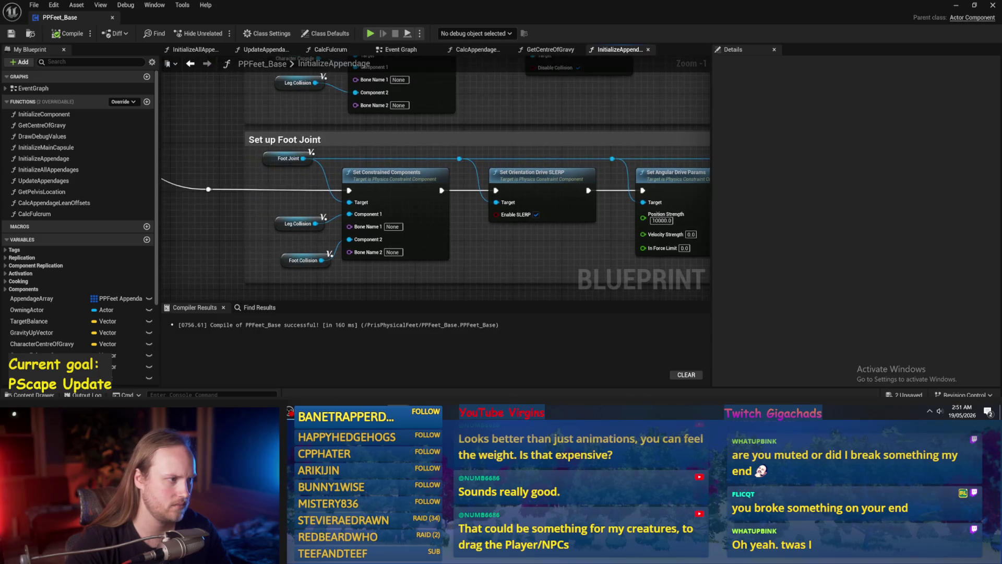
scroll(616, 215, "up", 2)
left_click_drag(617, 215, 487, 196)
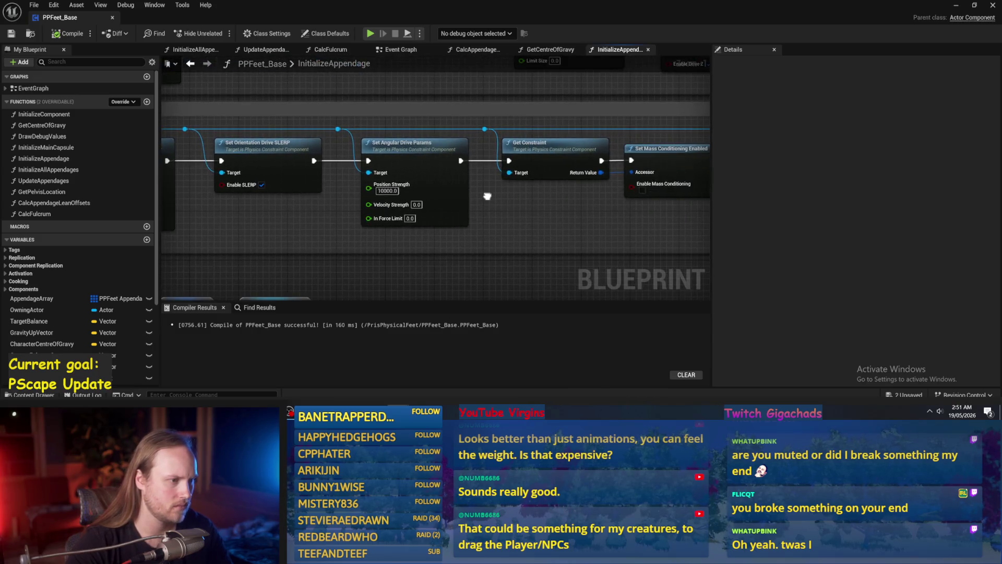
left_click(388, 190)
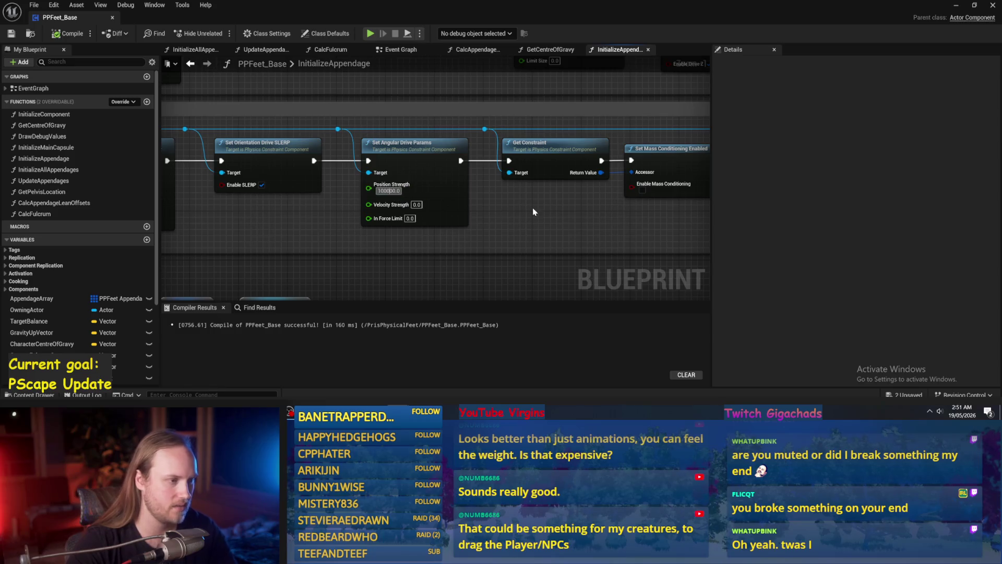
left_click(67, 33)
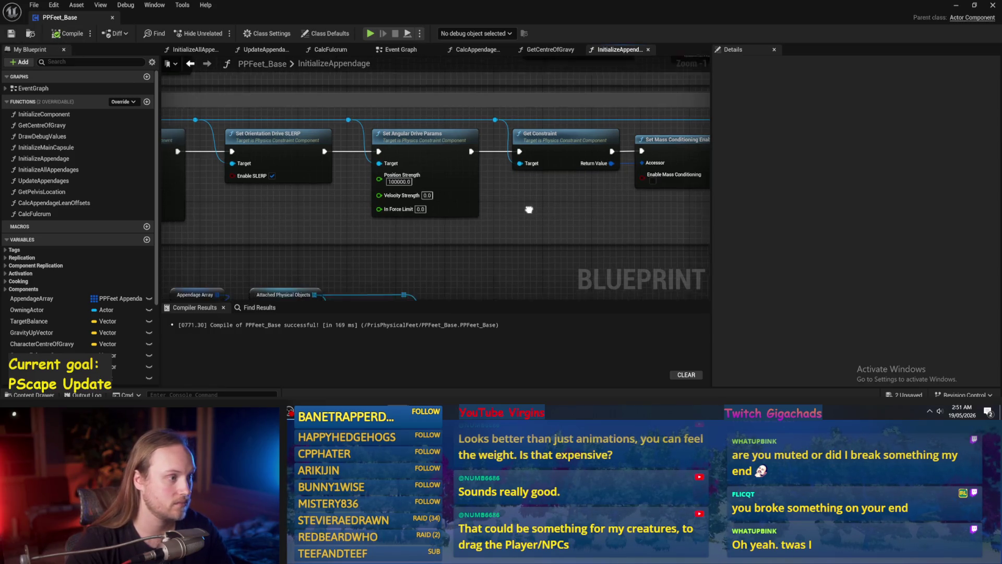
left_click(957, 6)
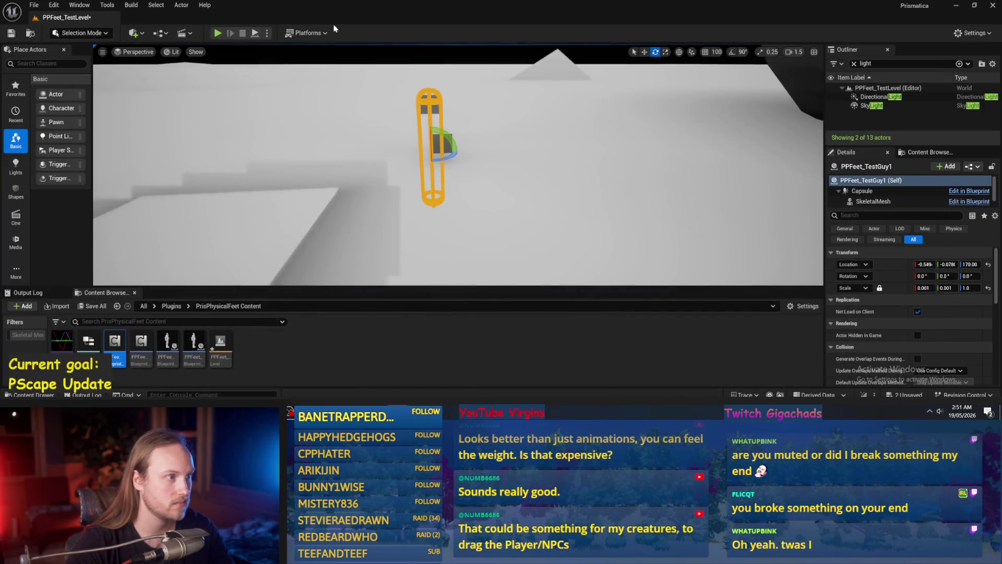
- Simulate with the stiffer foot drive, knocking the capsule sideways and tilting it back
left_click(254, 33)
left_click_drag(448, 138, 422, 124)
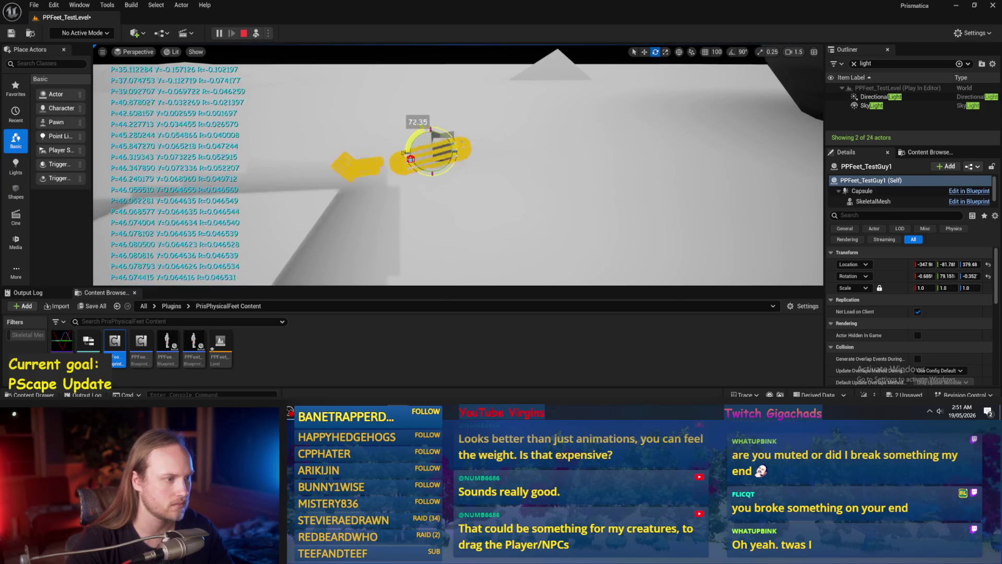
left_click_drag(446, 166, 449, 163)
mouse_move(395, 161)
left_mouse_down()
mouse_move(399, 141)
mouse_move(397, 169)
mouse_move(394, 150)
mouse_move(449, 136)
left_mouse_up()
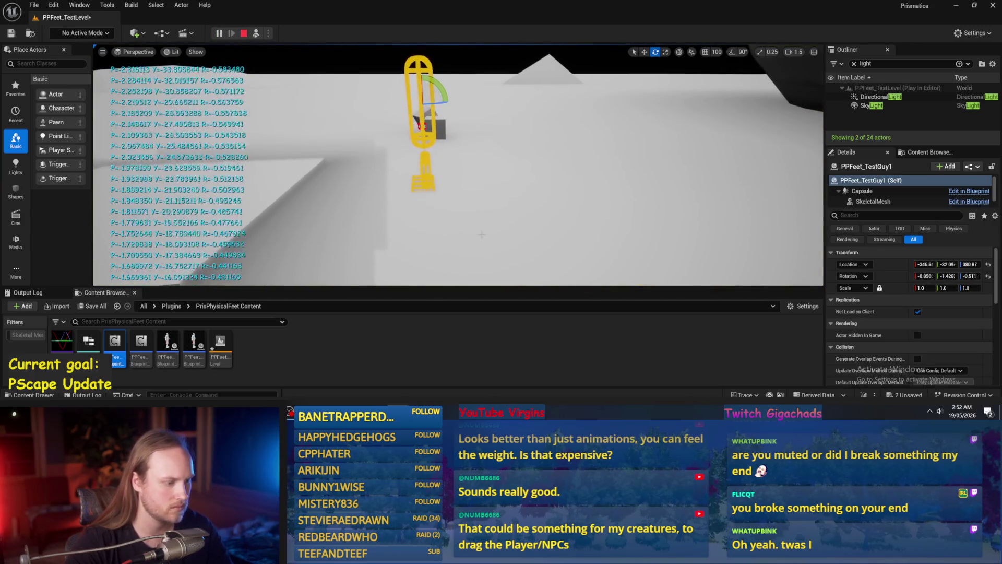
left_click(468, 220)
scroll(468, 219, "up", 2)
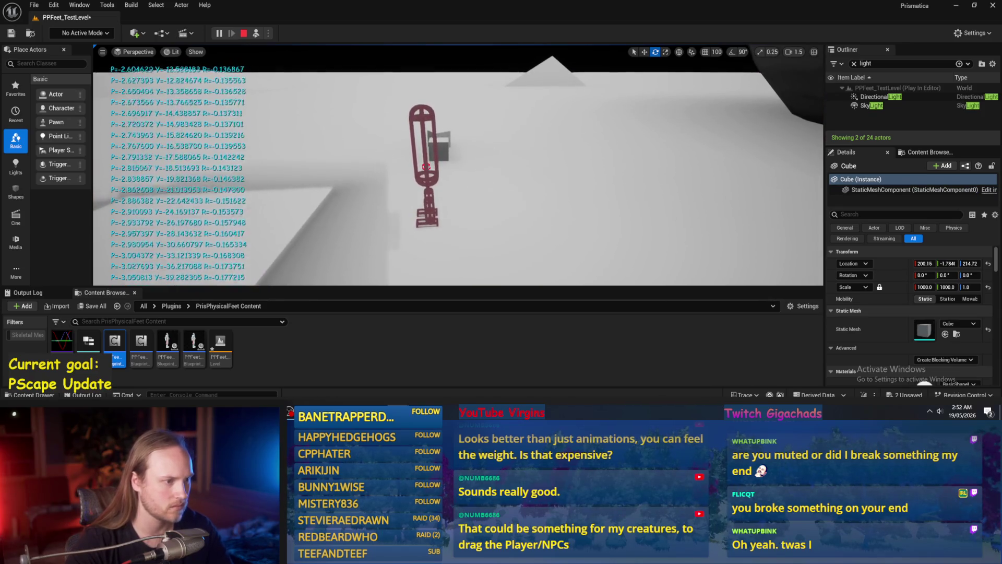
- Replay, turn the character around its vertical axis, then stop and recompile PPFeet_Base
key("Escape")
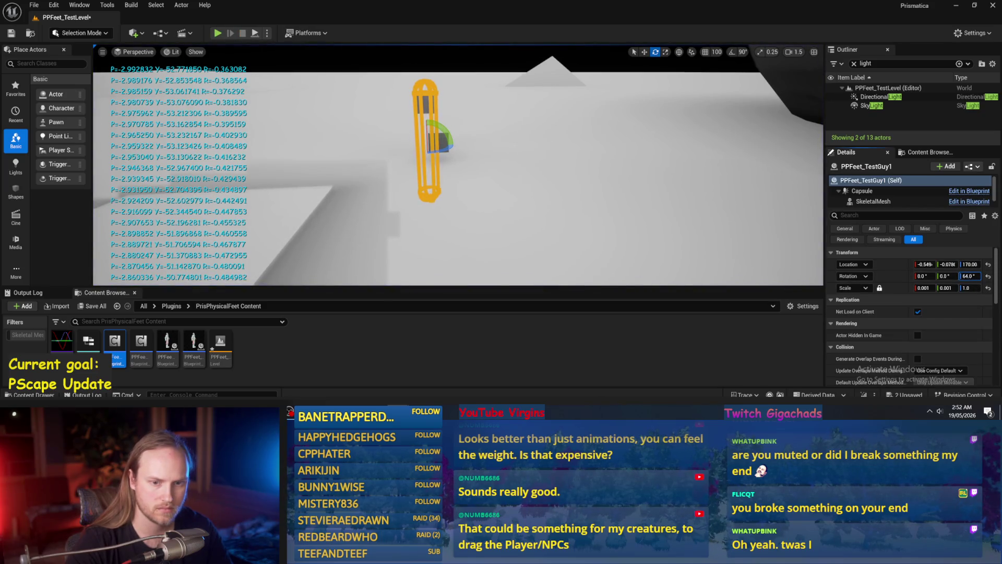
key("alt+p")
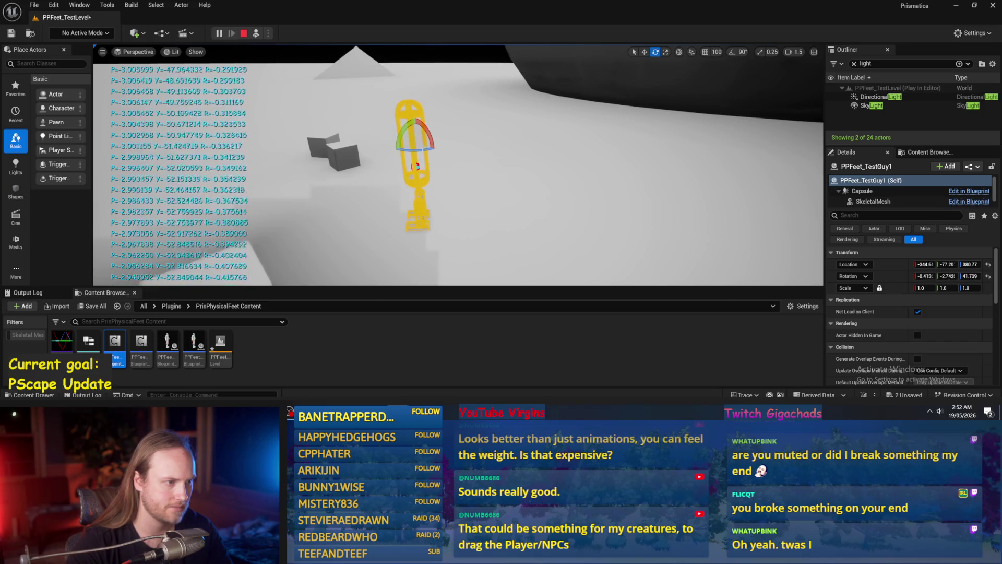
mouse_move(396, 145)
left_mouse_down()
mouse_move(421, 152)
mouse_move(420, 128)
mouse_move(424, 151)
left_mouse_up()
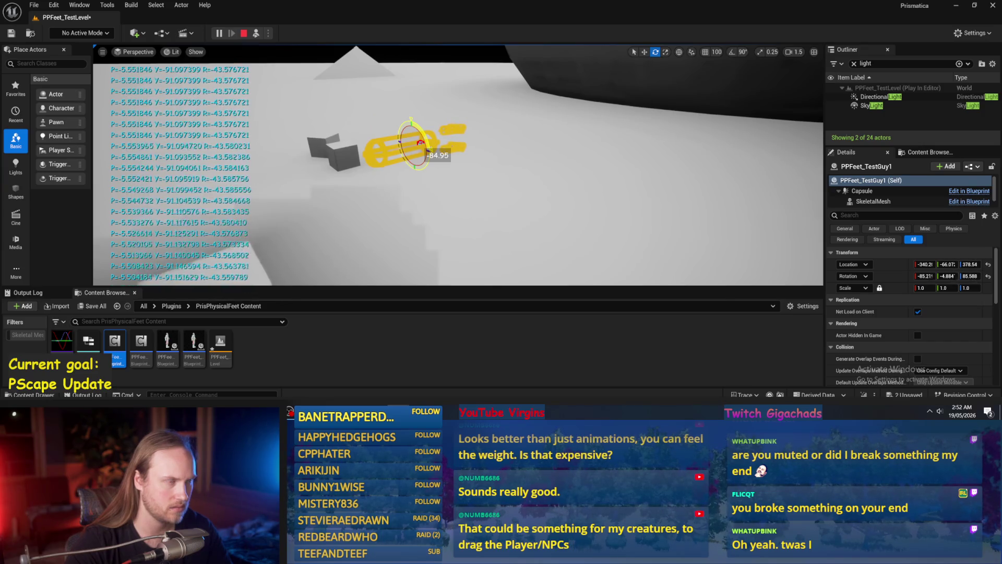
key("Escape")
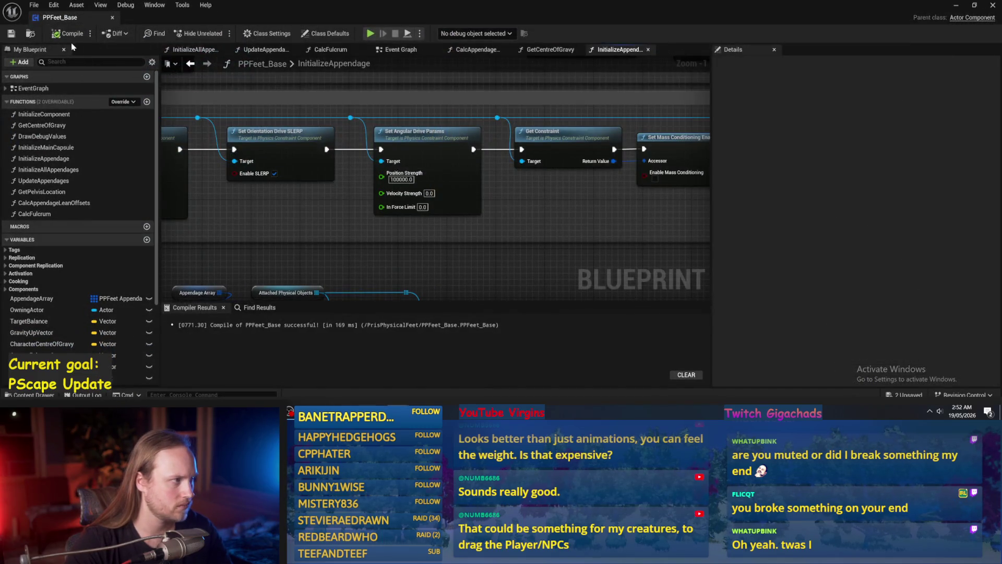
left_click(67, 33)
- Pan across the InitializeAppendage joint setup, recompile, and minimize the Media Player
scroll(494, 244, "down", 3)
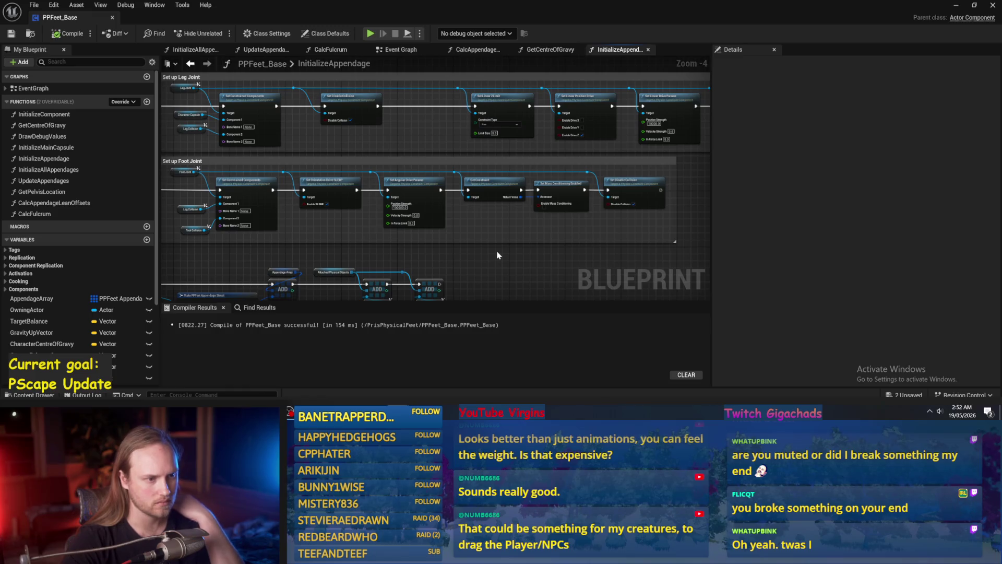
left_click_drag(494, 247, 448, 226)
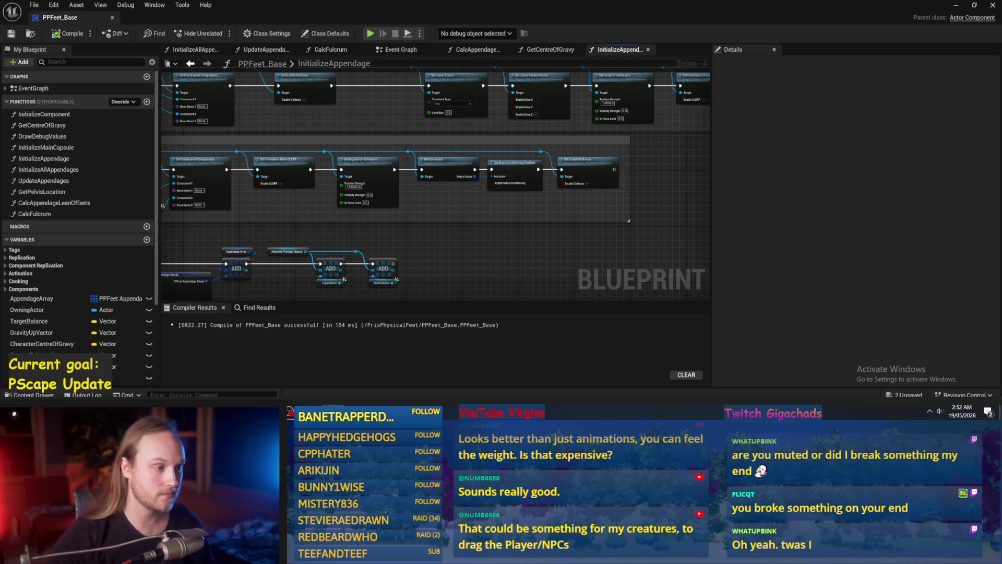
left_click_drag(511, 263, 484, 213)
left_click(57, 34)
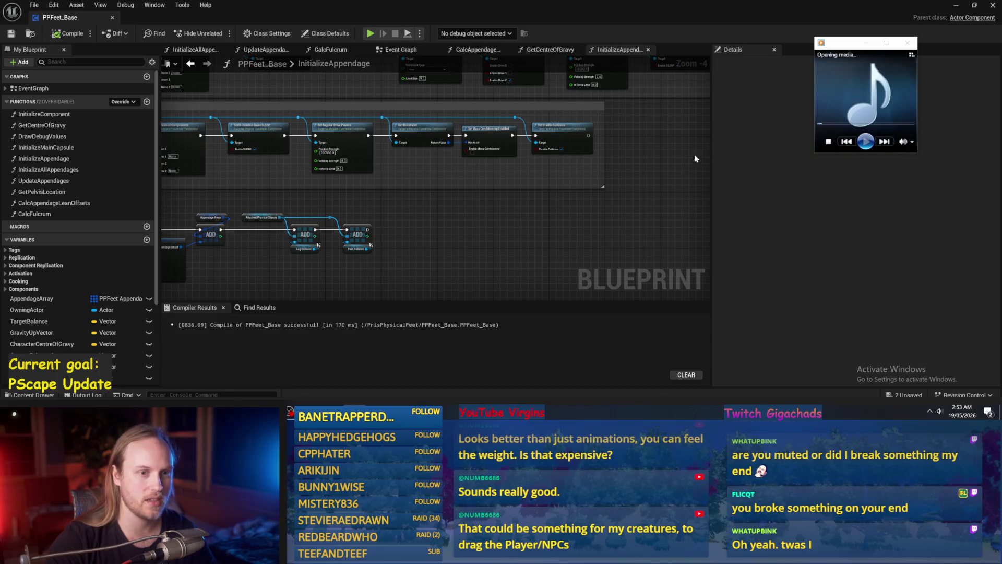
left_click(867, 43)
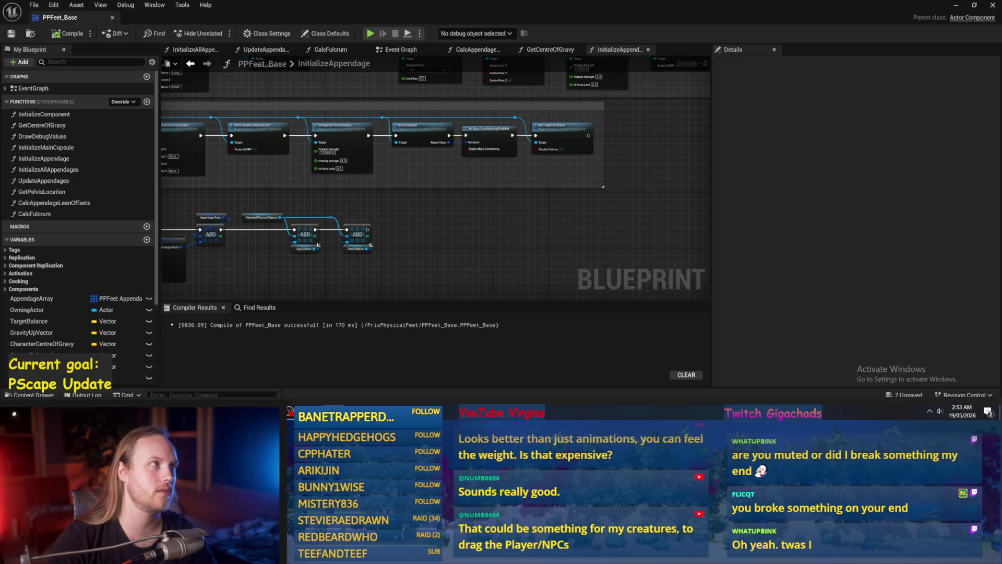
- Review the foot joint setup, recompile with F7, and select the UpdateAppendages function
mouse_move(460, 233)
left_mouse_down()
mouse_move(538, 219)
mouse_move(738, 136)
left_mouse_up()
key("F7")
scroll(288, 183, "up", 2)
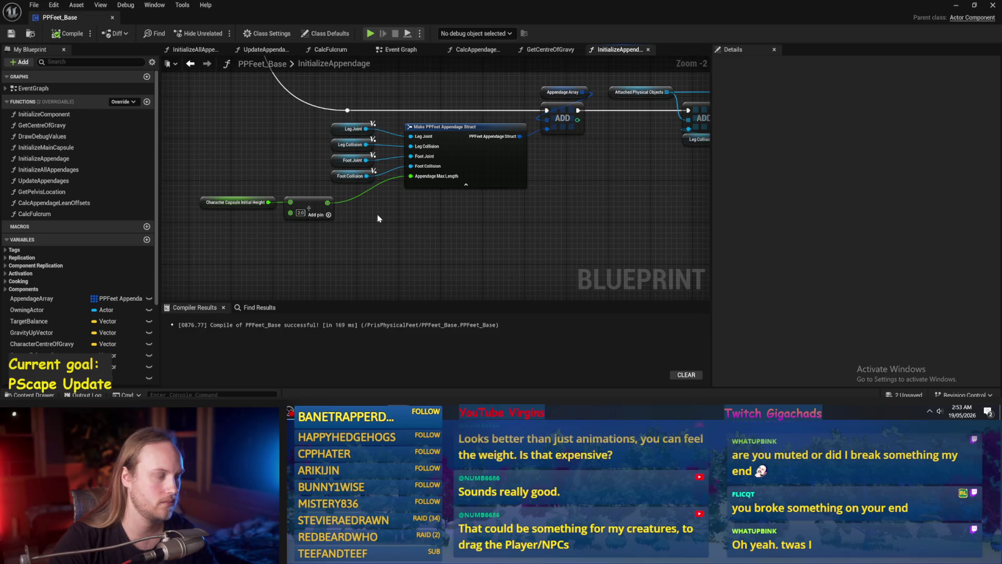
left_click(31, 182)
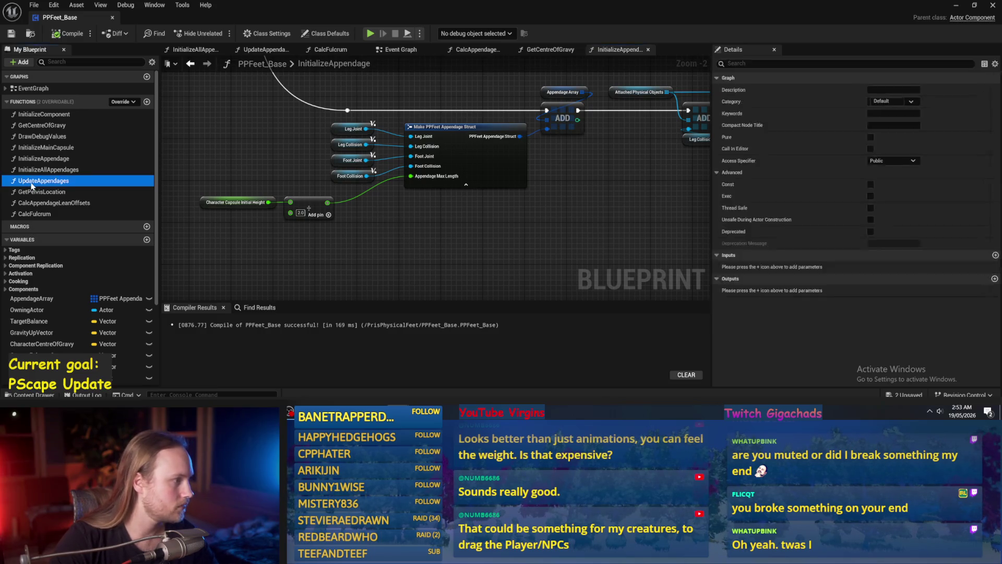
- In UpdateAppendages, add Set Linear Position Target from Leg Joint with In Pos Target split
double_click(32, 181)
left_click_drag(340, 245, 563, 222)
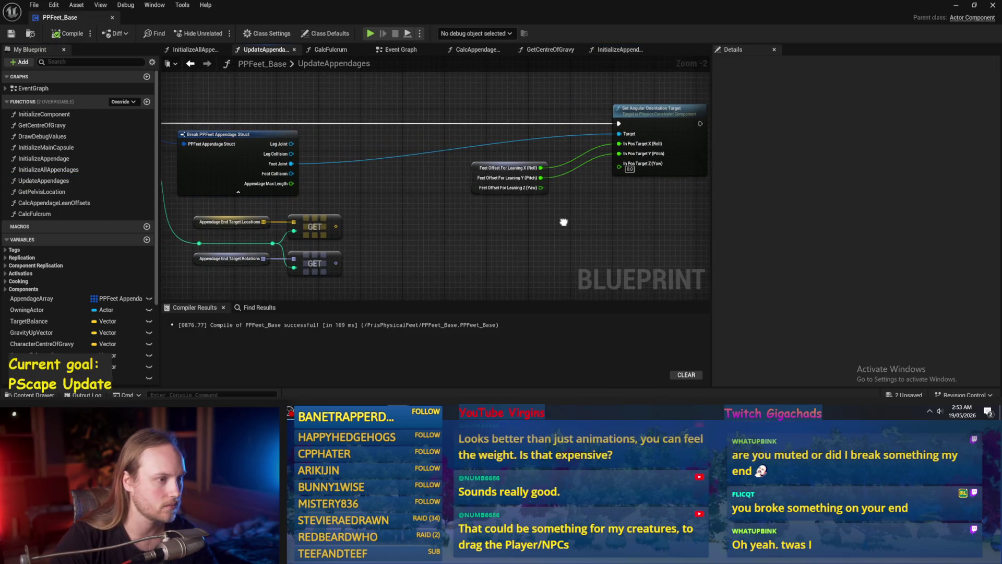
left_click_drag(292, 144, 425, 80)
type("linear")
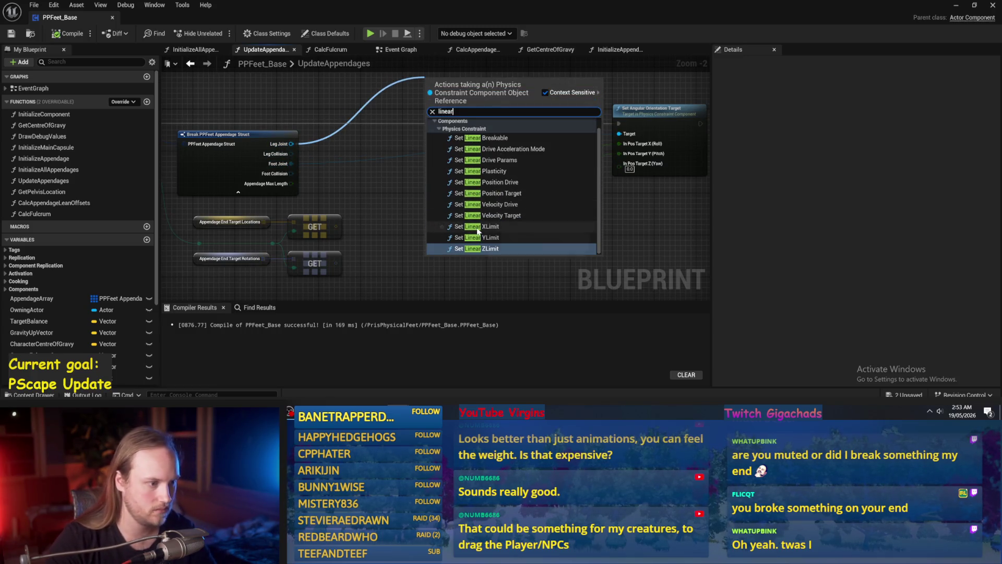
left_click(505, 193)
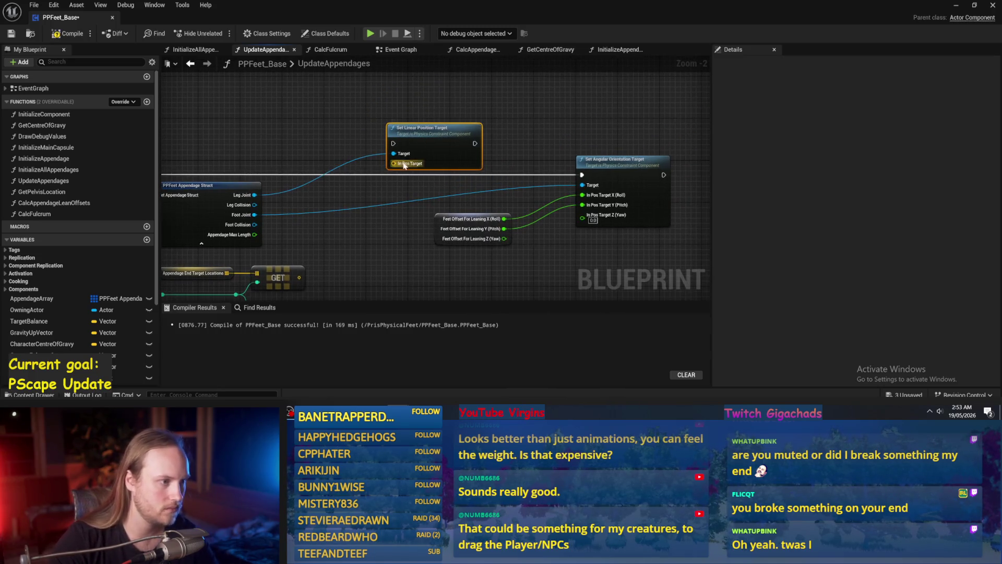
right_click(394, 164)
left_click(417, 210)
mouse_move(437, 142)
left_mouse_down()
mouse_move(389, 179)
mouse_move(295, 177)
mouse_move(231, 157)
mouse_move(261, 172)
mouse_move(581, 168)
mouse_move(550, 160)
left_mouse_up()
- Chain Set Linear Position Target between the loop body and the angular target, moving Feet Offset aside
left_click_drag(648, 119, 511, 132)
left_click_drag(493, 172, 663, 173)
left_click(514, 196)
left_click_drag(483, 206, 512, 255)
left_click(418, 245)
scroll(339, 180, "up", 2)
- Wire Appendage Max Length × 0.5 into In Pos Target Z, compile, and play the level
left_click_drag(335, 178, 400, 182)
type("multiply")
key("Return")
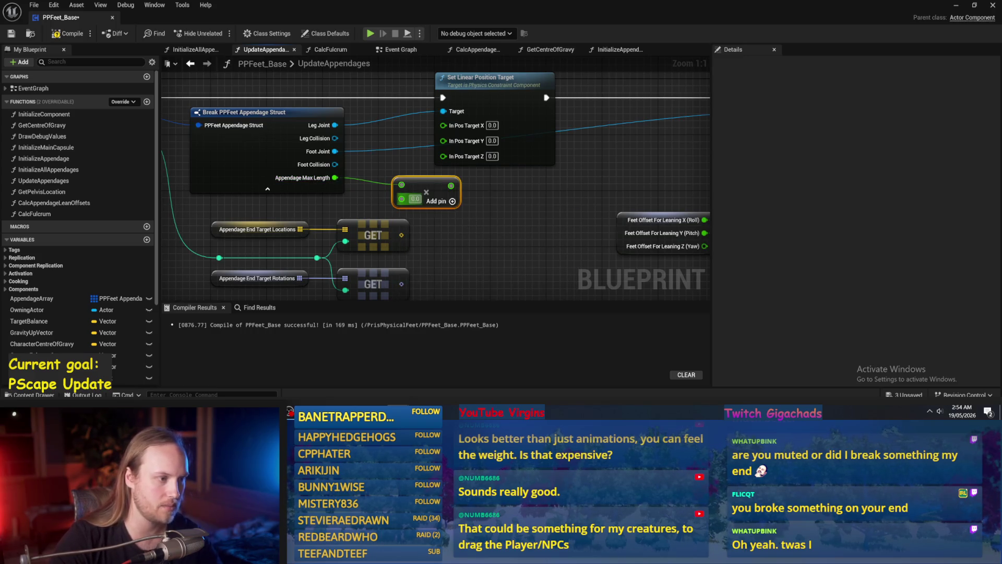
type("0.5")
left_click_drag(451, 185, 443, 155)
left_click(68, 33)
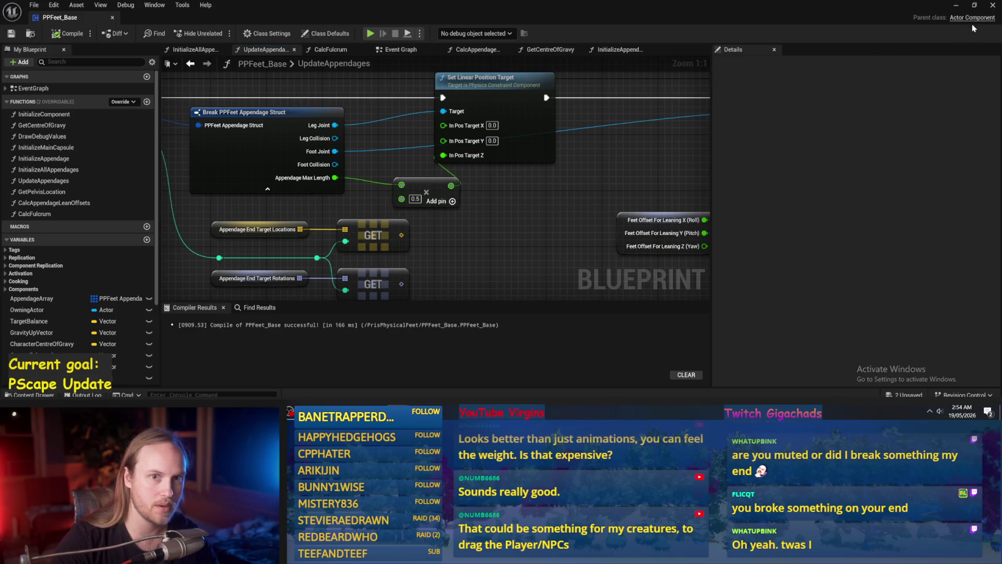
left_click(956, 5)
left_click(219, 33)
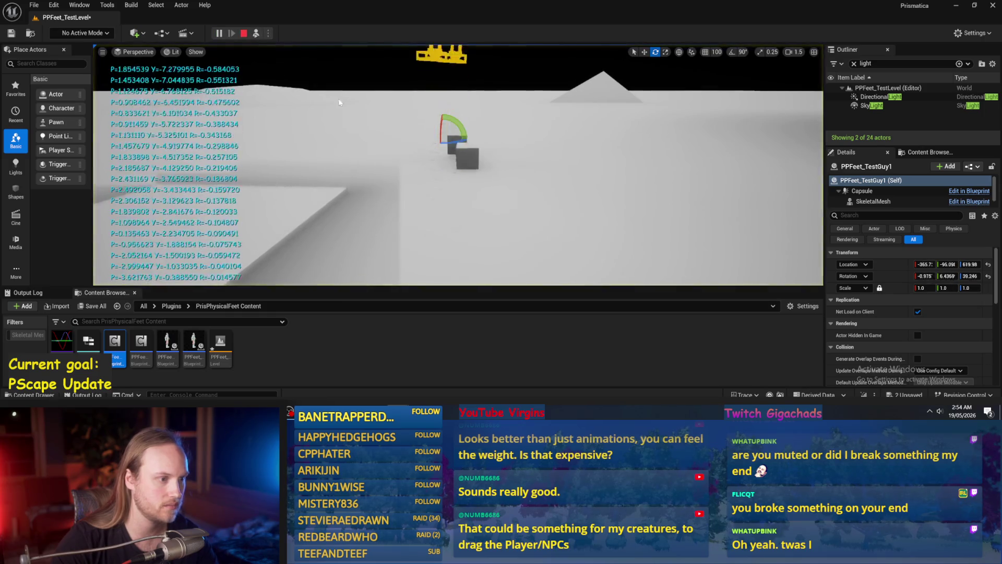
- Change the Multiply value to -0.5, then compile and save PPFeet_Base
key("Escape")
key("alt+Tab")
left_click_drag(413, 191, 398, 183)
left_click_drag(493, 161, 528, 161)
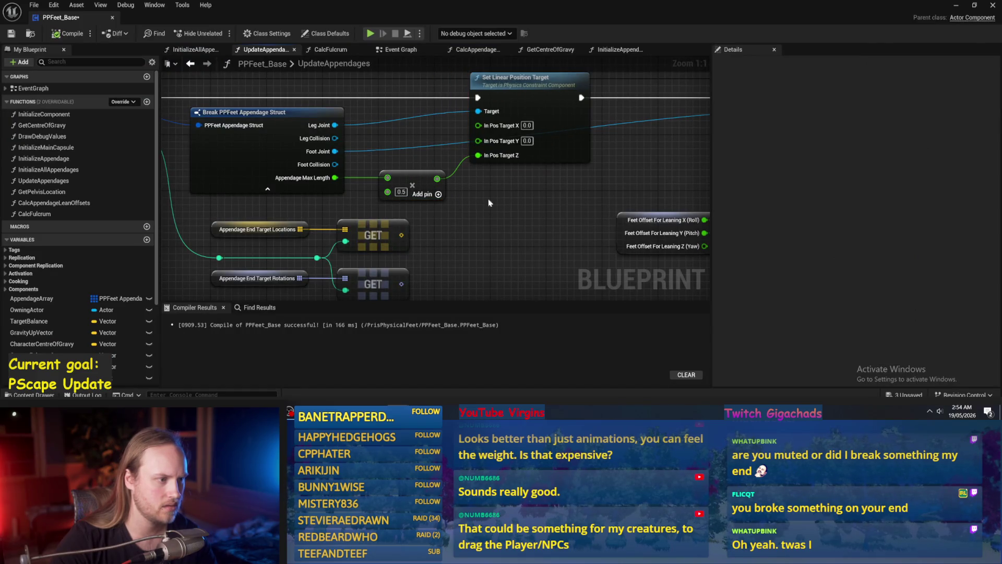
left_click(400, 191)
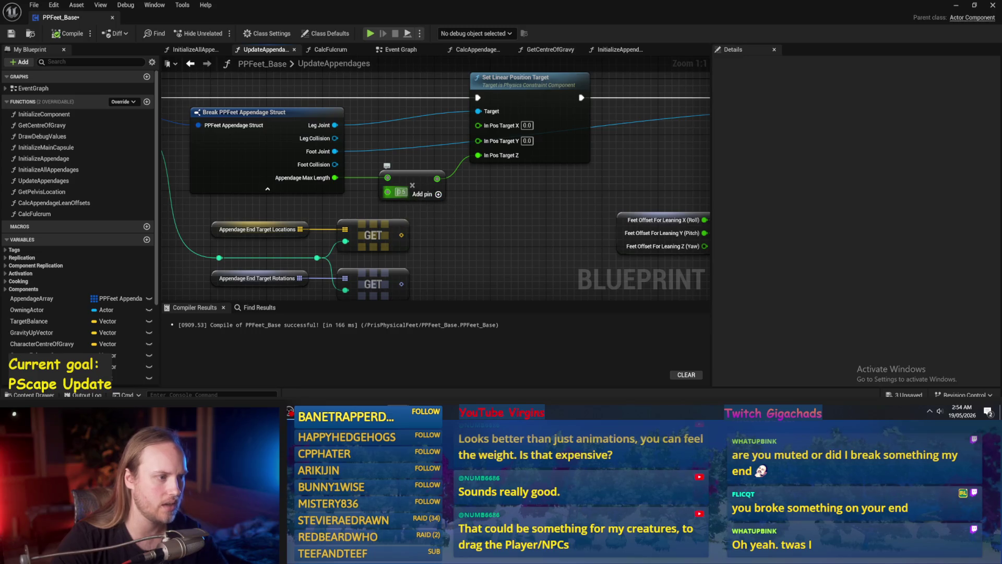
type("-0.5")
key("Return")
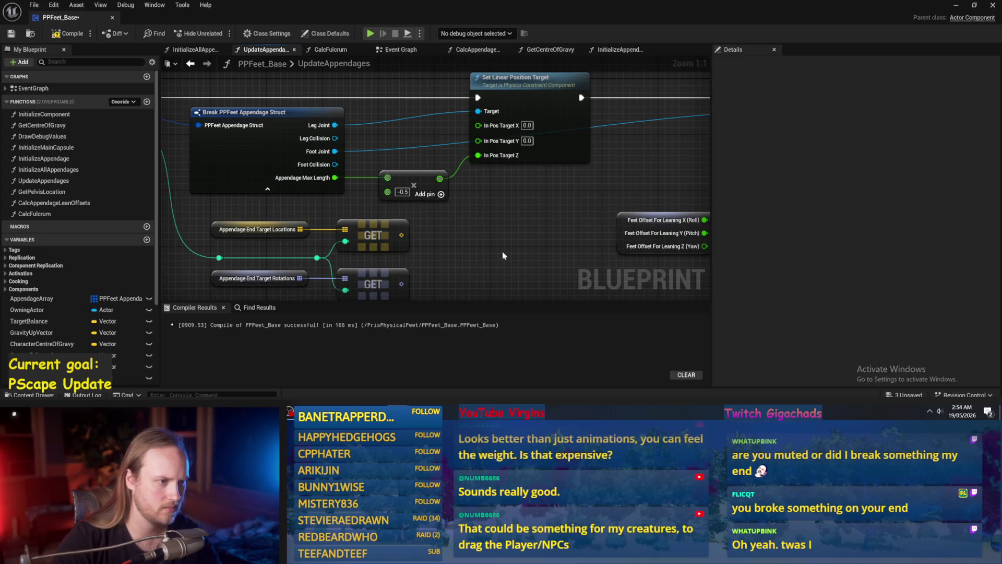
key("F7")
key("ctrl+s")
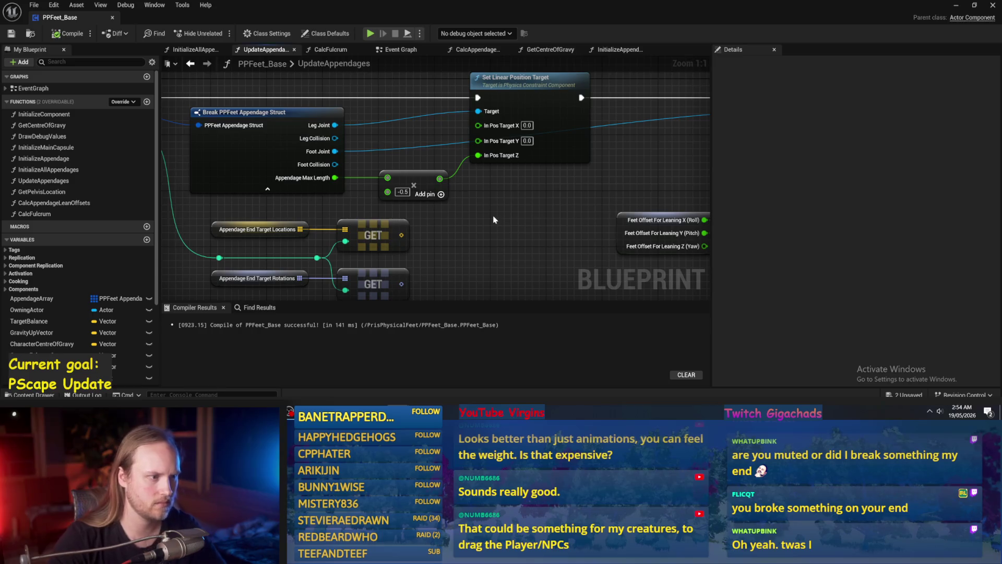
- Play the test level with the -0.5 multiplier, then return to the blueprint editor
right_click(493, 219)
right_click(590, 185)
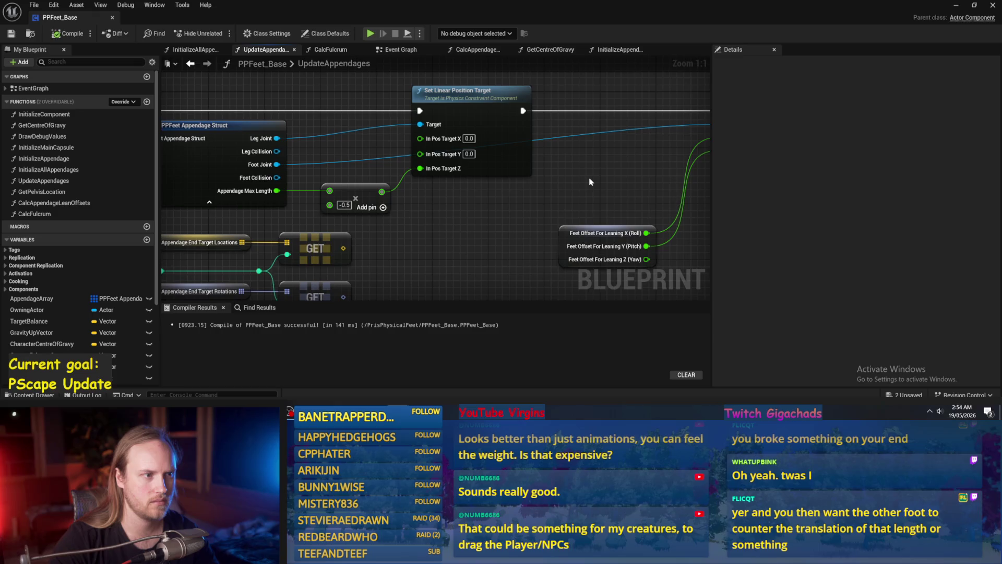
left_click(956, 5)
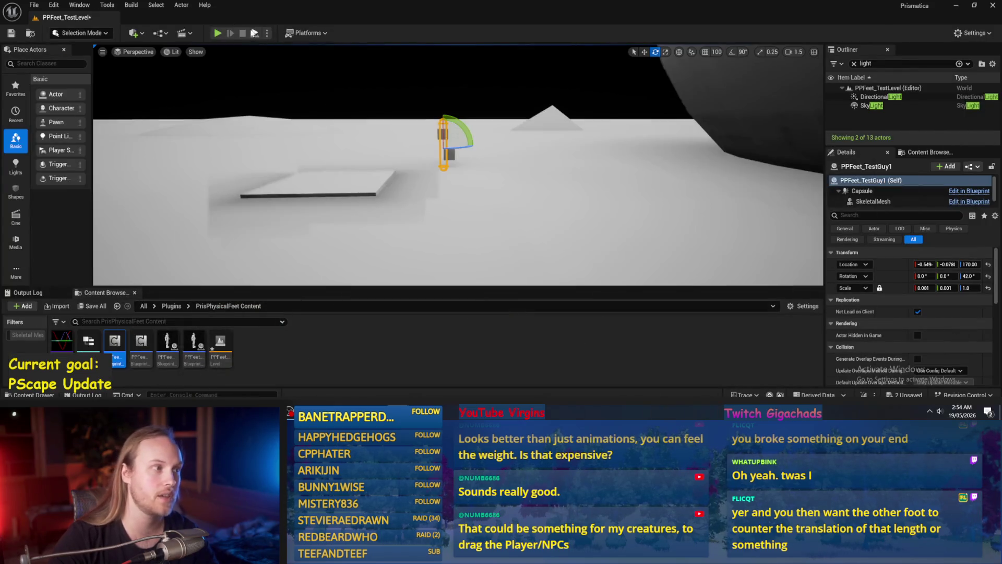
left_click(217, 33)
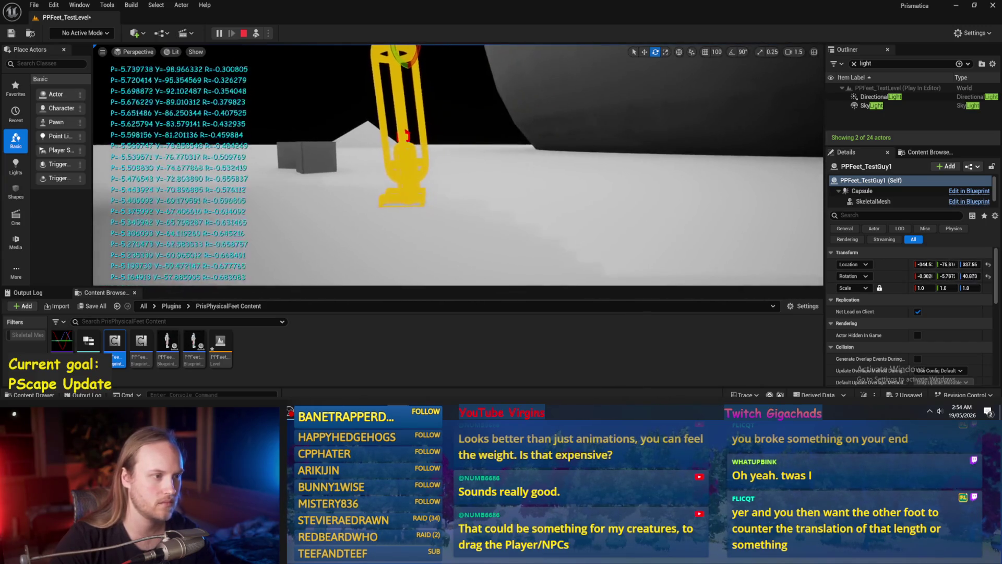
key("Escape")
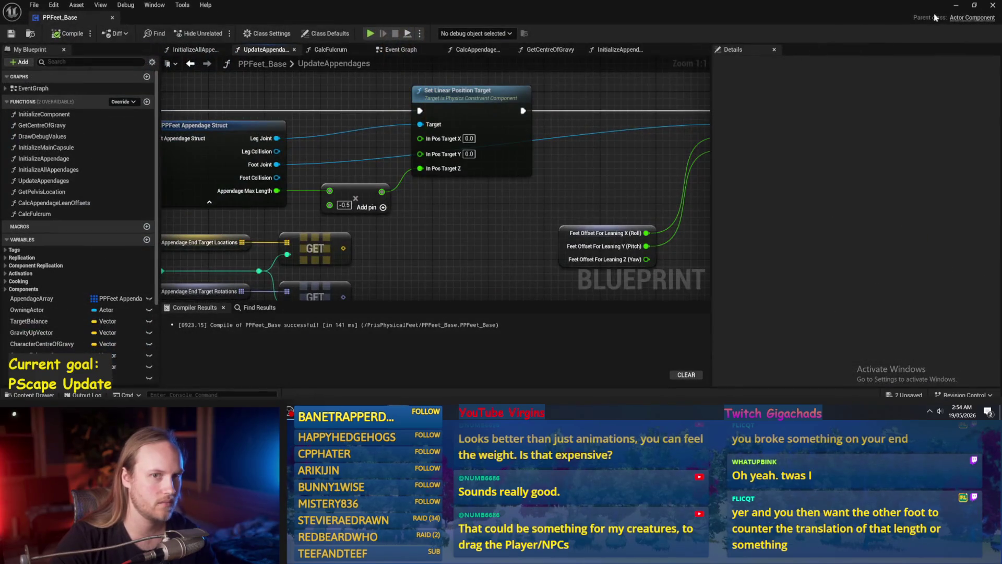
left_click(955, 5)
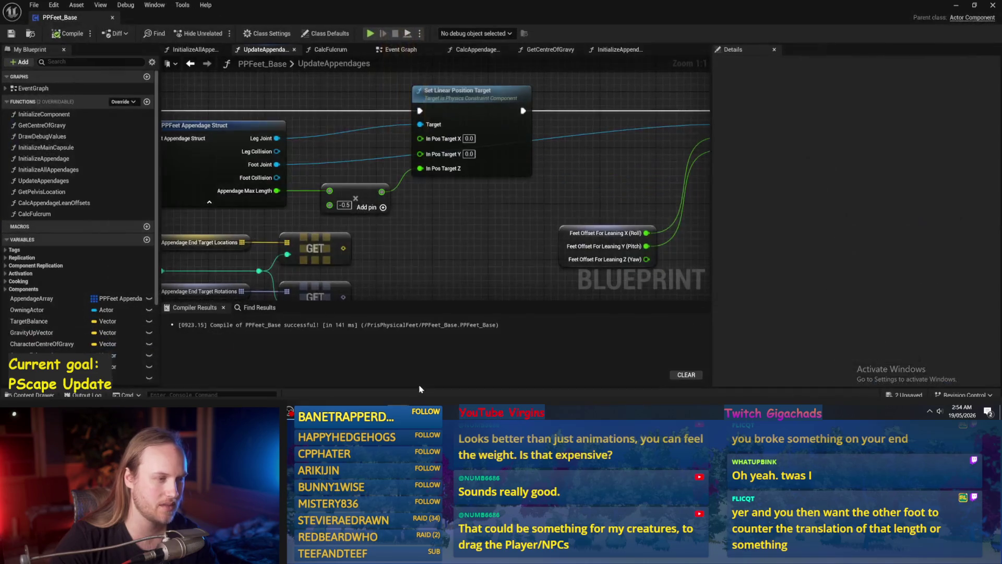
left_click(364, 405)
- Shift the target, Feet Offset and multiply nodes right in the UpdateAppendages graph
left_click_drag(522, 102, 209, 224)
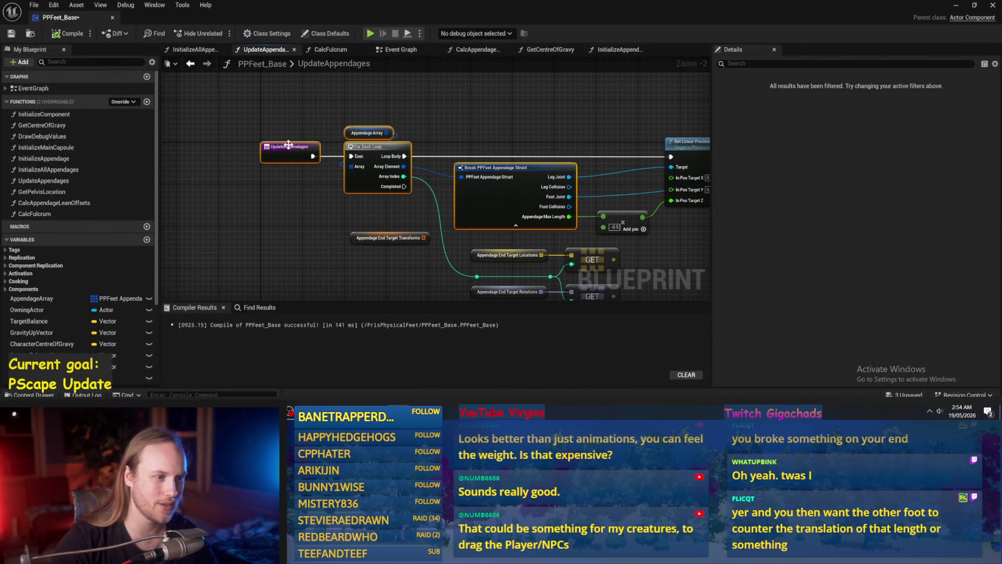
left_click(278, 148)
scroll(522, 120, "down", 2)
left_click_drag(553, 120, 455, 115)
scroll(455, 116, "down", 1)
left_click_drag(548, 101, 389, 224)
left_click_drag(414, 145, 514, 153)
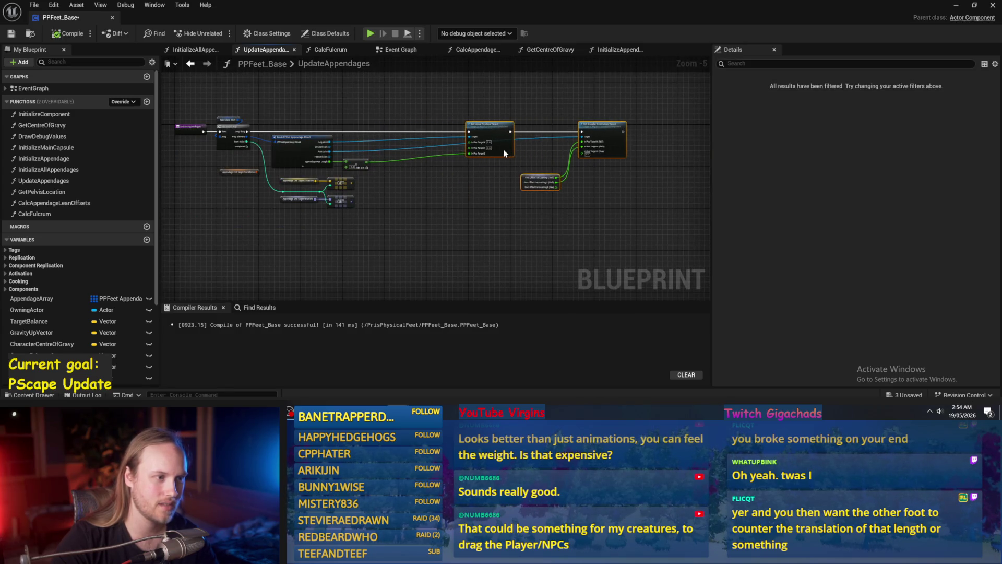
scroll(380, 190, "up", 4)
left_click_drag(394, 151, 540, 155)
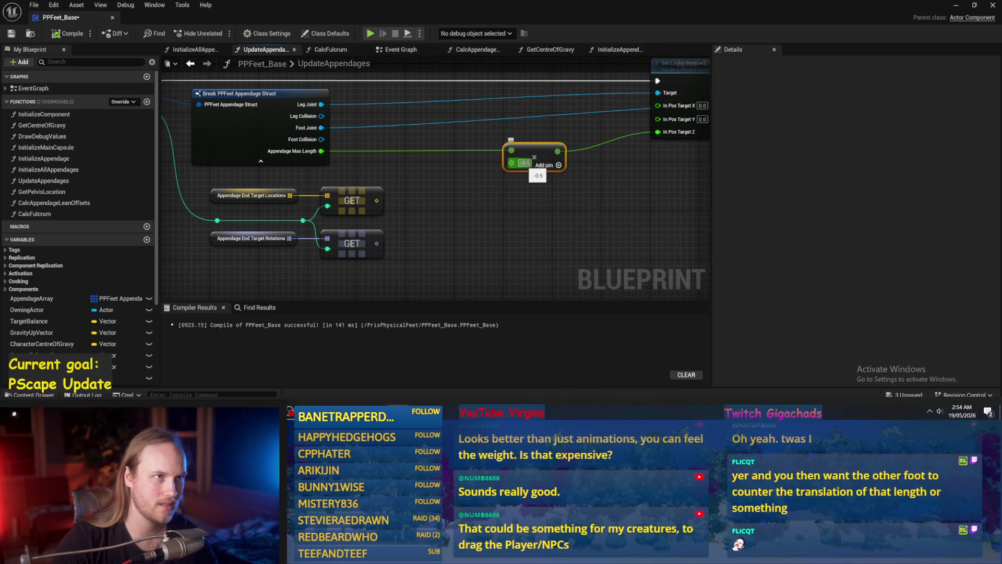
- Compile and save the blueprint with the current offset, then play-test the capsule's feet
left_click(546, 209)
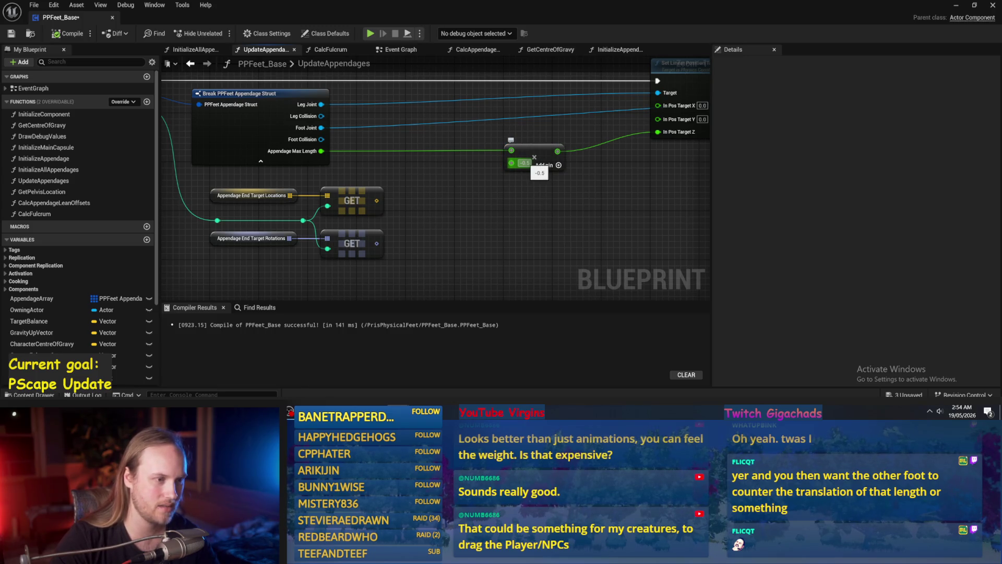
left_click(524, 163)
left_click(67, 33)
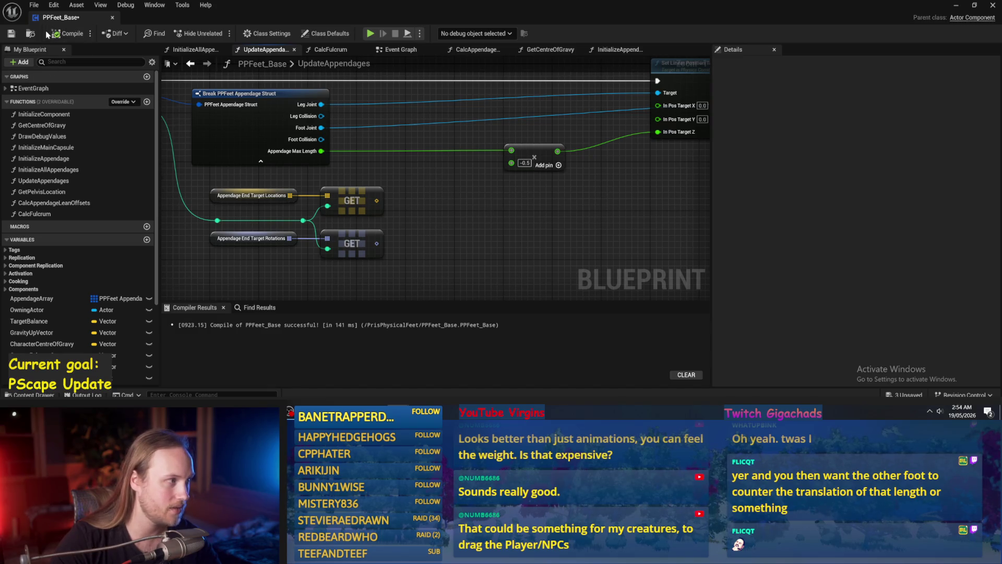
left_click(11, 35)
left_click(957, 5)
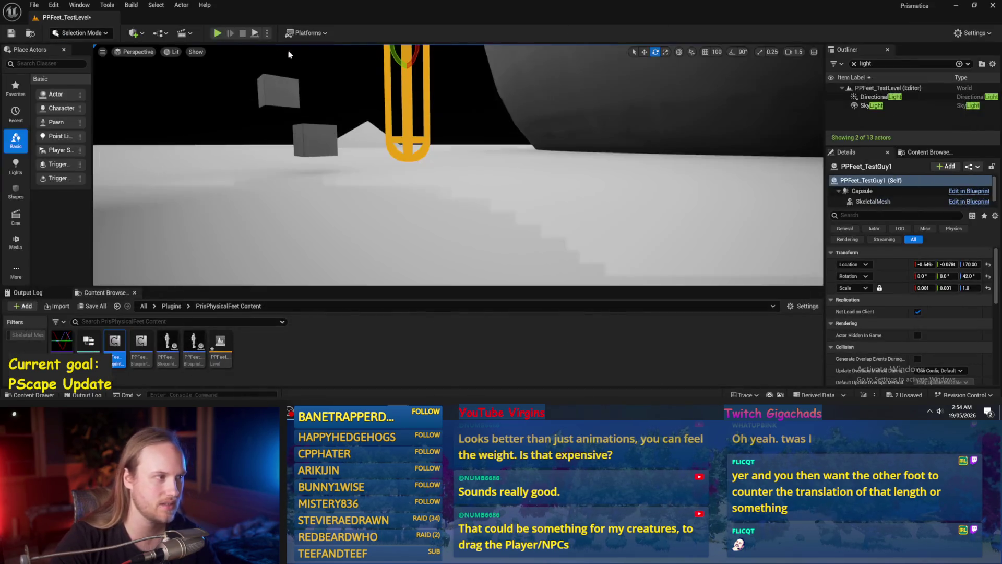
left_click(254, 33)
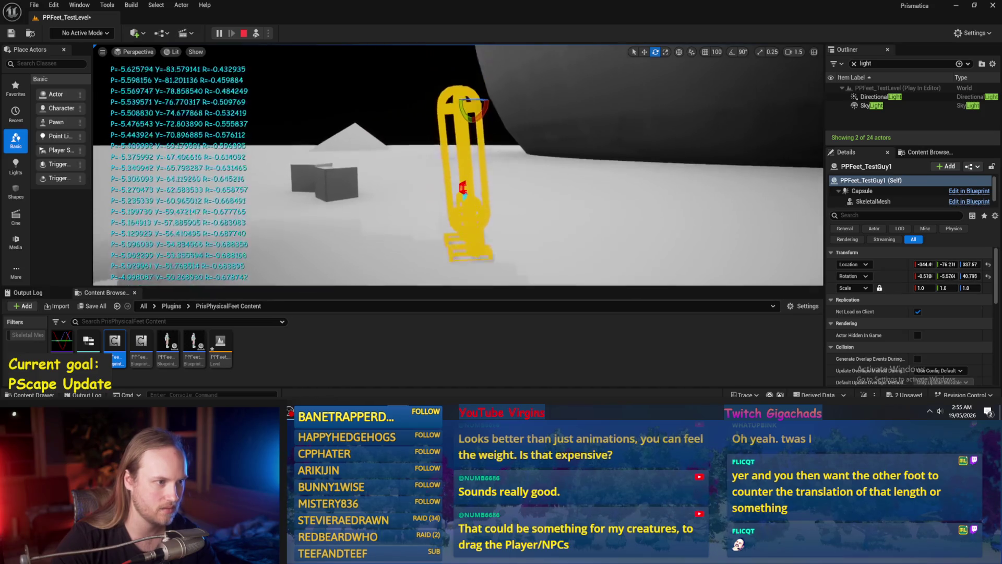
key("Escape")
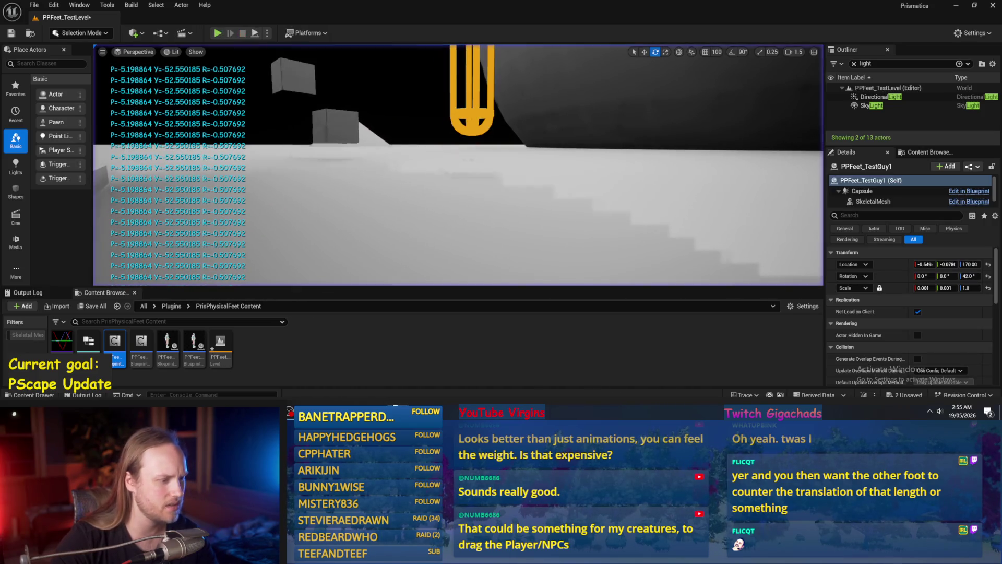
- Change the Add node offset to -1.0, recompile, and play-test the level again
left_click(446, 375)
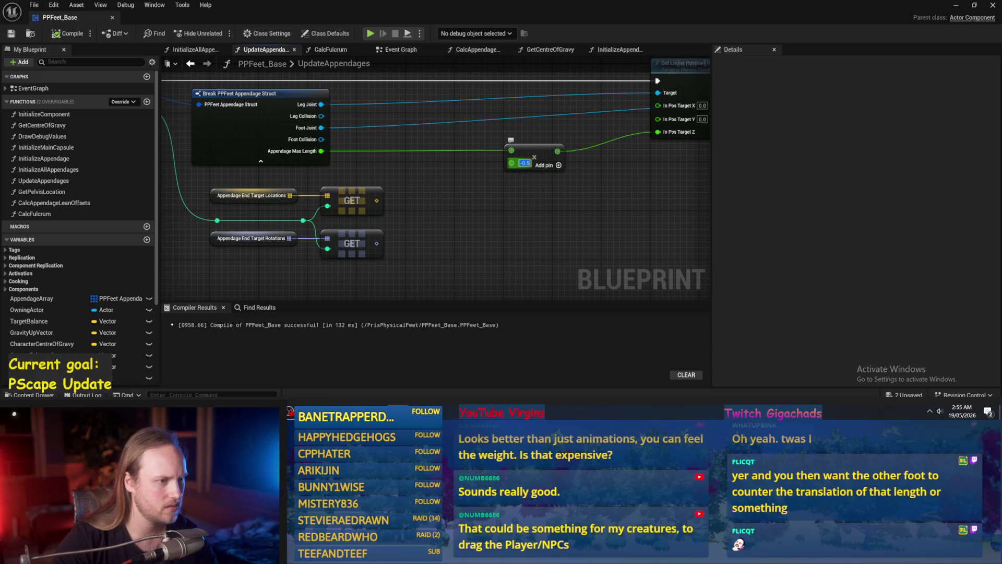
type("-1")
key("Return")
left_click(67, 33)
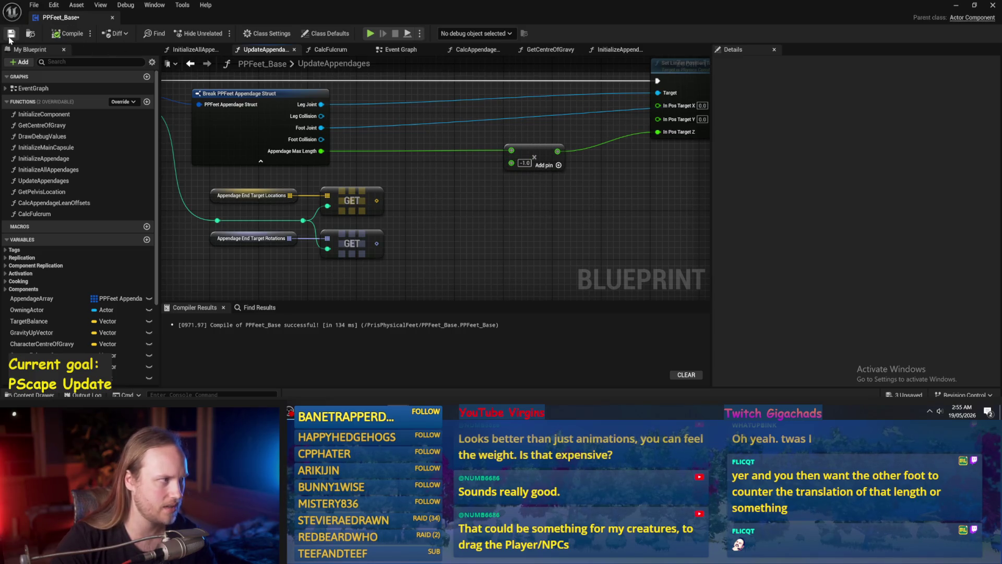
left_click(957, 8)
left_click(256, 34)
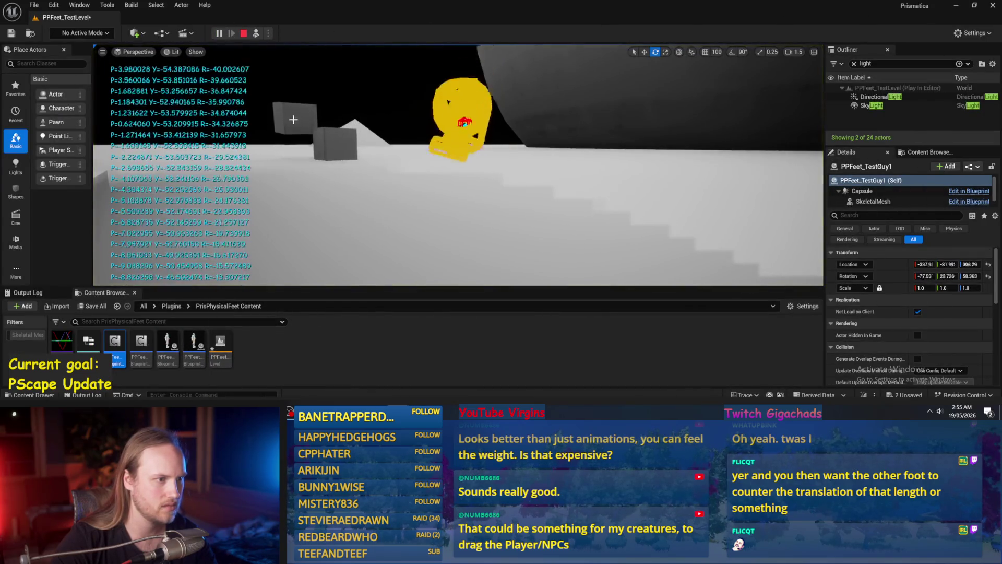
key("Escape")
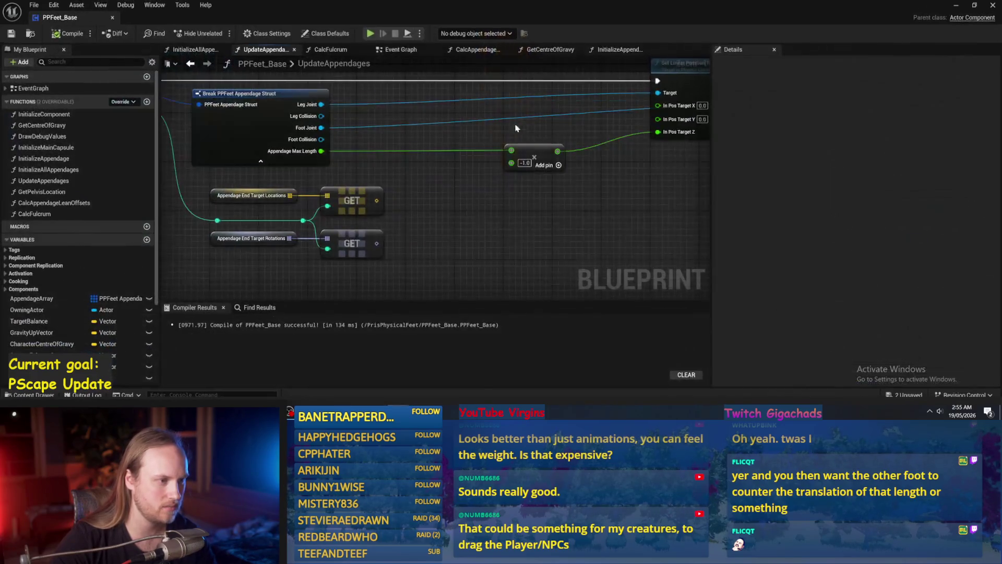
- Commit a 0.0 offset, save, test the feet in the level, then recompile
key("Return")
left_click(11, 35)
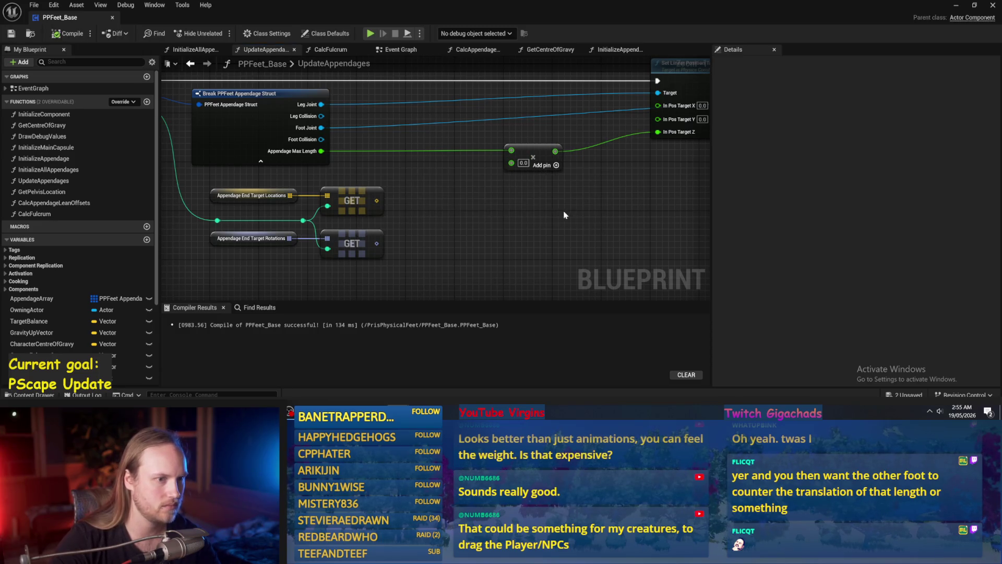
left_click(955, 6)
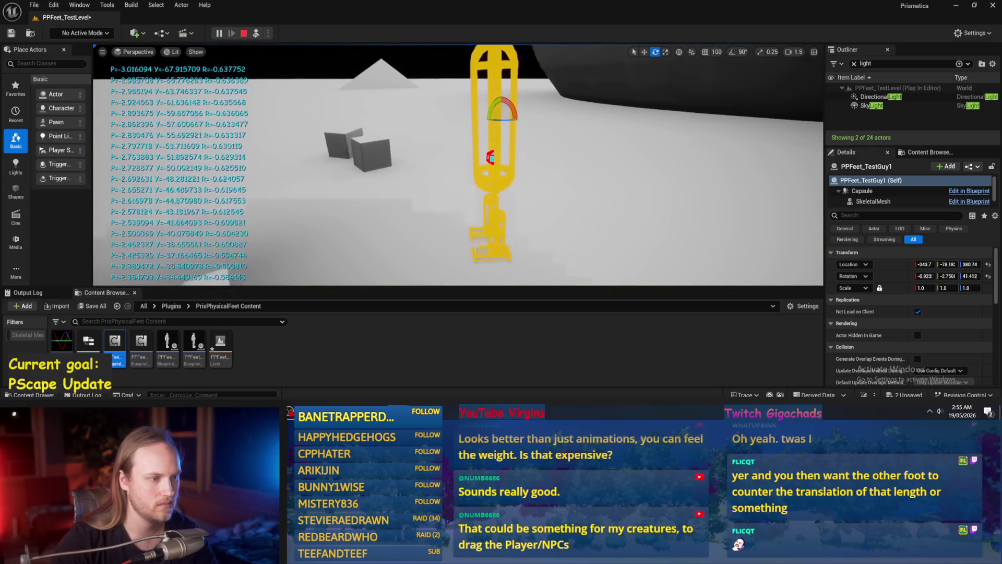
key("Escape")
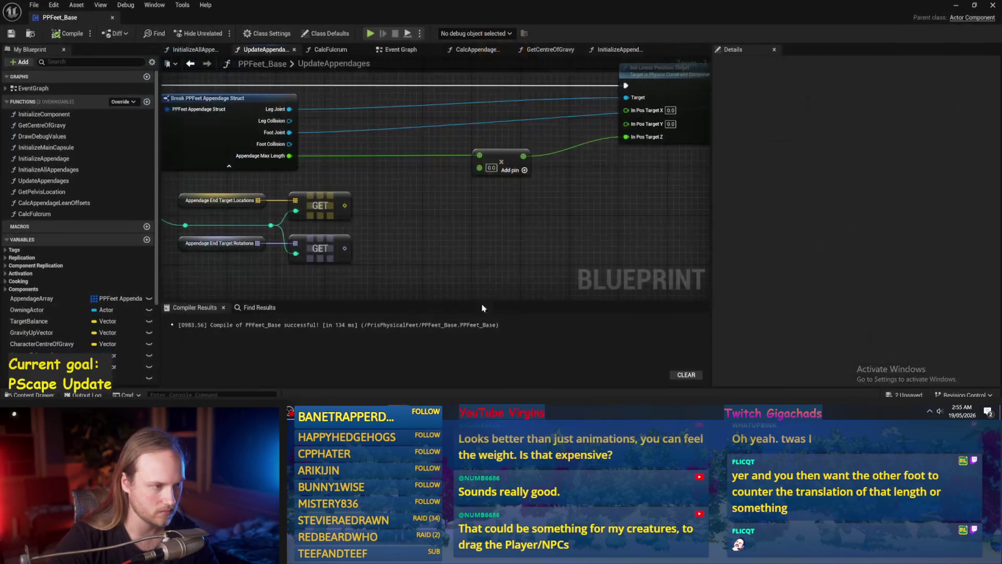
left_click(63, 33)
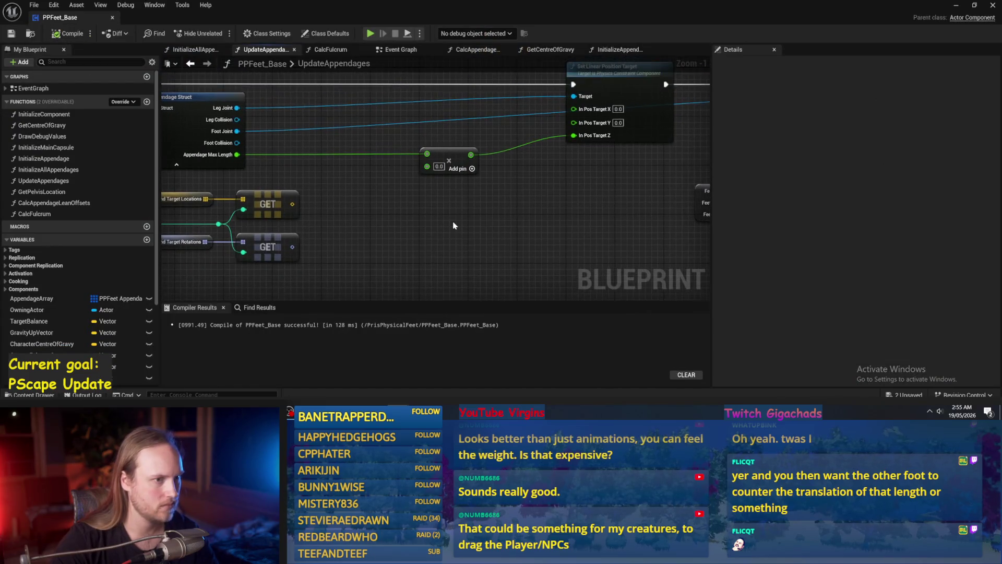
mouse_move(437, 208)
left_mouse_down()
mouse_move(486, 216)
mouse_move(421, 222)
left_mouse_up()
key("F7")
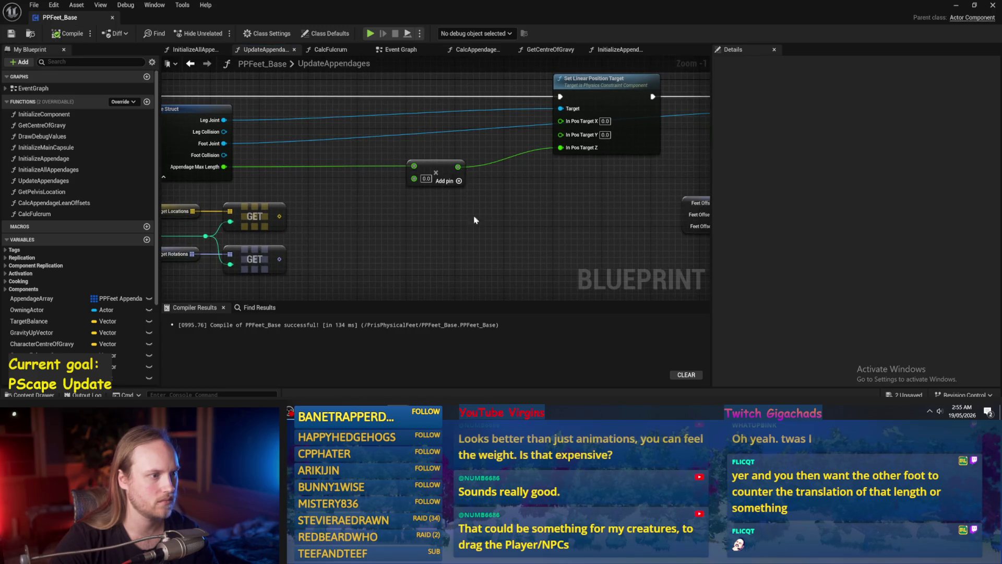
- Set the Add node offset to -0.2, compile, save, play-test, and recompile afterward
left_click(424, 179)
type("-0.2")
key("Return")
left_click(68, 34)
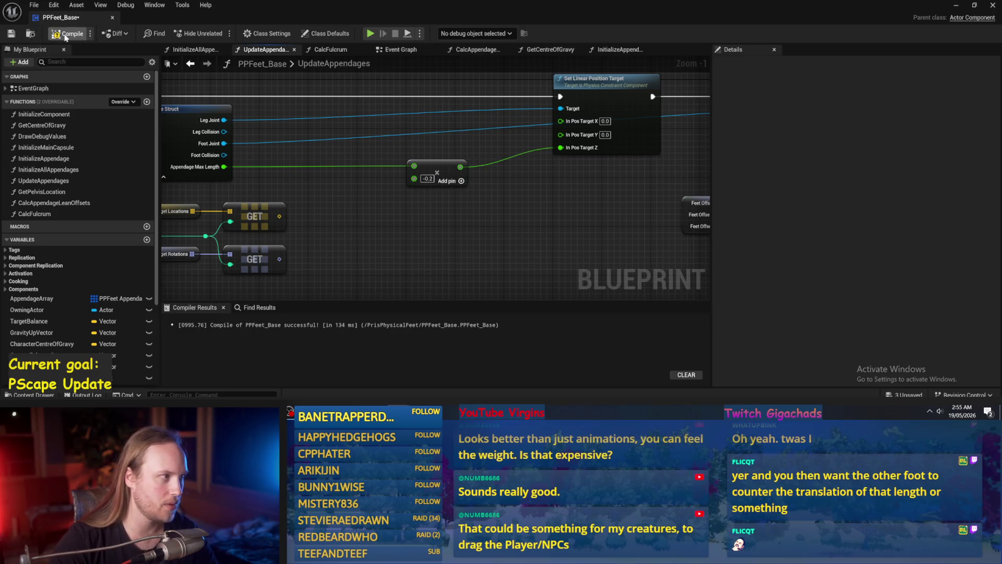
left_click(11, 33)
left_click(956, 4)
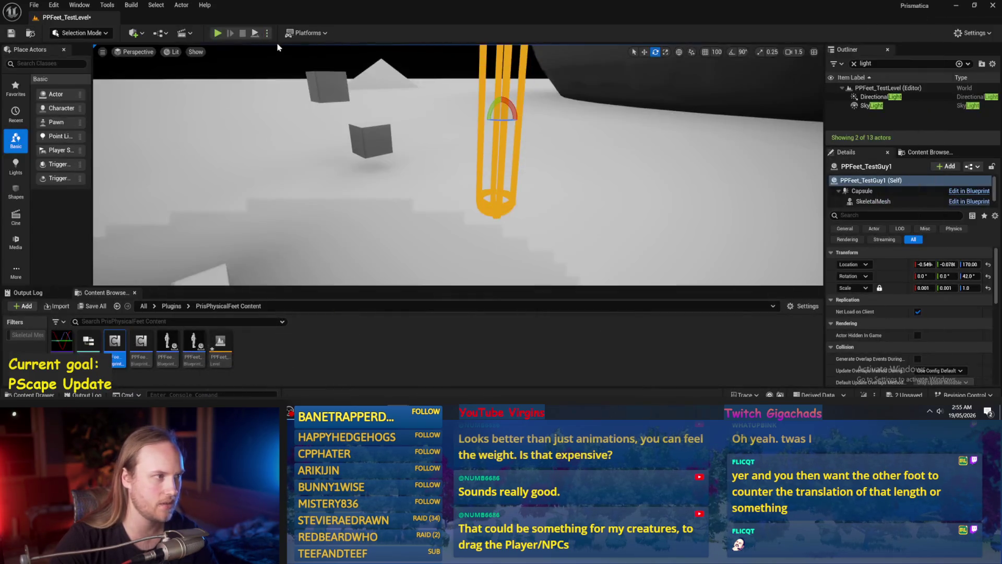
left_click(254, 34)
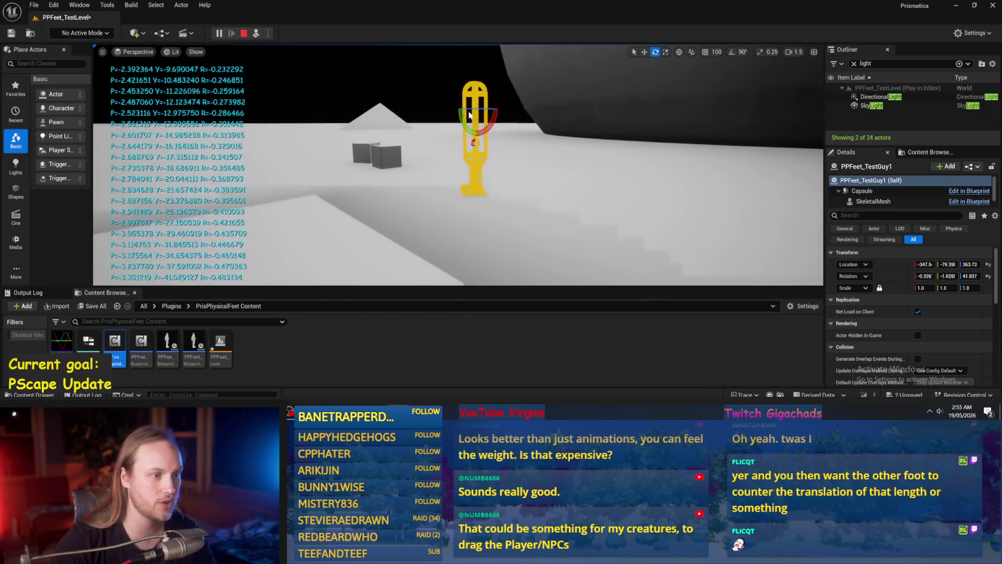
key("Escape")
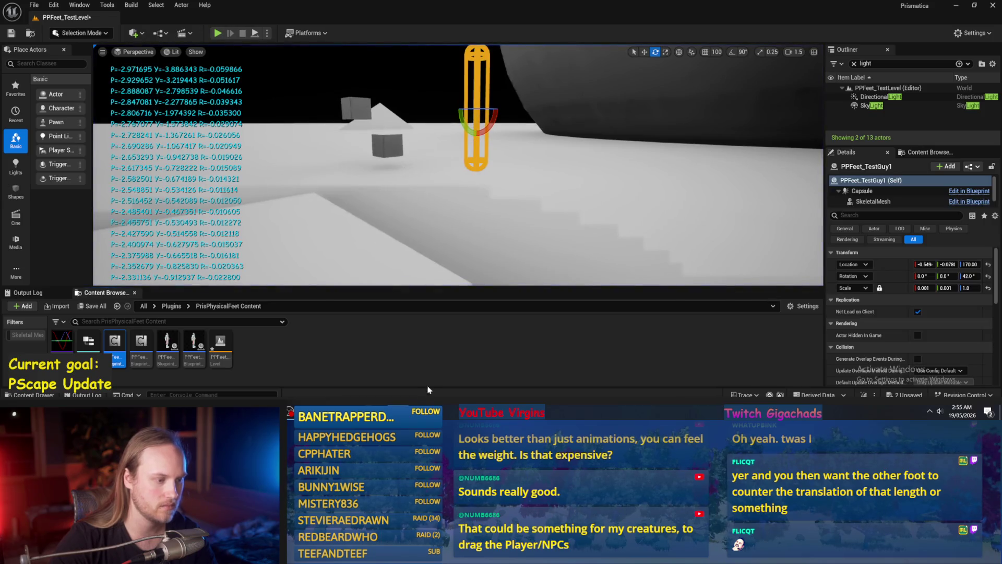
mouse_move(414, 405)
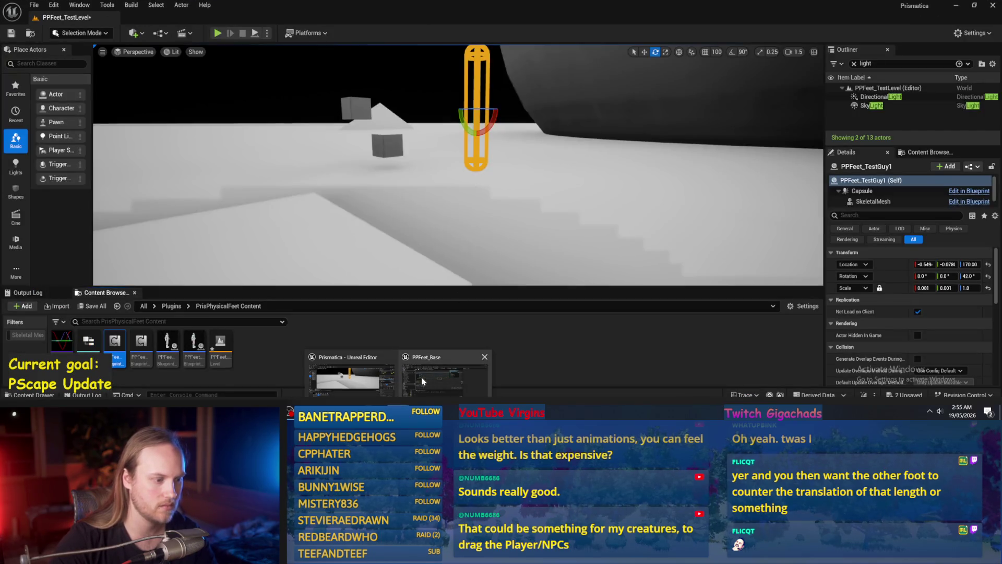
left_click(444, 375)
key("F7")
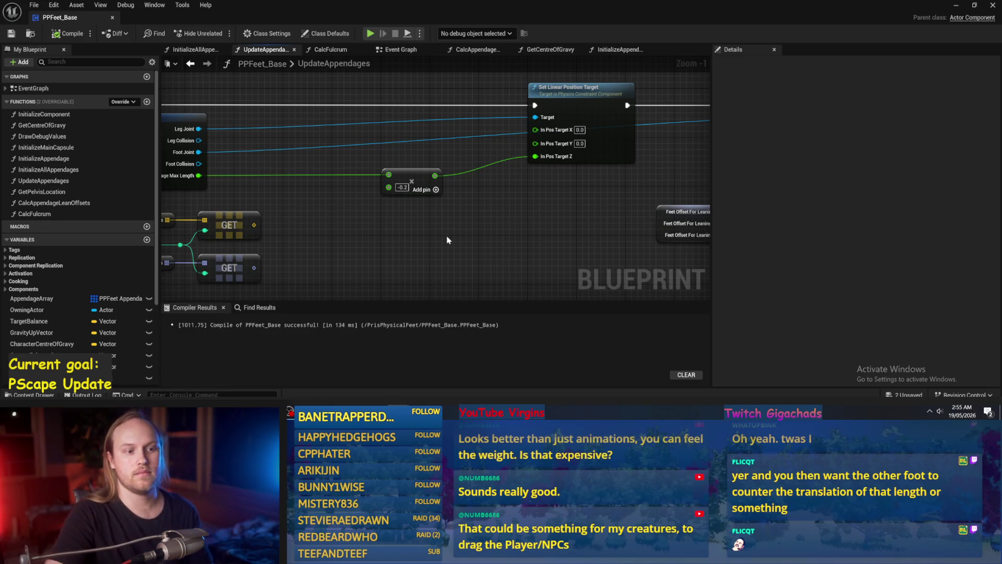
- Bring the Break struct and For Each Loop nodes into view, selecting then clearing the entry nodes
mouse_move(448, 240)
left_mouse_down()
mouse_move(364, 238)
mouse_move(480, 211)
left_mouse_up()
scroll(364, 238, "down", 1)
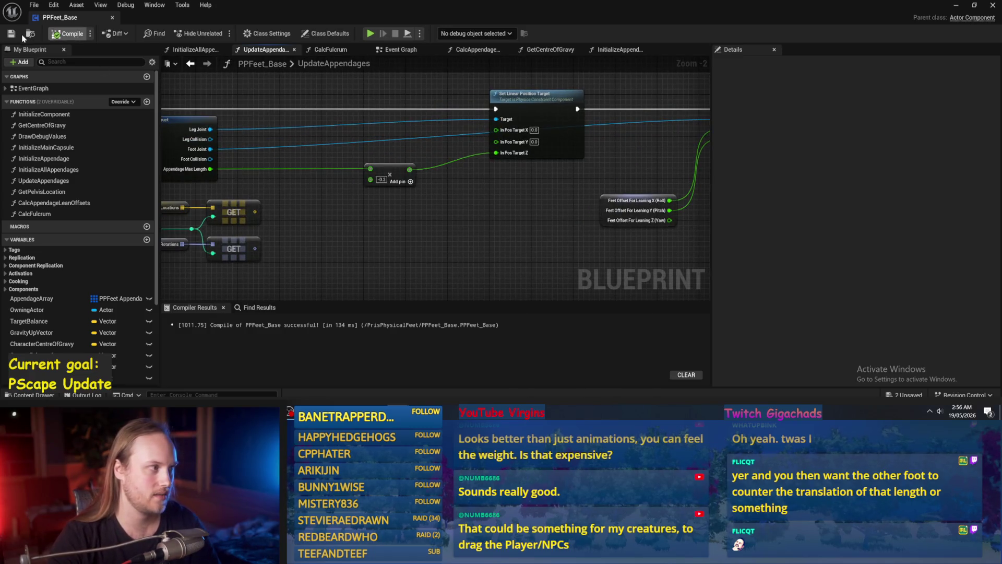
mouse_move(396, 241)
left_mouse_down()
mouse_move(531, 243)
mouse_move(573, 265)
mouse_move(458, 215)
mouse_move(418, 234)
left_mouse_up()
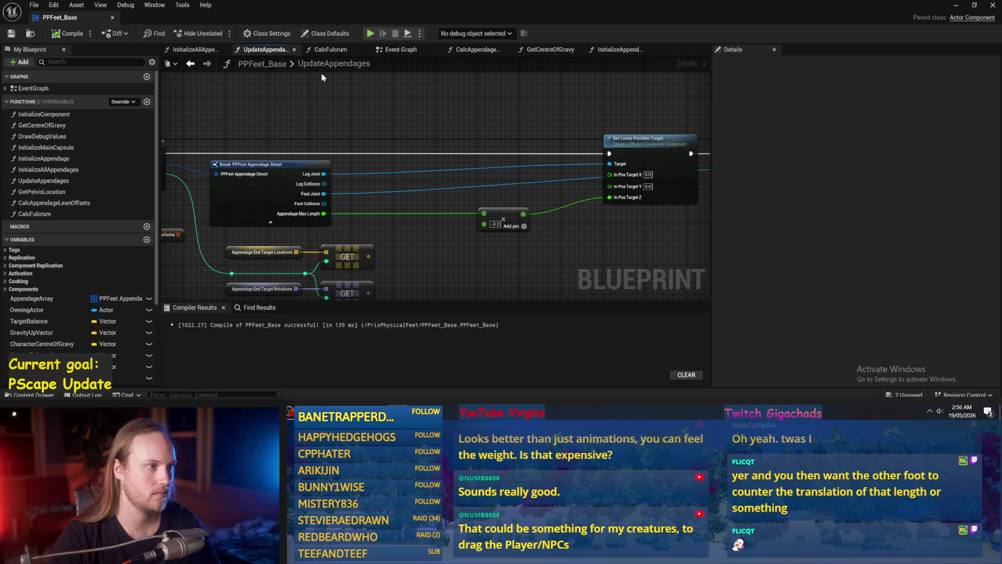
left_click_drag(293, 99, 425, 124)
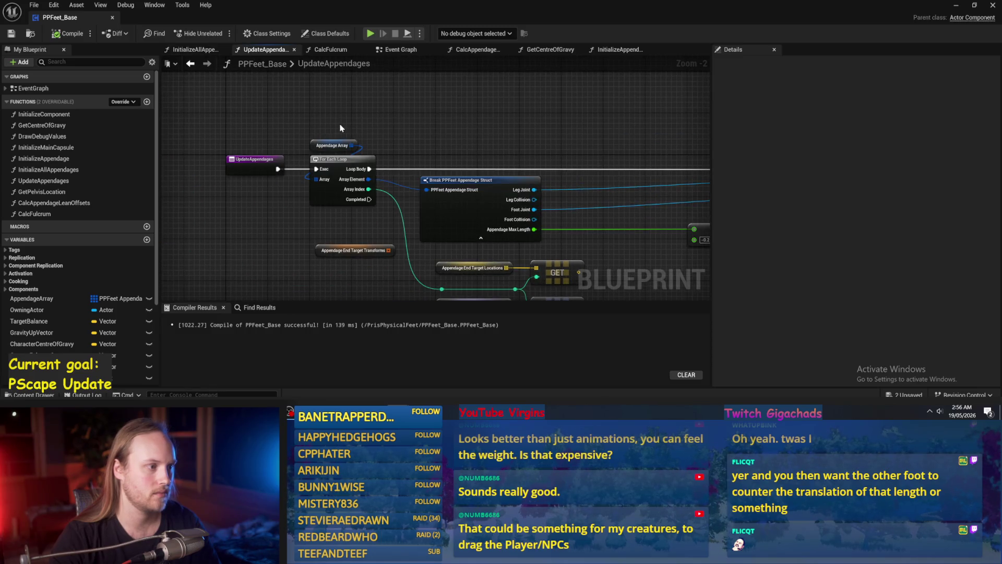
left_click_drag(339, 127, 269, 201)
scroll(269, 201, "down", 3)
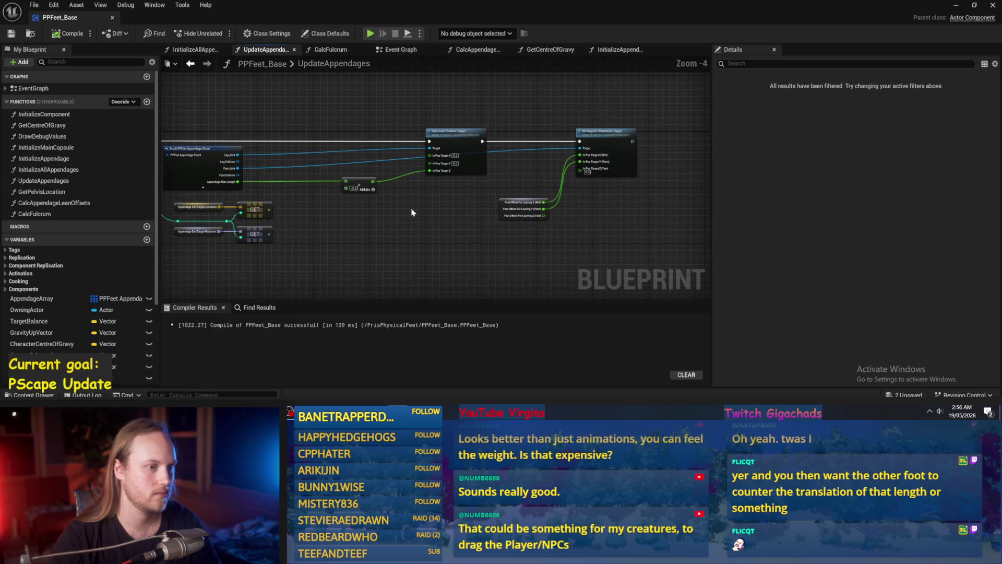
left_click(408, 208)
- Move the Break struct and GET nodes into place, then compile and save PPFeet_Base
mouse_move(632, 124)
left_mouse_down()
mouse_move(477, 167)
mouse_move(392, 212)
left_mouse_up()
scroll(397, 219, "up", 2)
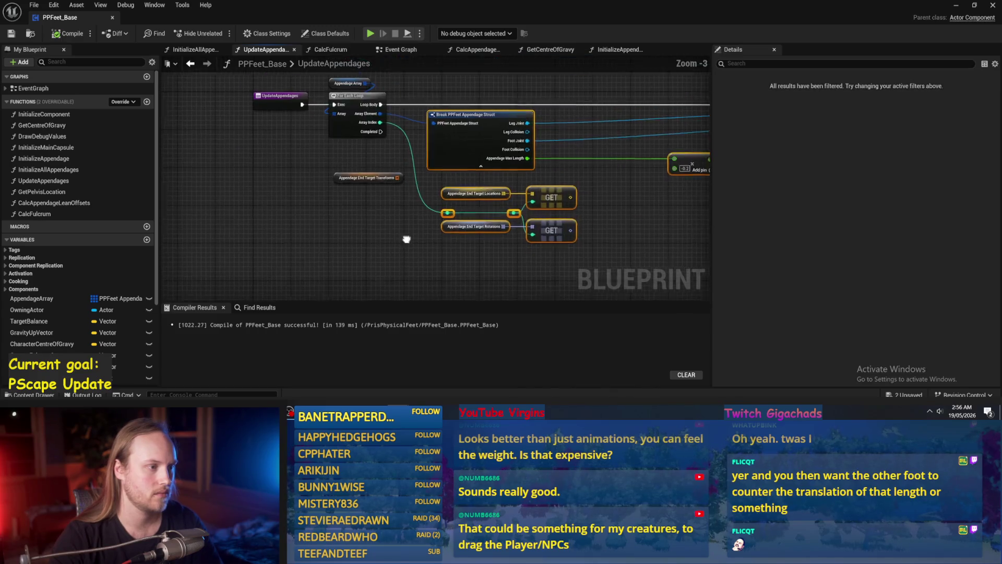
mouse_move(707, 158)
left_mouse_down()
mouse_move(476, 179)
mouse_move(570, 179)
left_mouse_up()
left_click(454, 123)
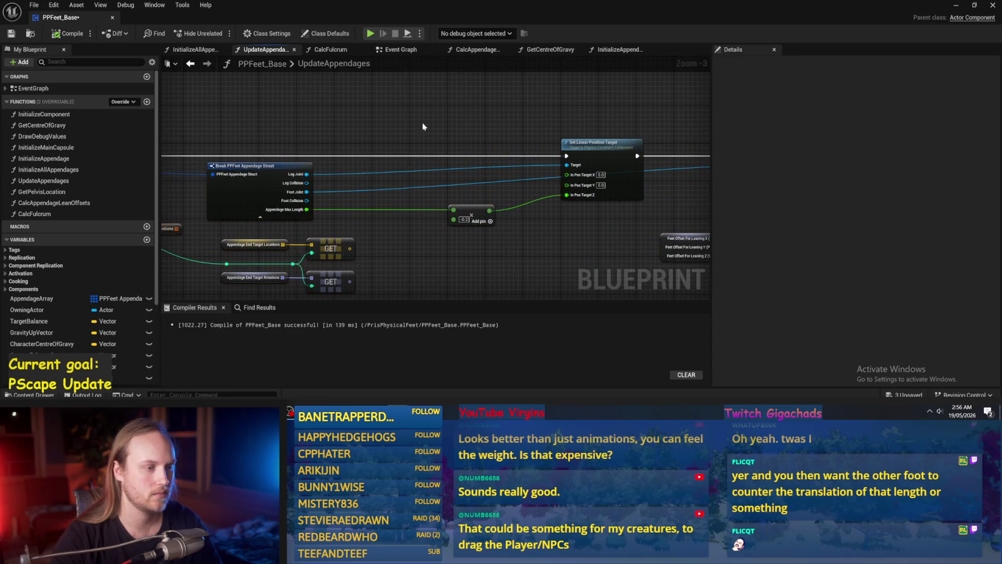
left_click(54, 35)
left_click(10, 34)
left_click_drag(419, 133, 518, 140)
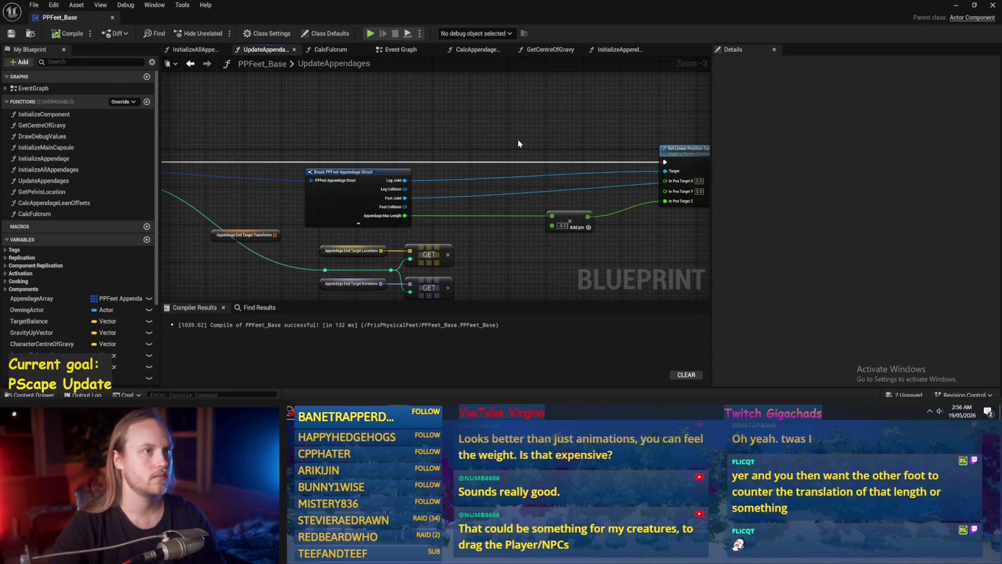
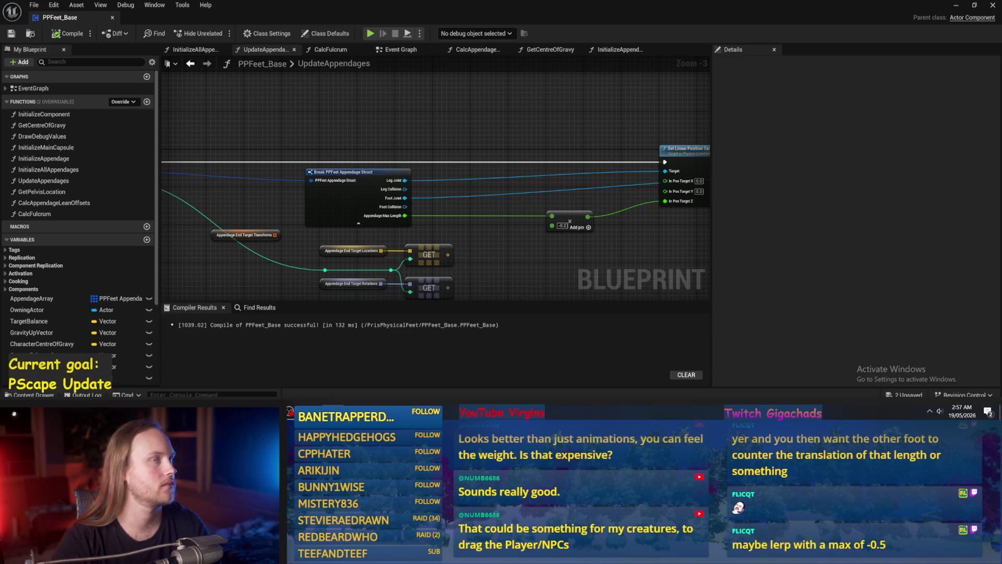
- Adjust a node in the UpdateAppendages graph near the position and orientation target nodes
mouse_move(536, 129)
left_mouse_down()
mouse_move(615, 92)
mouse_move(566, 197)
mouse_move(481, 174)
mouse_move(392, 190)
mouse_move(505, 173)
left_mouse_up()
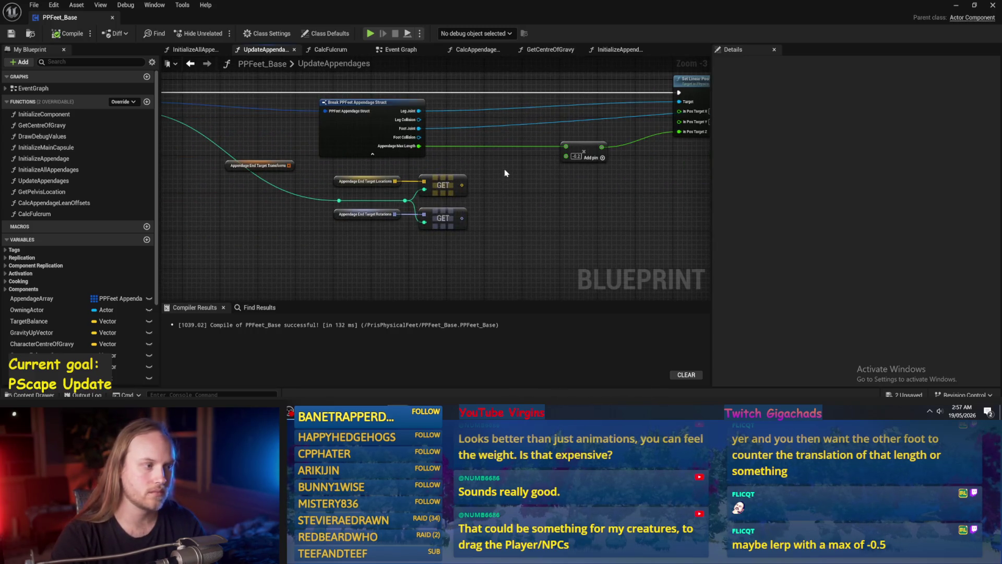
left_click(255, 159)
mouse_move(250, 184)
left_mouse_down()
mouse_move(275, 207)
mouse_move(270, 241)
left_mouse_up()
- Compile and save PPFeet_Base, then bring up the CalcAppendageLeanOffsets graph
key("F7")
key("ctrl+s")
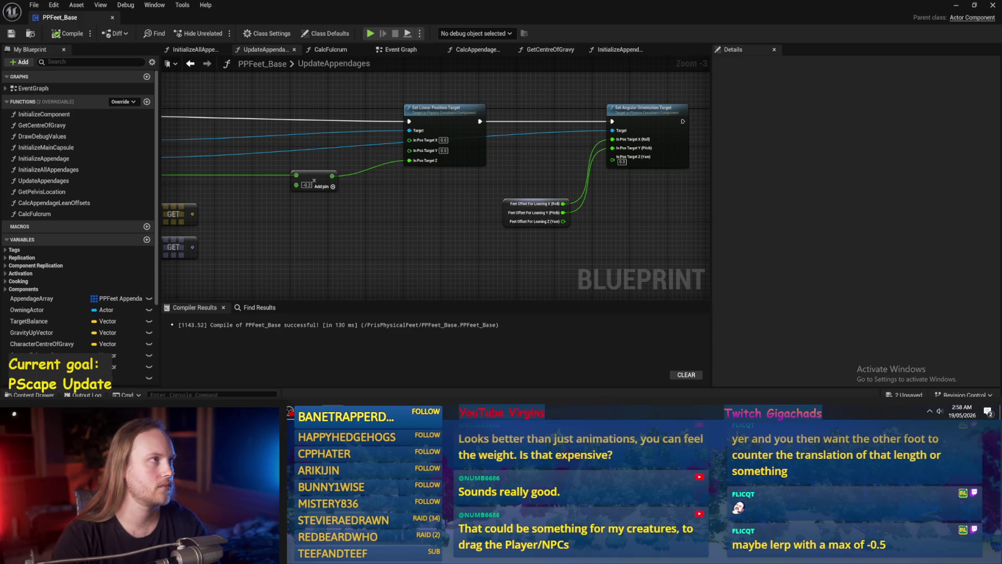
left_click(491, 49)
- Rearrange Target Balance, Normalize, Invert Rotator and the rotation-building nodes into a tidier layout
scroll(516, 146, "down", 1)
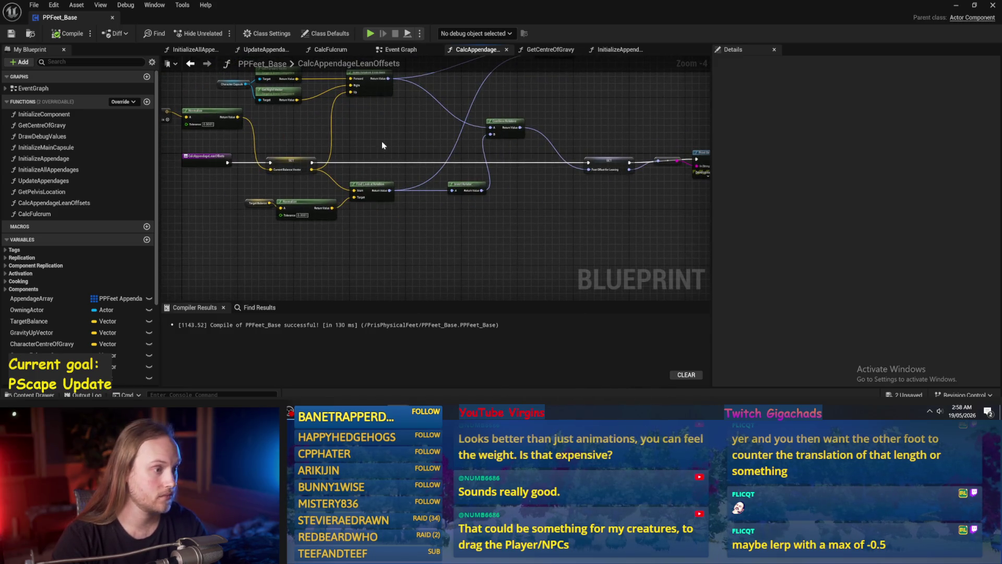
scroll(382, 146, "up", 1)
scroll(472, 163, "up", 1)
left_click_drag(438, 258, 292, 225)
mouse_move(392, 242)
left_mouse_down()
mouse_move(383, 221)
mouse_move(360, 223)
left_mouse_up()
left_click_drag(492, 212, 417, 210)
scroll(418, 210, "down", 1)
left_click(348, 230)
scroll(375, 185, "down", 1)
left_click_drag(374, 185, 424, 191)
mouse_move(418, 88)
left_mouse_down()
mouse_move(288, 165)
mouse_move(333, 204)
mouse_move(373, 208)
left_mouse_up()
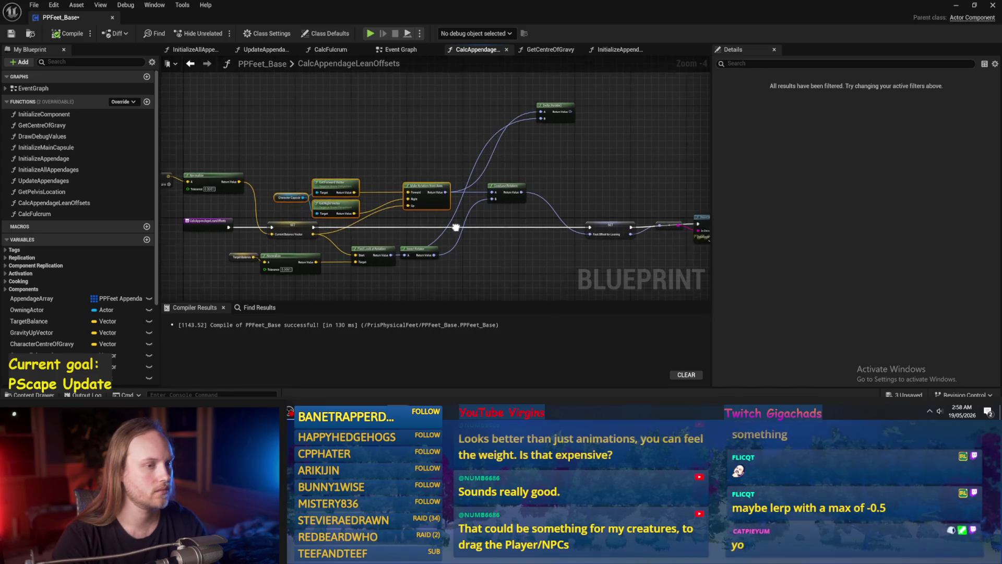
- Delete the Delta Rotator node and move the Print String conversion node below the execution wire
left_click(559, 94)
key("Delete")
scroll(513, 211, "up", 2)
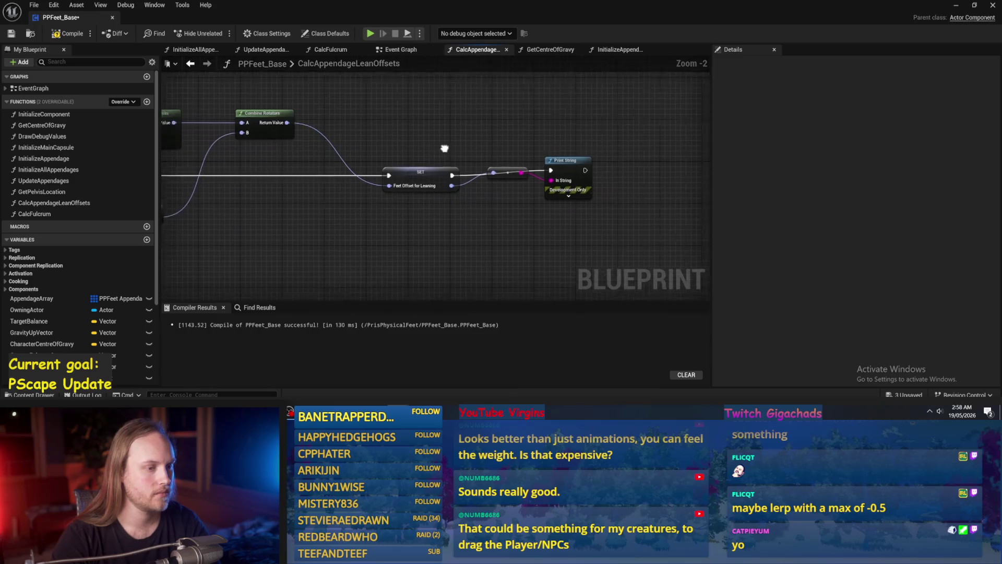
left_click(514, 166)
mouse_move(547, 157)
left_mouse_down()
mouse_move(491, 194)
mouse_move(488, 215)
left_mouse_up()
left_click_drag(416, 187, 441, 201)
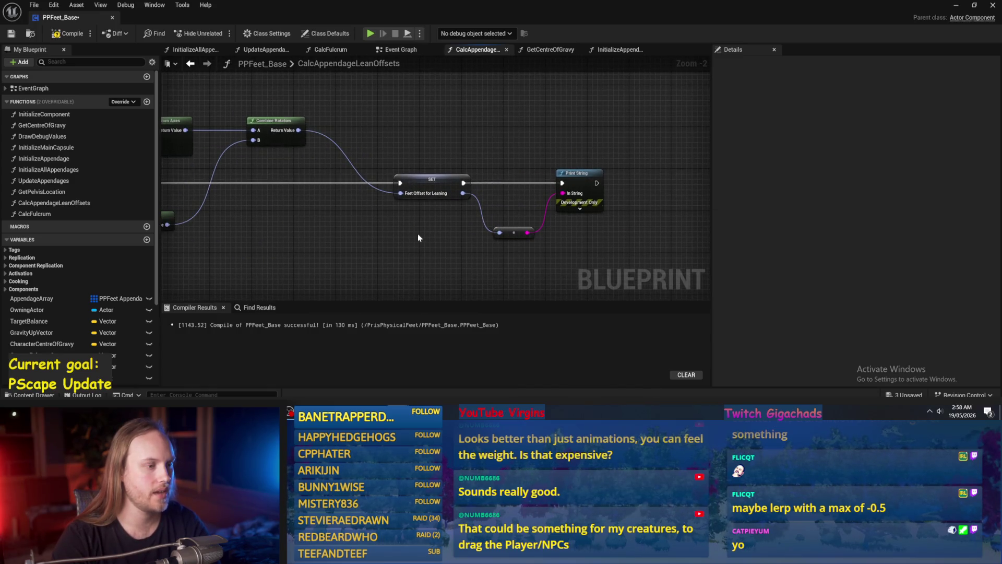
- Rename the SET node's variable to FeetRotationOffsetForLeaning and recompile the blueprint
left_click(431, 187)
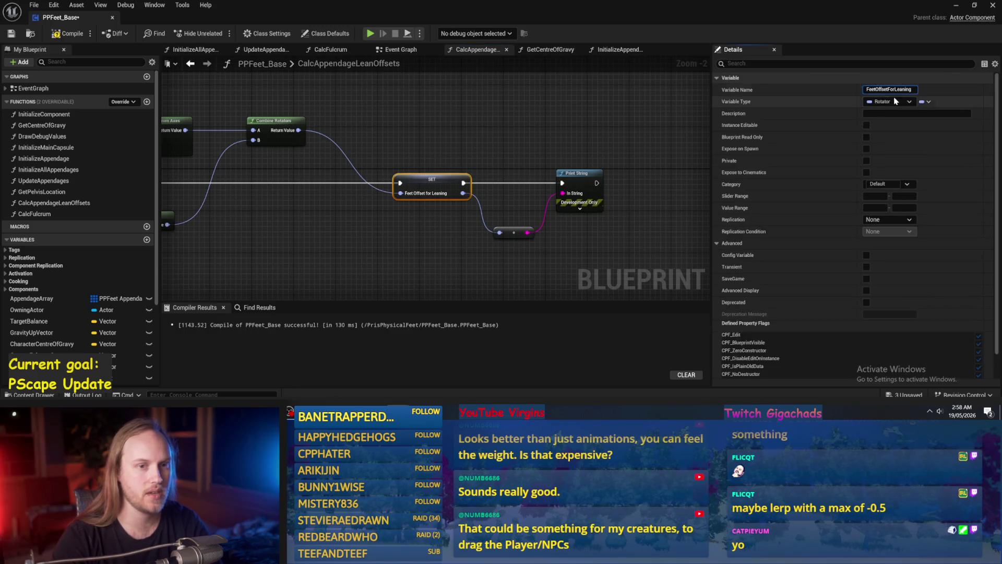
type("Rotation")
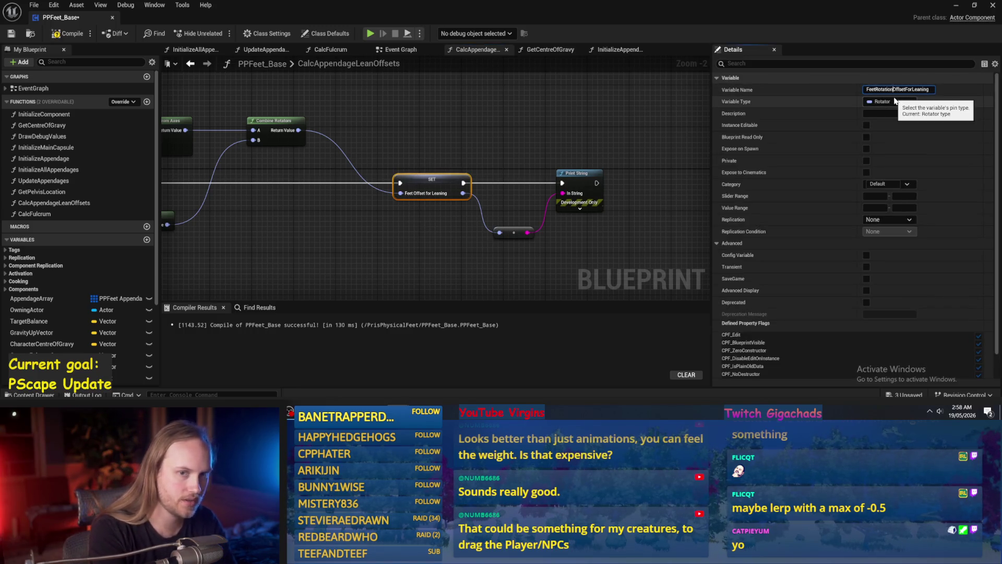
key("Return")
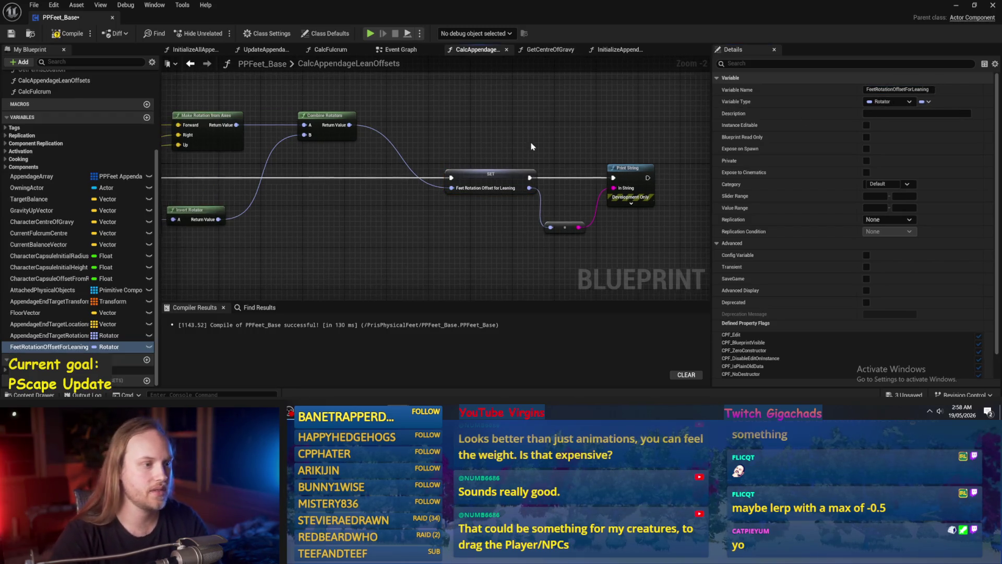
left_click(72, 34)
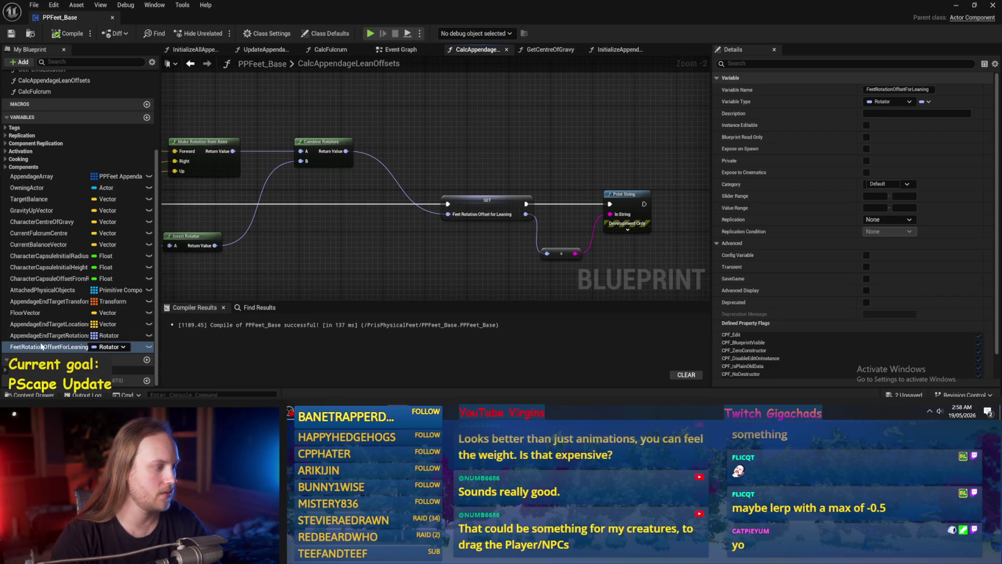
- Review the renamed graph, then switch to the PPFeet_TestLevel level editor
left_click(390, 200)
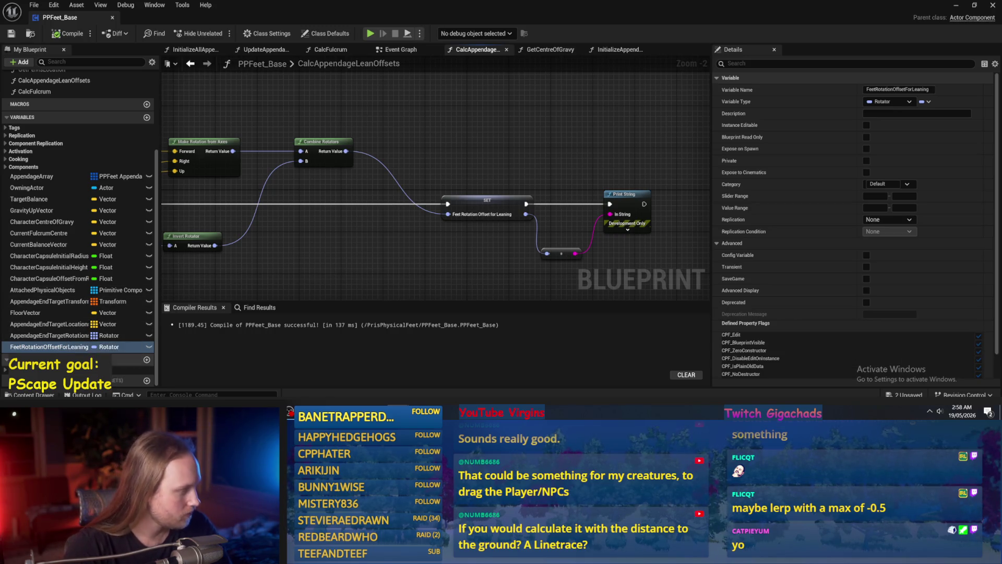
mouse_move(353, 272)
left_mouse_down()
mouse_move(380, 212)
mouse_move(414, 230)
mouse_move(404, 209)
left_mouse_up()
mouse_move(510, 143)
left_mouse_down()
mouse_move(500, 128)
mouse_move(506, 188)
left_mouse_up()
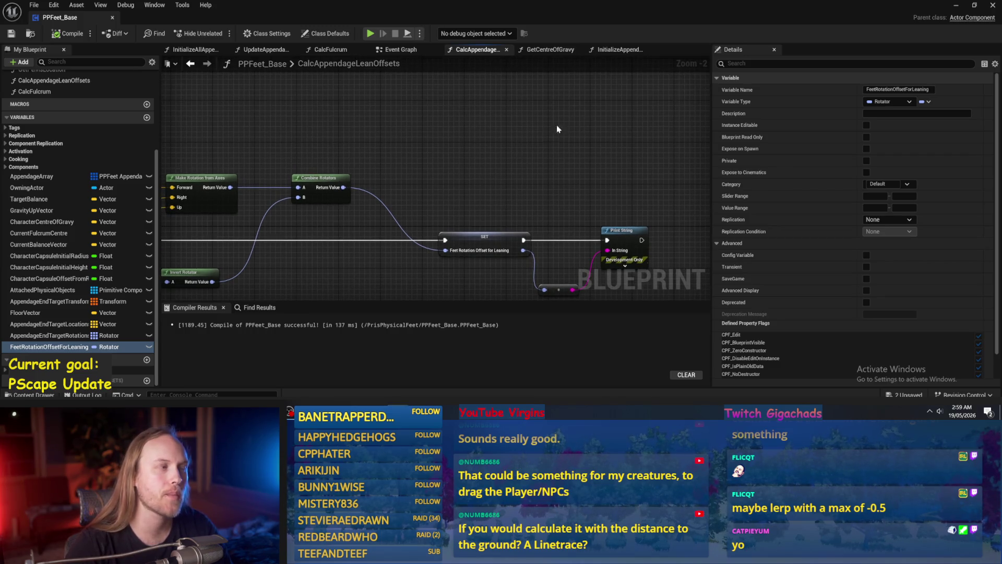
left_click(956, 5)
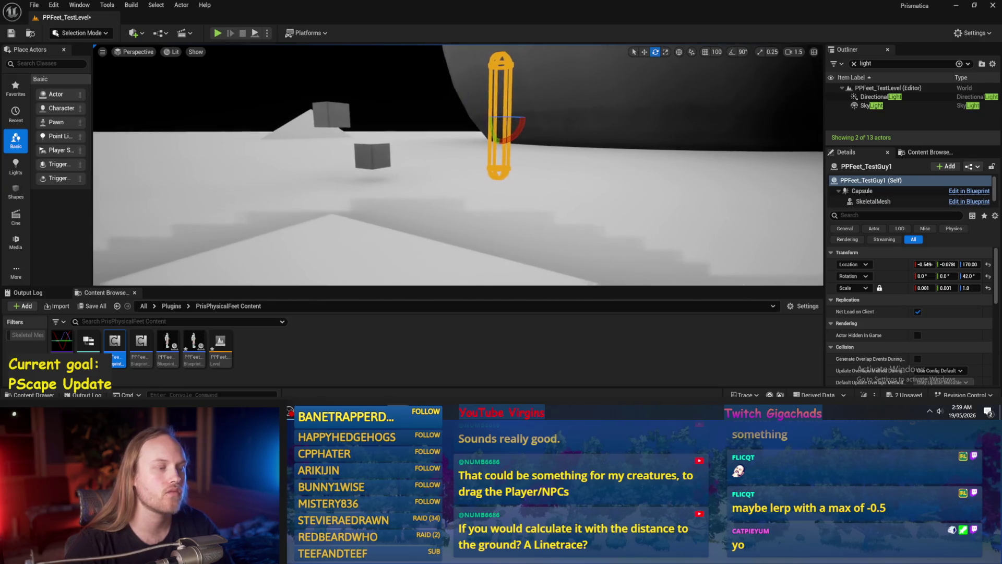
- Playtest PPFeet_TestLevel, rotating the test character to lean and moving it away from the boxes
key("alt+p")
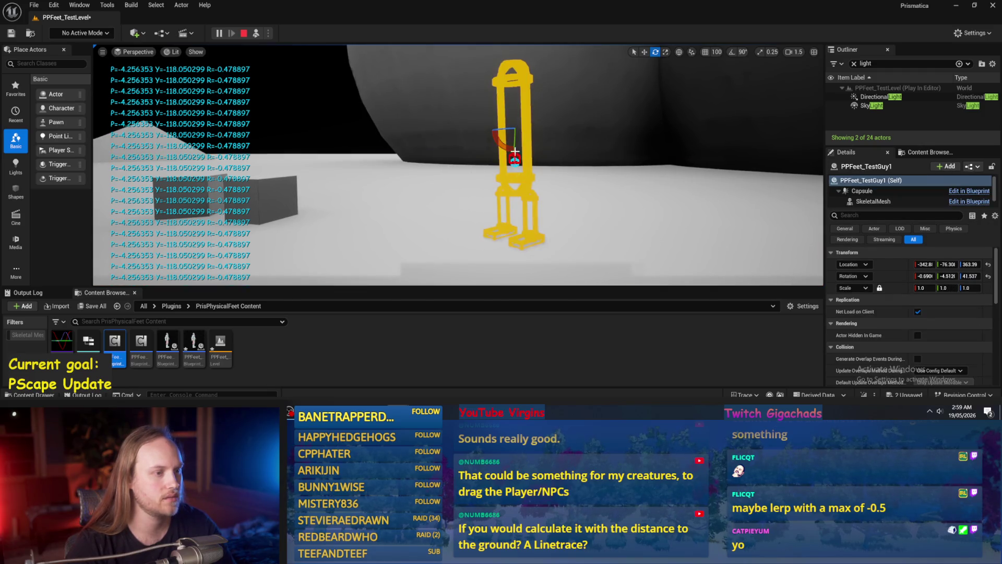
mouse_move(514, 129)
left_mouse_down()
mouse_move(507, 143)
mouse_move(504, 132)
left_mouse_up()
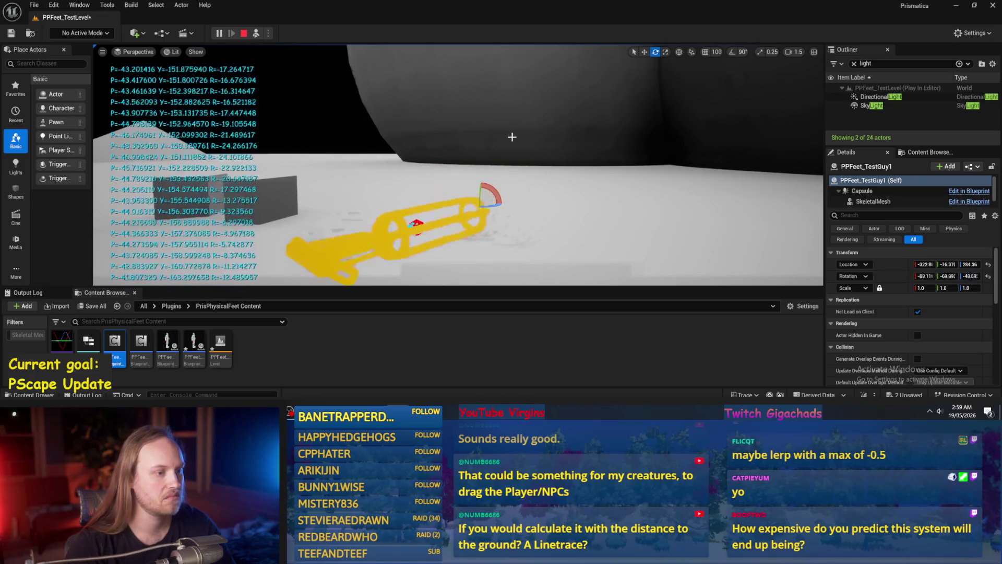
key("w")
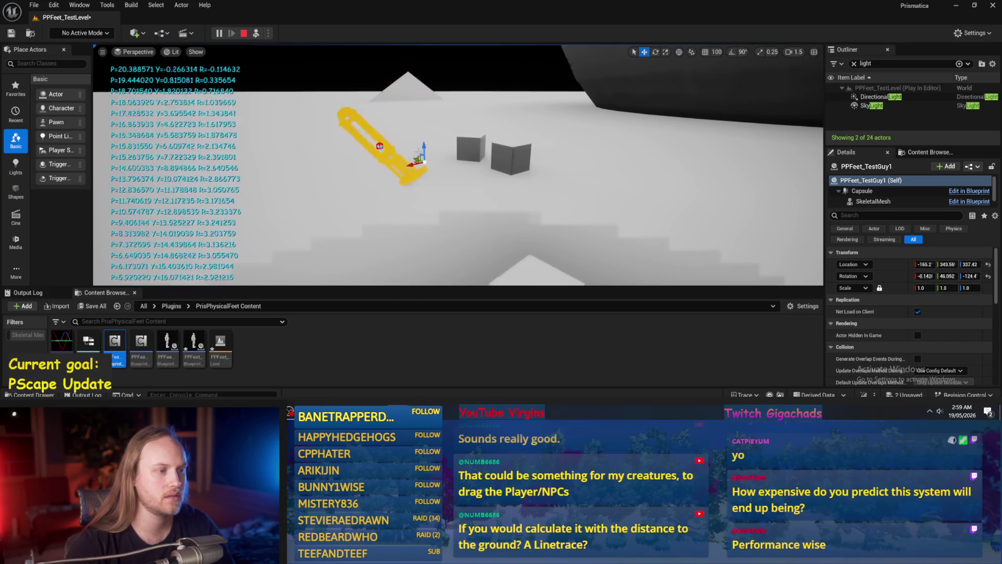
mouse_move(423, 151)
left_mouse_down()
mouse_move(333, 136)
mouse_move(332, 149)
mouse_move(334, 133)
left_mouse_up()
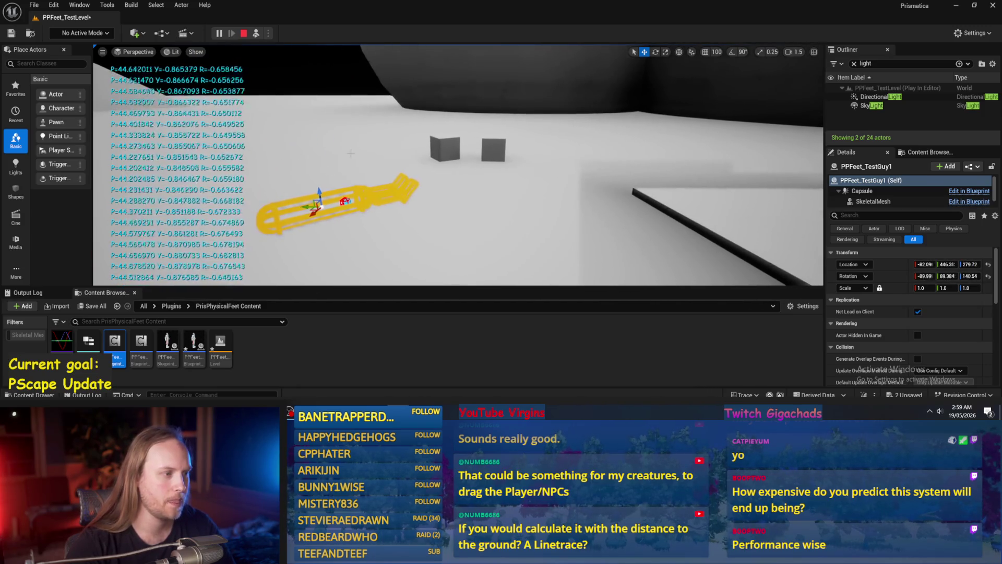
key("Escape")
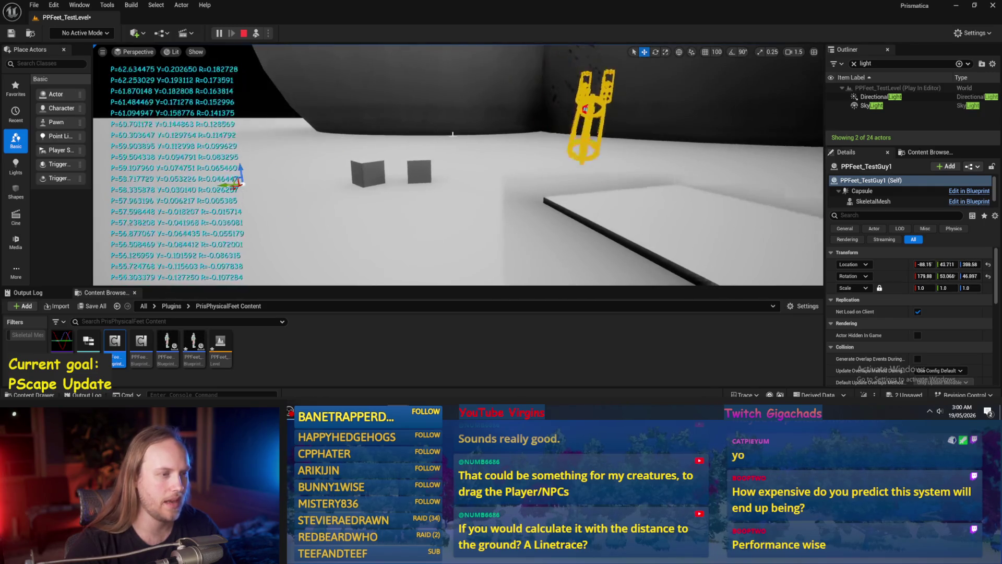
- Save all changed levels and assets, then recompile PPFeet_Base
left_click_drag(438, 199, 454, 202)
left_click(34, 4)
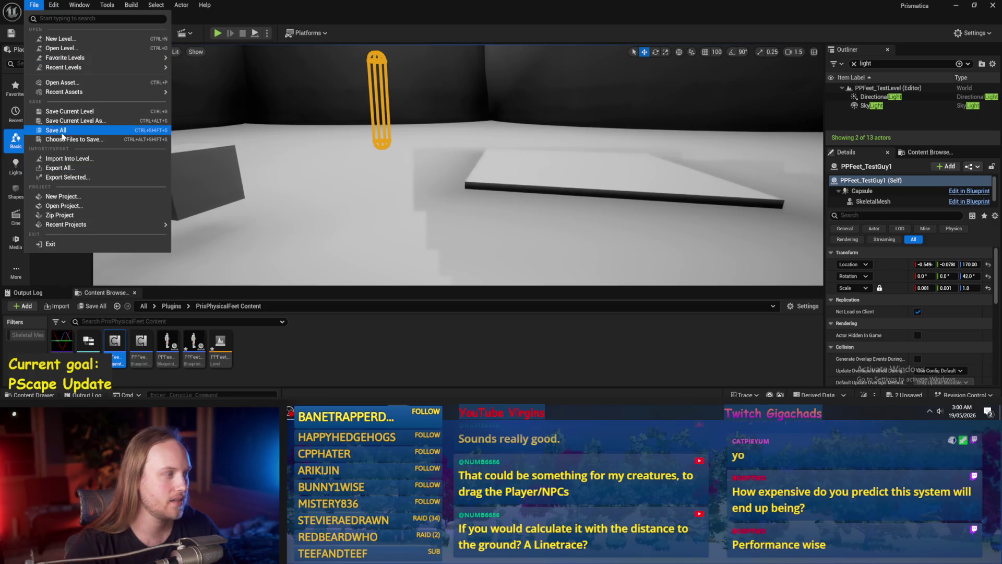
left_click(52, 133)
mouse_move(561, 185)
left_mouse_down()
mouse_move(559, 230)
mouse_move(542, 252)
mouse_move(482, 195)
left_mouse_up()
key("alt+Tab")
left_click(68, 33)
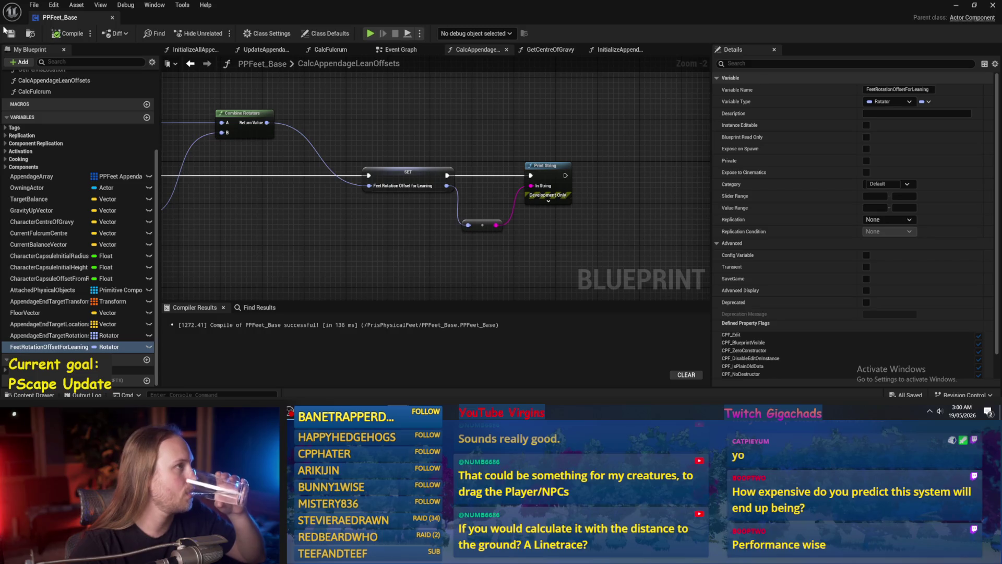
- Shift Print String and its conversion node right of SET FeetRotationOffsetForLeaning, then compile and save
left_click_drag(427, 109, 429, 128)
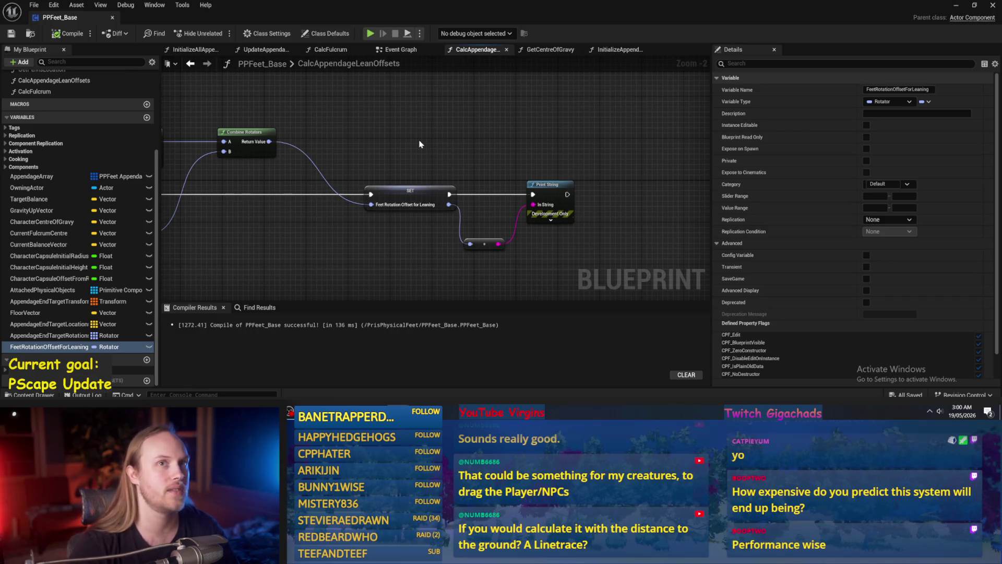
mouse_move(401, 129)
left_mouse_down()
mouse_move(553, 136)
mouse_move(422, 118)
mouse_move(540, 146)
mouse_move(418, 132)
mouse_move(454, 141)
mouse_move(409, 157)
mouse_move(379, 131)
mouse_move(431, 149)
mouse_move(461, 139)
left_mouse_up()
scroll(426, 121, "up", 1)
left_click_drag(508, 163, 643, 161)
mouse_move(365, 156)
left_mouse_down()
mouse_move(458, 150)
mouse_move(385, 157)
mouse_move(380, 223)
mouse_move(366, 219)
left_mouse_up()
left_click(413, 169)
scroll(209, 235, "down", 1)
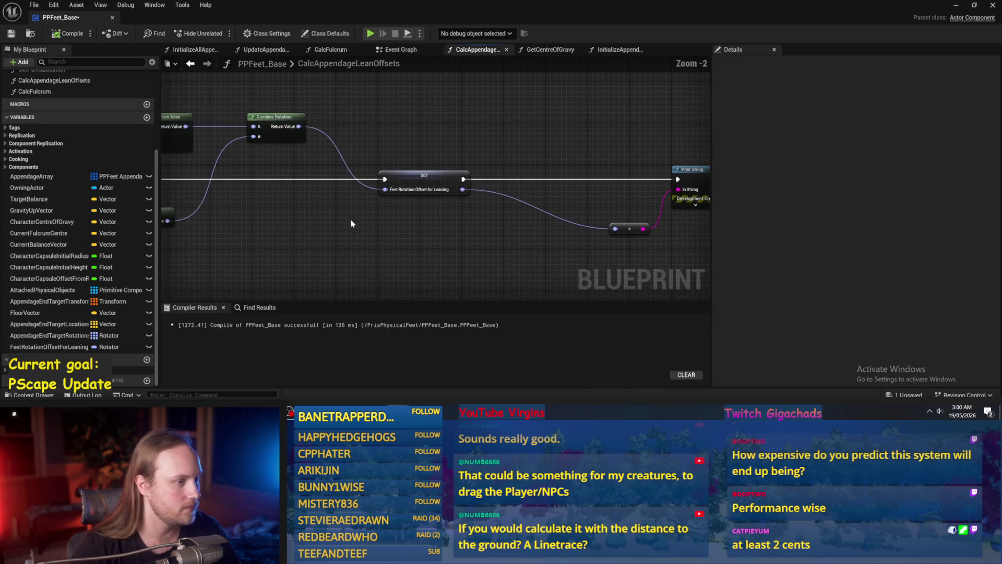
left_click(68, 33)
left_click(10, 33)
left_click_drag(474, 133, 382, 178)
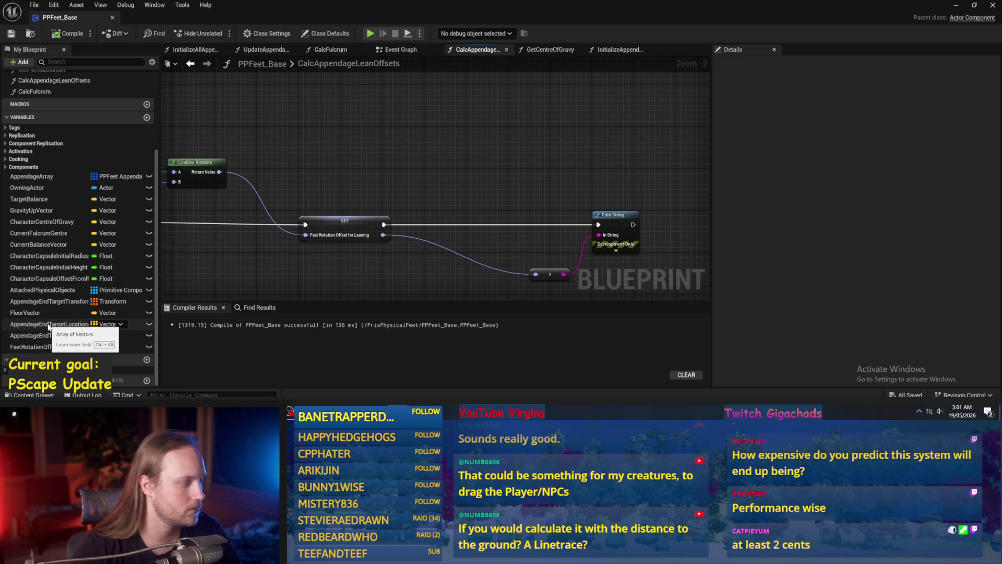
- Inspect the AppendageEndTargetLocations variable and the nodes left of SET, then recompile
left_click(48, 326)
left_click_drag(293, 253, 308, 233)
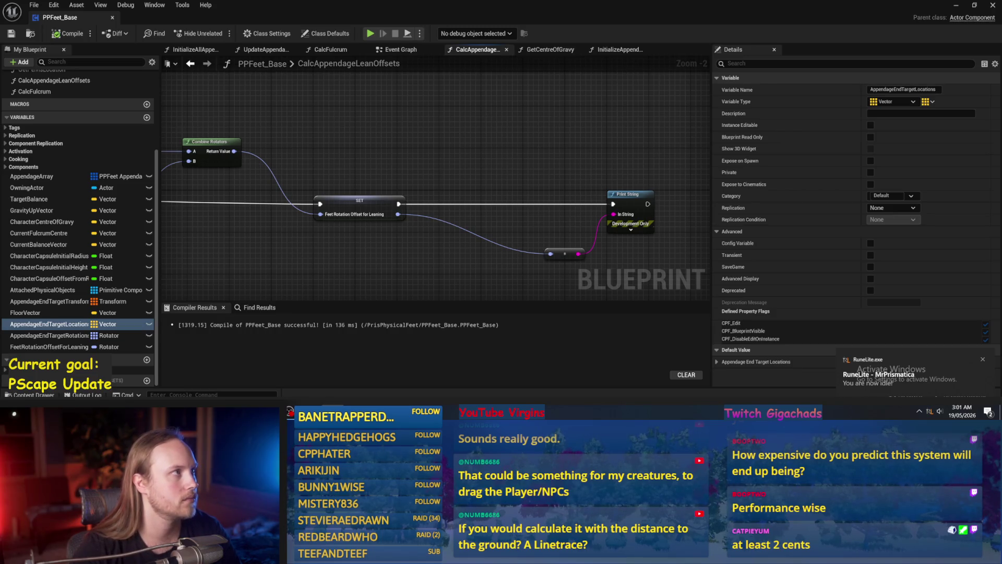
mouse_move(411, 127)
left_mouse_down()
mouse_move(474, 95)
mouse_move(504, 162)
mouse_move(577, 137)
mouse_move(693, 142)
left_mouse_up()
scroll(503, 162, "down", 1)
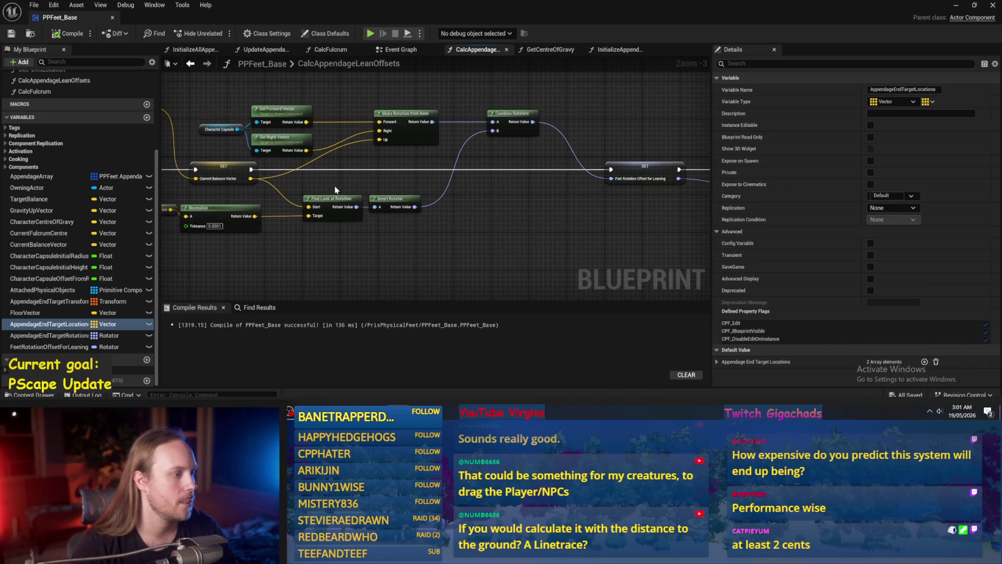
mouse_move(366, 196)
left_mouse_down()
mouse_move(299, 233)
mouse_move(566, 251)
left_mouse_up()
left_click(67, 33)
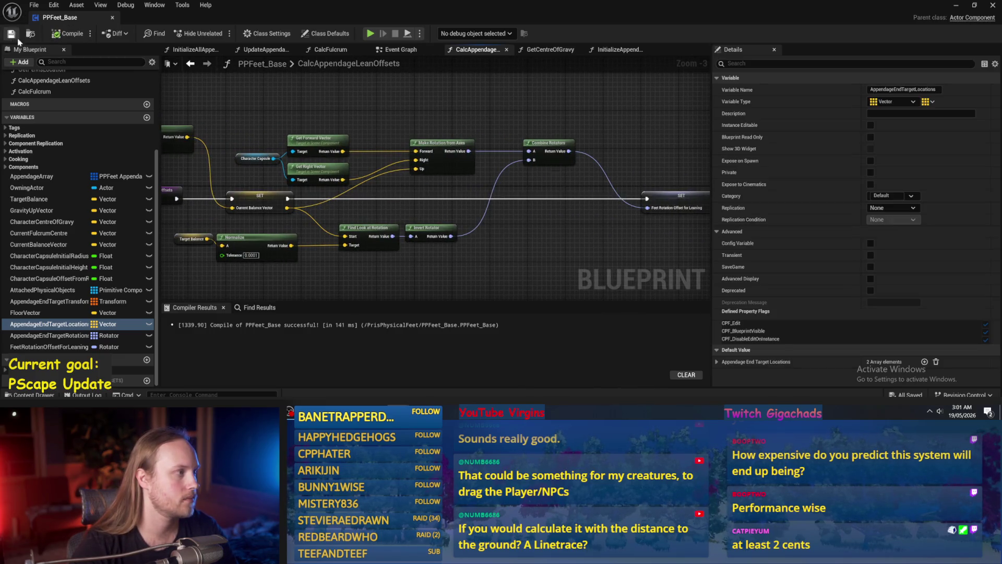
- Move the Character Capsule and vector getter nodes right and the Target Balance node left
left_click_drag(338, 117, 442, 104)
left_click_drag(353, 170, 456, 106)
mouse_move(408, 160)
left_mouse_down()
mouse_move(437, 155)
mouse_move(369, 160)
left_mouse_up()
left_click(502, 179)
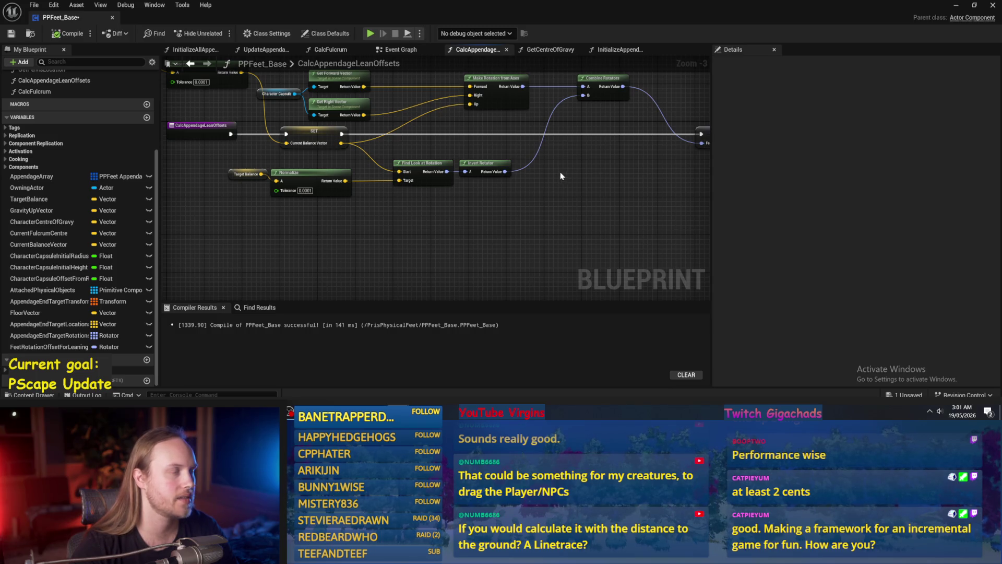
left_click_drag(559, 172, 552, 184)
scroll(374, 212, "up", 1)
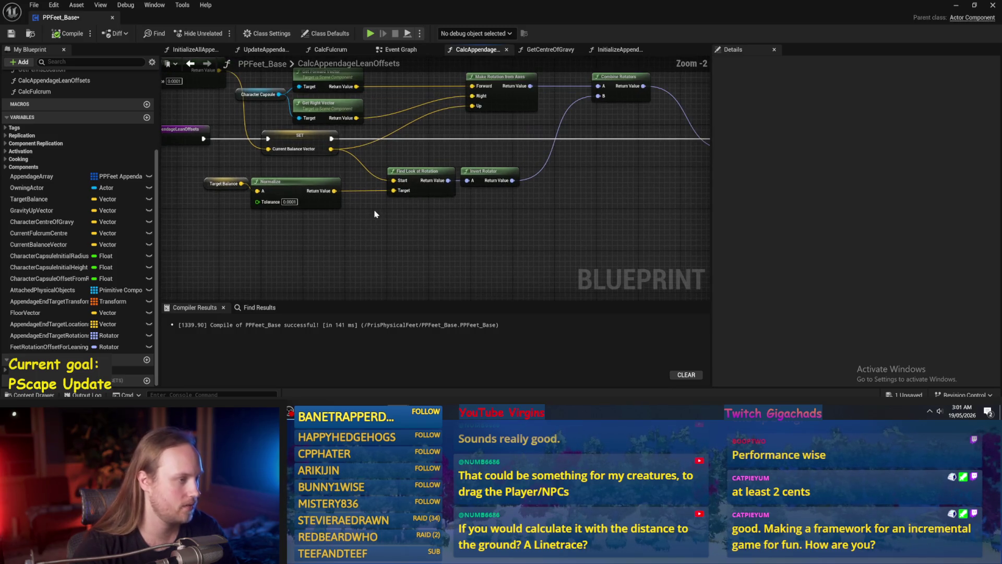
left_click_drag(229, 177, 218, 178)
left_click(452, 244)
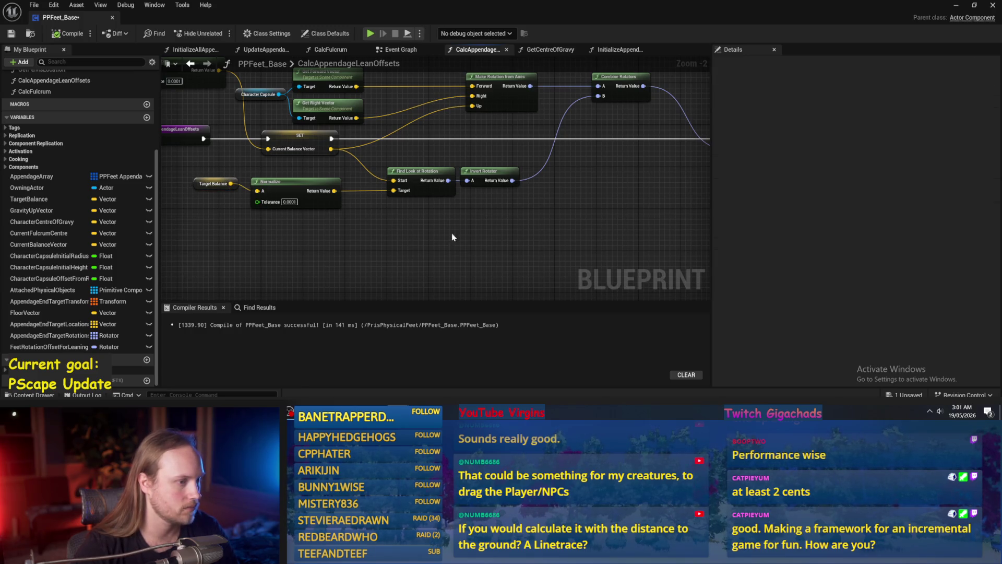
left_click_drag(452, 238, 416, 252)
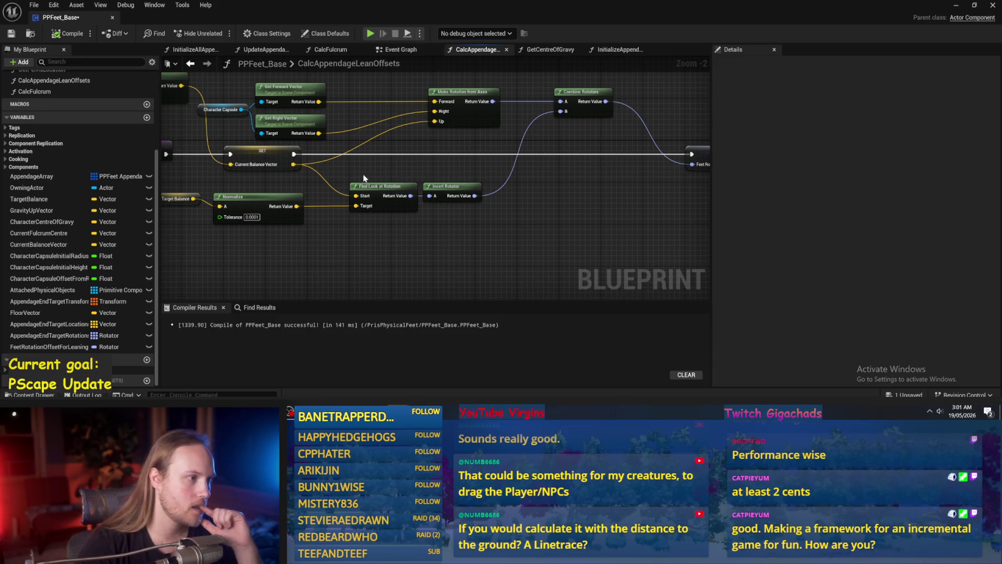
- Dismiss the node actions list, then compile and save PPFeet_Base
right_click(383, 255)
key("Escape")
left_click(68, 33)
left_click(11, 33)
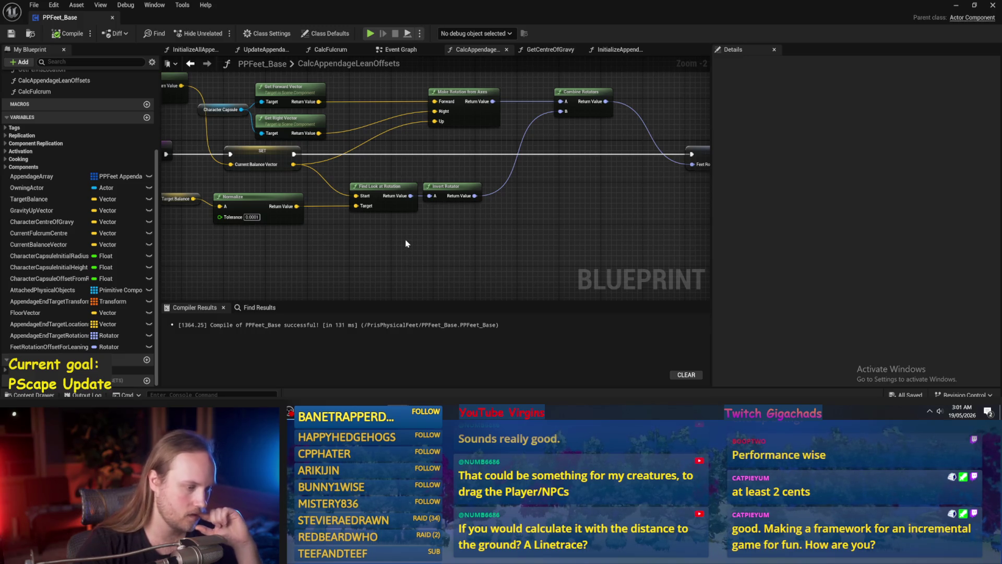
- Pan through the lean-rotation network from Normalize and Target Balance to the Print String debug nodes
left_click_drag(401, 241, 513, 253)
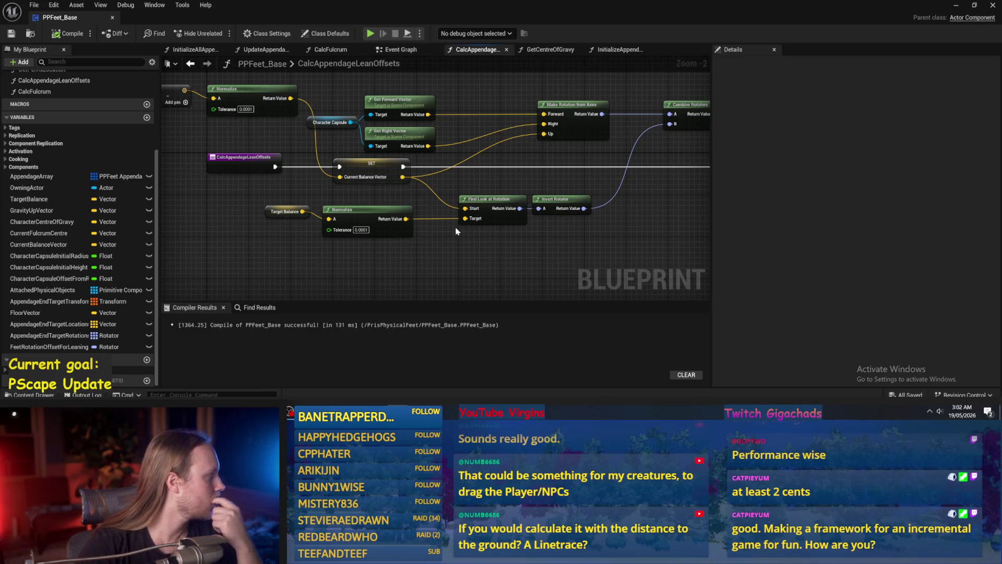
mouse_move(453, 234)
left_mouse_down()
mouse_move(432, 195)
mouse_move(478, 218)
mouse_move(478, 252)
left_mouse_up()
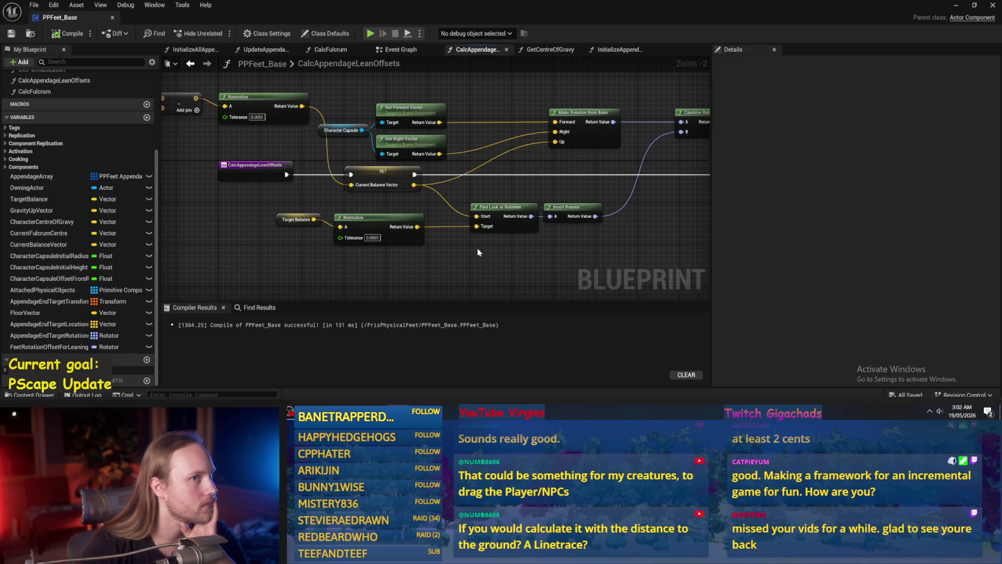
left_click_drag(479, 249, 457, 232)
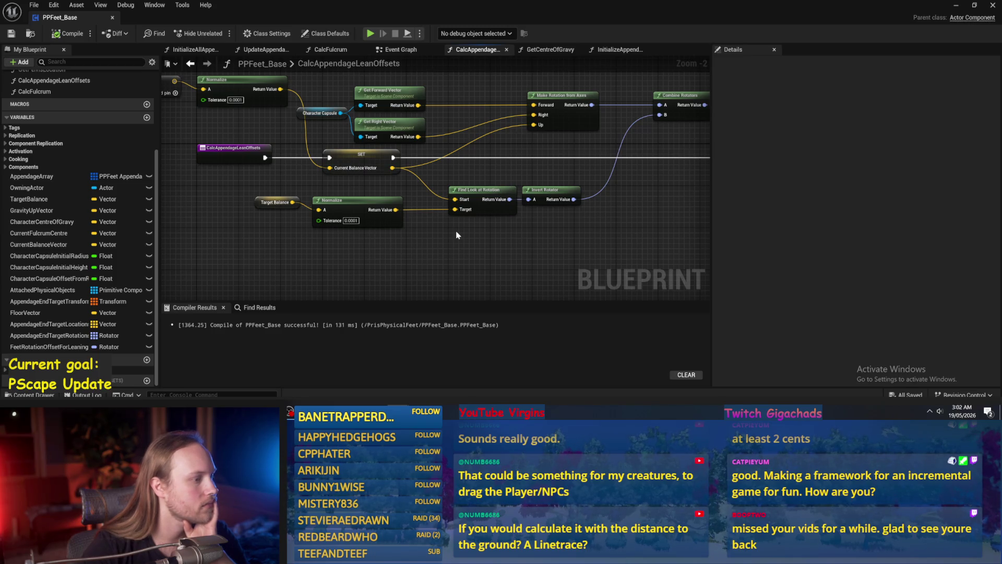
mouse_move(456, 235)
left_mouse_down()
mouse_move(566, 221)
mouse_move(444, 189)
left_mouse_up()
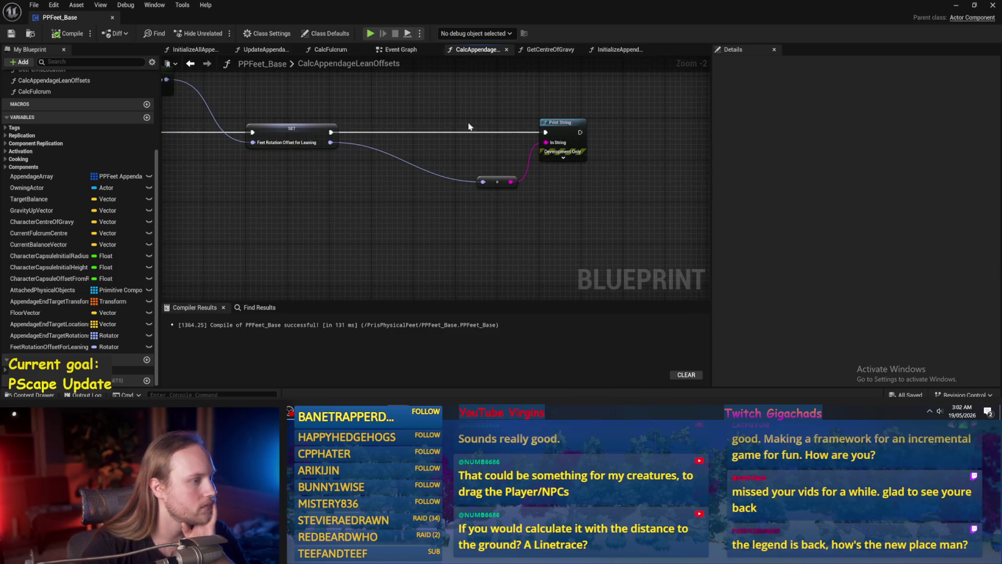
mouse_move(450, 125)
left_mouse_down()
mouse_move(463, 157)
mouse_move(671, 239)
mouse_move(631, 208)
left_mouse_up()
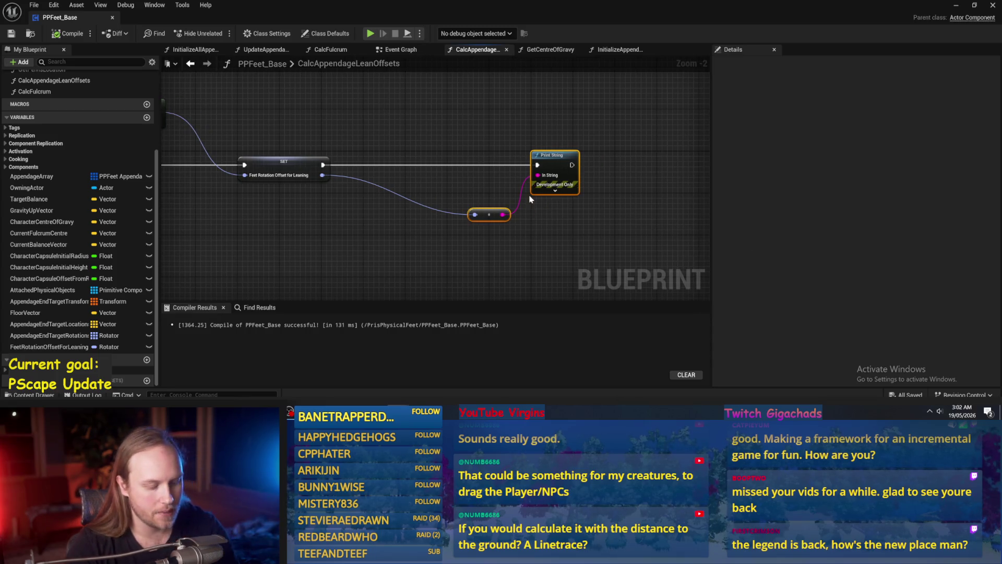
- Delete the Print String debug nodes and try a Get node on Appendage Array, undoing it
key("Delete")
left_click_drag(452, 174, 529, 173)
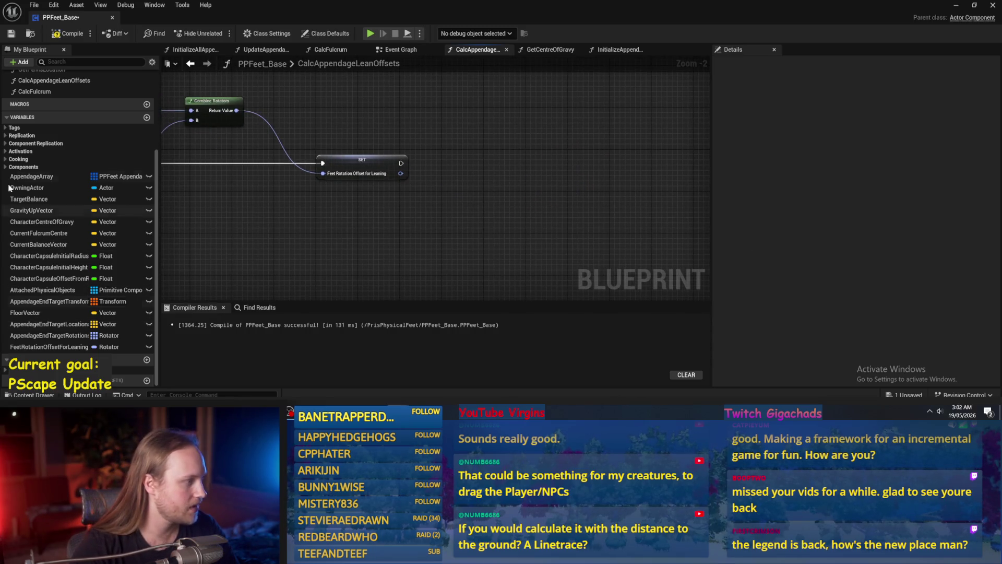
mouse_move(20, 178)
left_mouse_down()
mouse_move(501, 125)
mouse_move(535, 153)
left_mouse_up()
type("get")
key("Return")
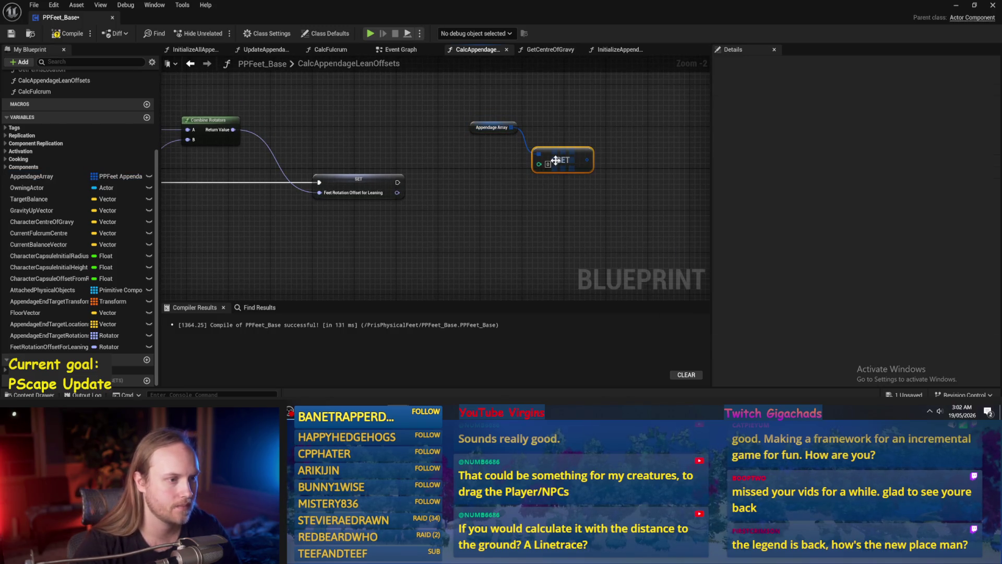
key("ctrl+z")
- Reposition the Appendage Array getter, then compile and save the blueprint
mouse_move(511, 127)
left_mouse_down()
mouse_move(531, 136)
mouse_move(532, 149)
mouse_move(530, 125)
mouse_move(558, 146)
mouse_move(437, 173)
mouse_move(467, 173)
left_mouse_up()
type("get")
key("Escape")
left_click(546, 110)
left_click(387, 148)
scroll(387, 149, "up", 2)
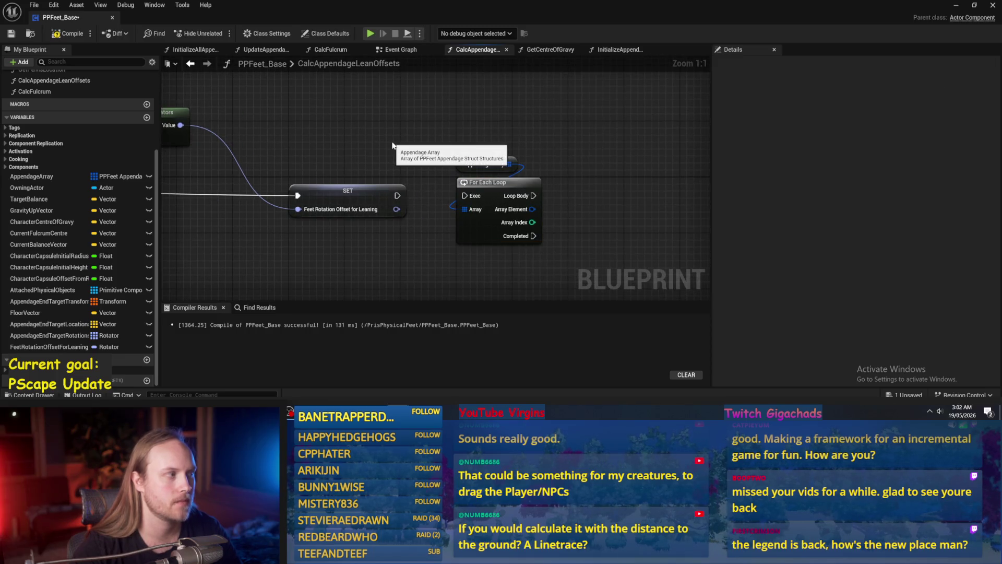
left_click(67, 33)
left_click(11, 33)
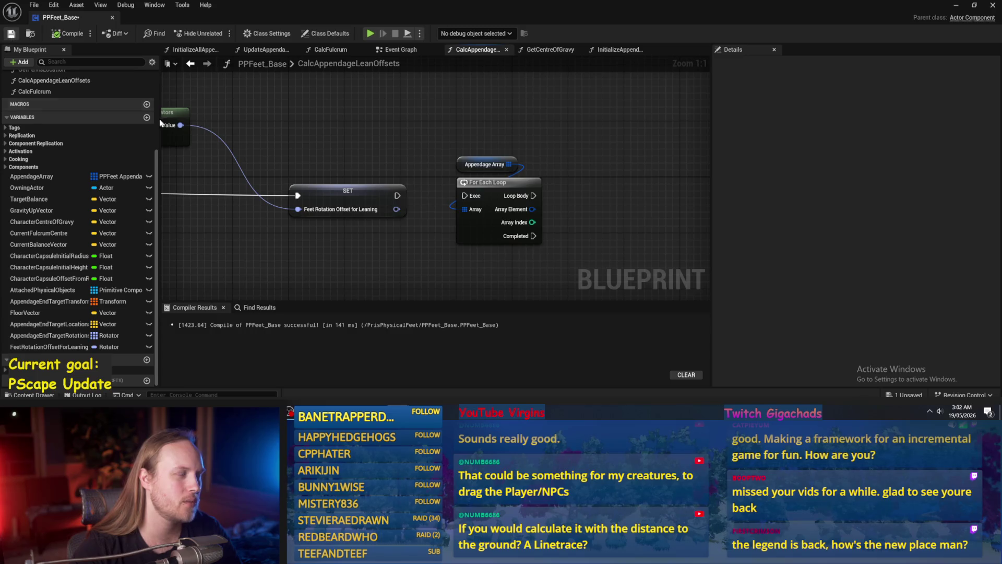
- Wire SET into the For Each Loop and break each Array Element into a PPFeet Appendage Struct
left_click_drag(413, 177, 388, 201)
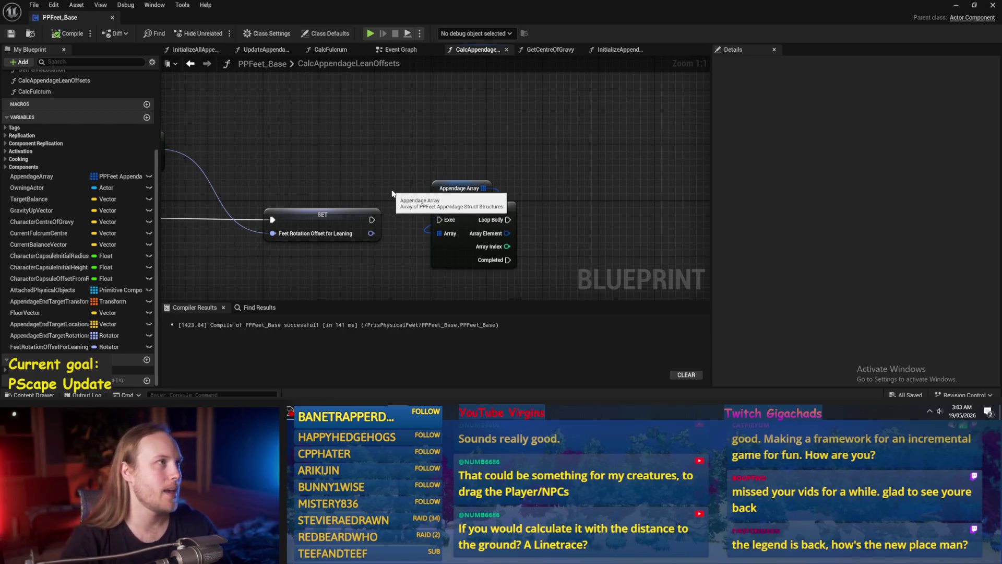
left_click_drag(562, 212, 549, 170)
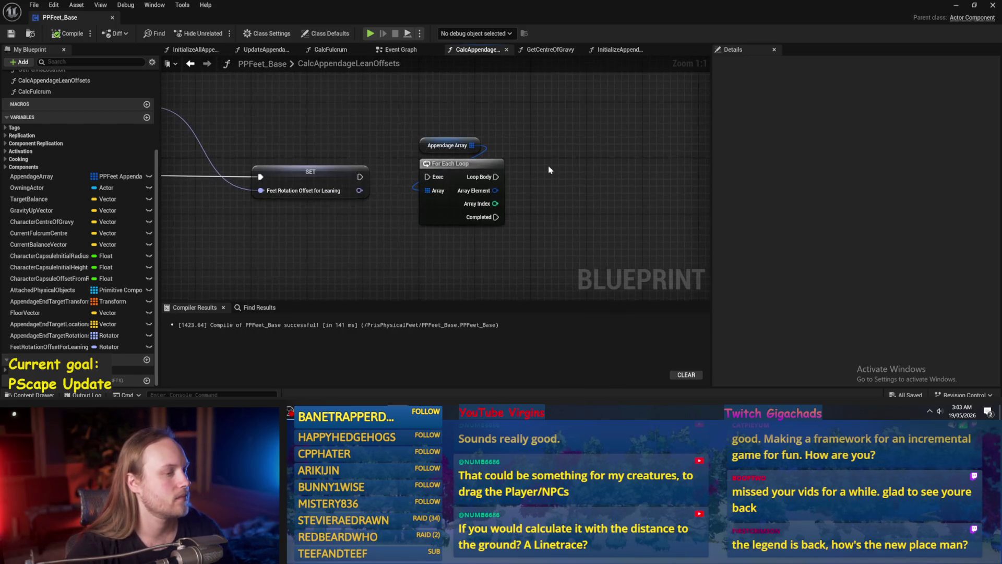
left_click_drag(360, 176, 435, 184)
left_click_drag(570, 190, 505, 198)
left_click_drag(430, 199, 511, 210)
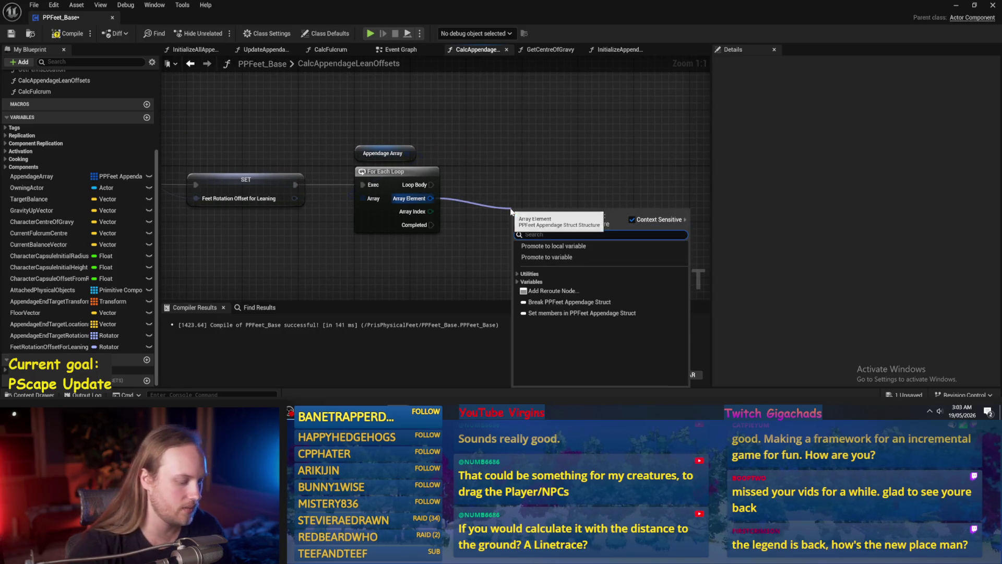
type("break")
key("Return")
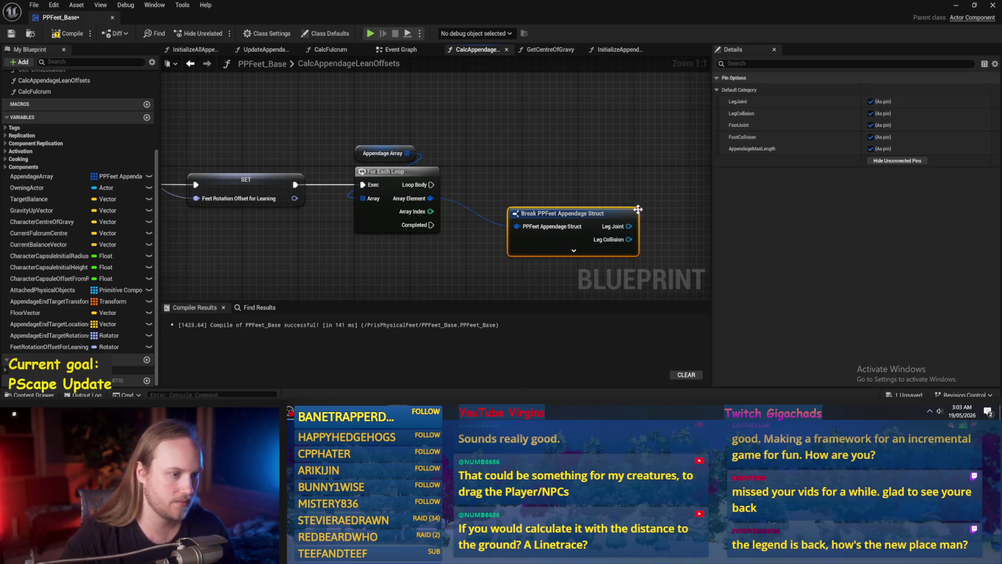
left_click_drag(594, 209, 488, 176)
left_click(513, 211)
- Add a Get World Location node on the Foot Collision pin and position it
mouse_move(575, 225)
left_mouse_down()
mouse_move(522, 216)
mouse_move(604, 225)
left_mouse_up()
type("get location")
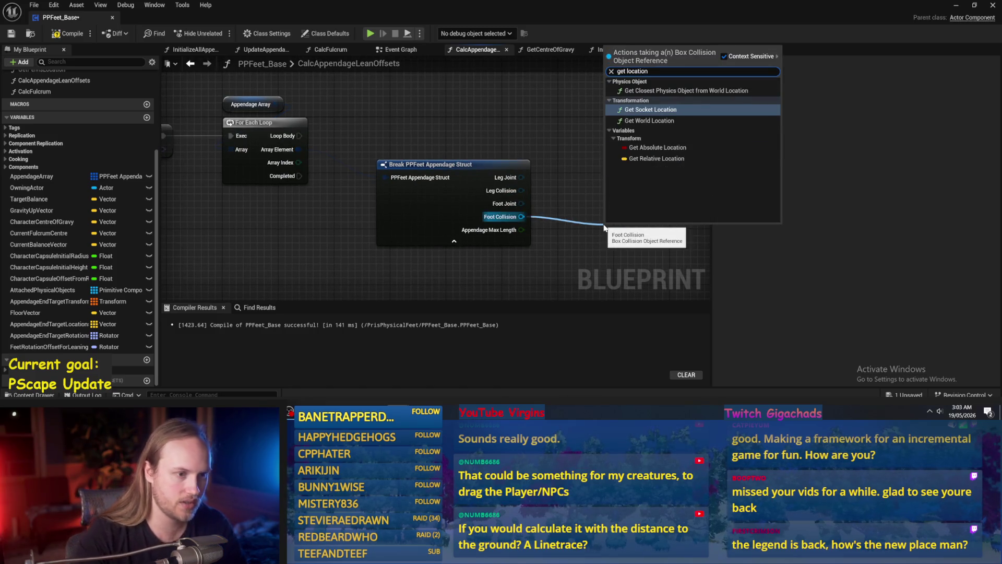
left_click(650, 120)
mouse_move(636, 221)
left_mouse_down()
mouse_move(666, 187)
mouse_move(621, 161)
mouse_move(468, 169)
mouse_move(433, 224)
left_mouse_up()
scroll(609, 149, "down", 1)
left_click(560, 194)
mouse_move(576, 215)
left_mouse_down()
mouse_move(565, 180)
mouse_move(585, 160)
left_mouse_up()
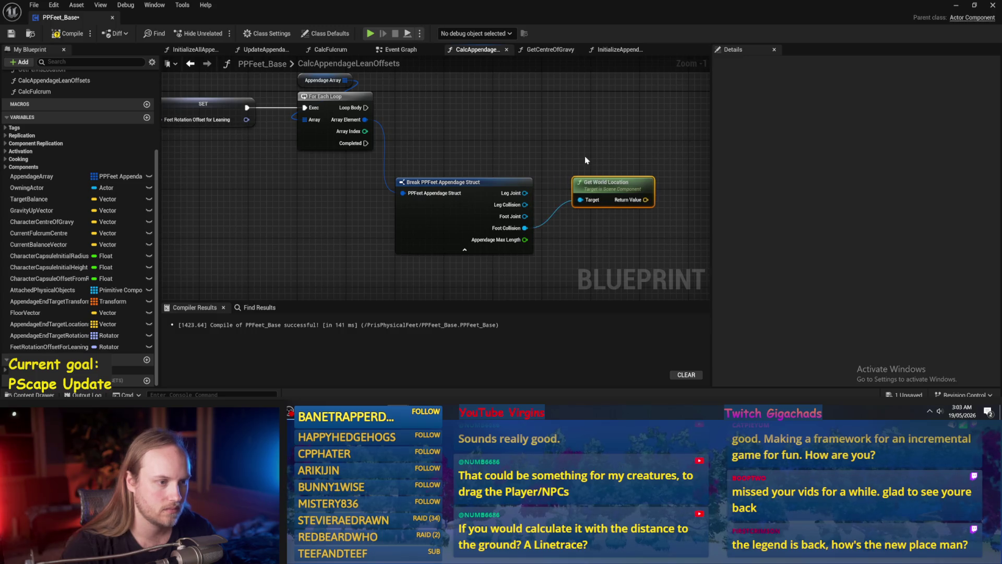
scroll(586, 160, "down", 2)
- Cut the loop, break and location nodes, recompile, and add a new function
left_click_drag(648, 96, 397, 253)
key("Delete")
left_click(68, 33)
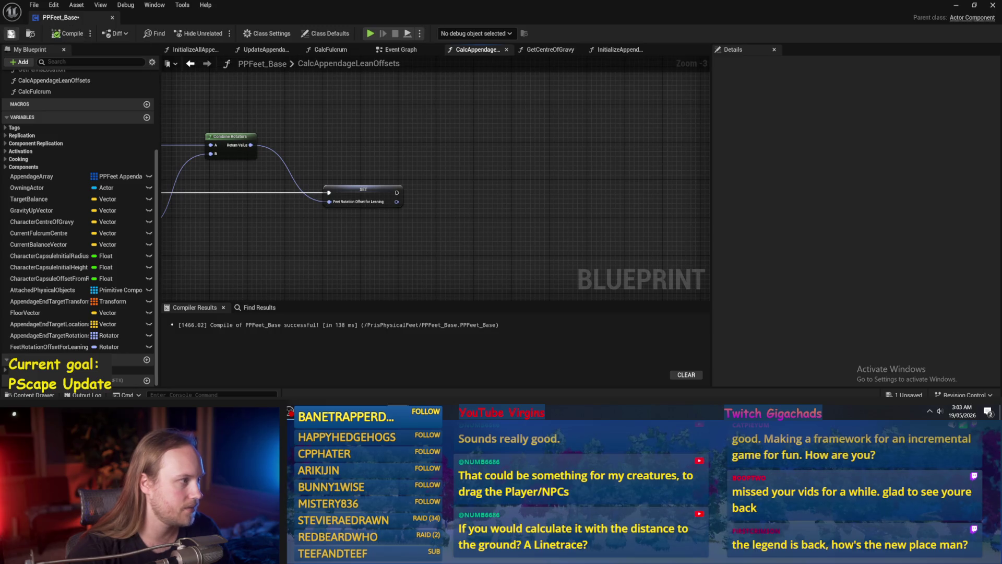
scroll(74, 180, "up", 5)
left_click(147, 102)
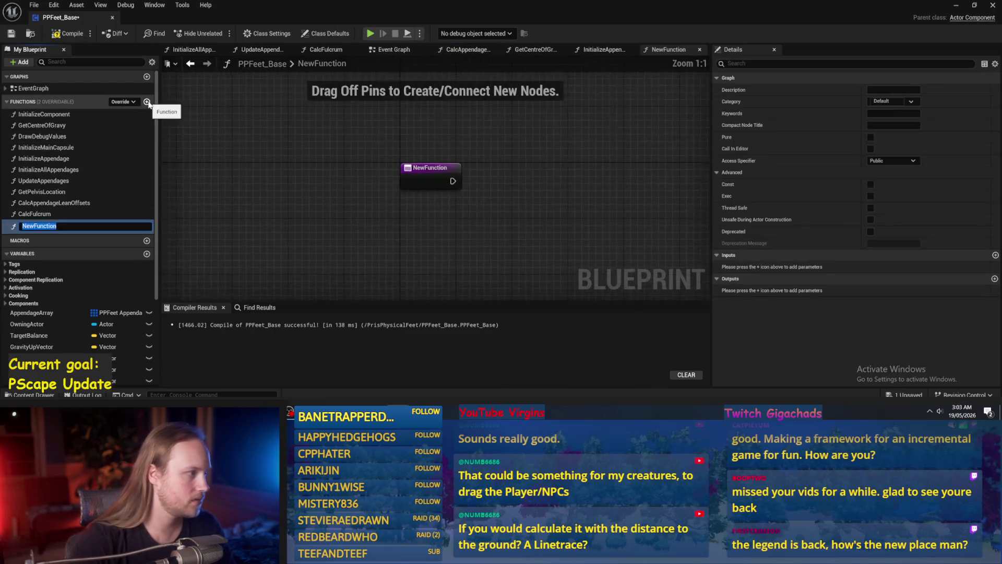
- Name the function CalcLegLengthOffsetForLean, paste the loop nodes wired from the entry, and compile and save
type("CalcLegLengthOffsetForLean")
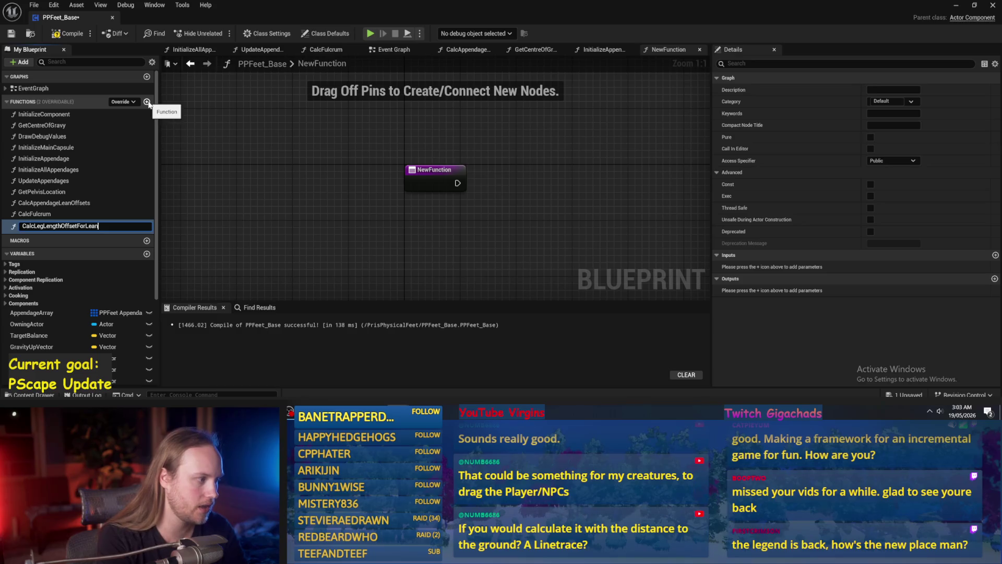
key("Return")
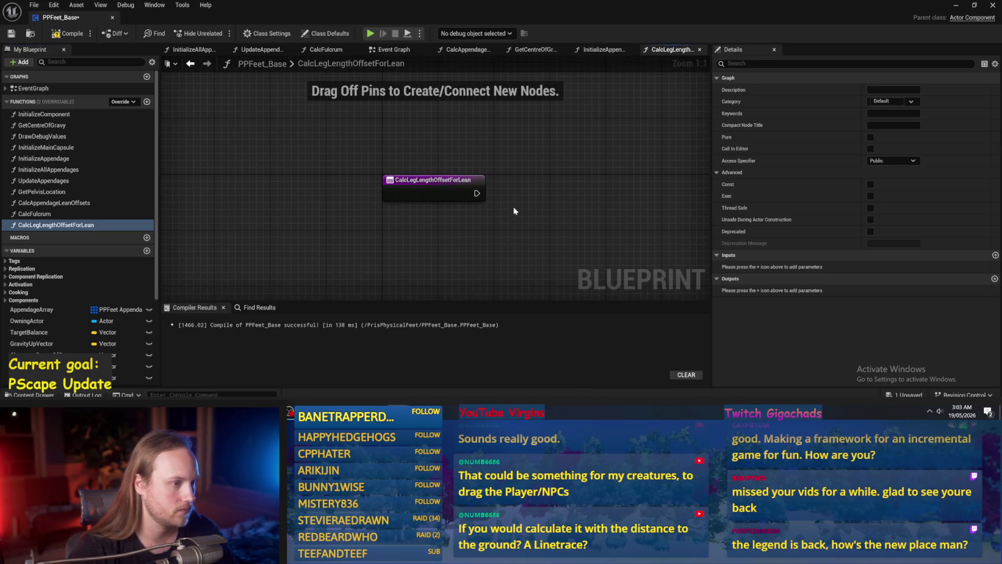
key("ctrl+v")
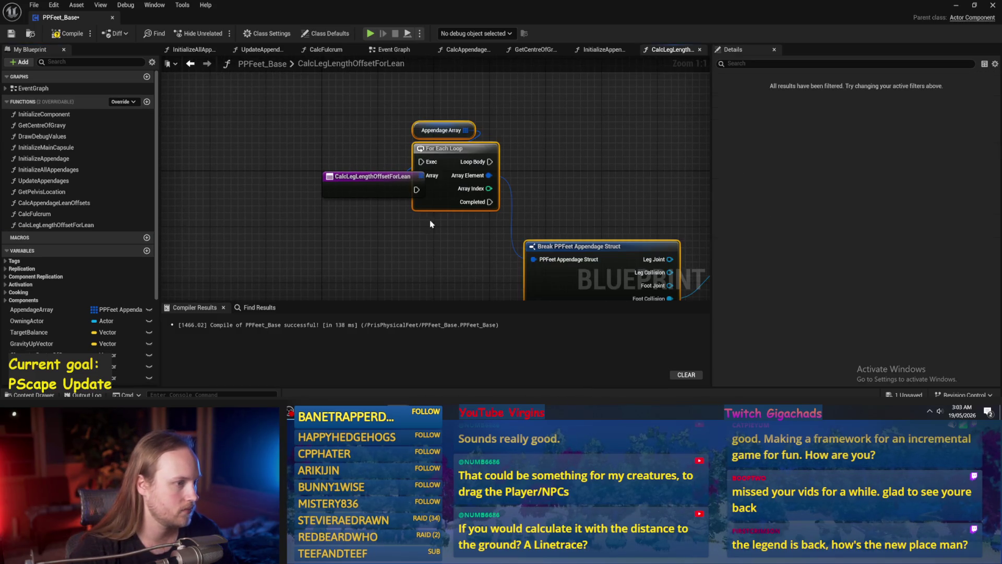
left_click_drag(515, 229, 480, 229)
left_click_drag(416, 190, 456, 189)
scroll(498, 167, "down", 1)
scroll(573, 161, "down", 1)
mouse_move(573, 161)
left_mouse_down()
mouse_move(432, 237)
mouse_move(462, 242)
left_mouse_up()
left_click(495, 191)
key("F7")
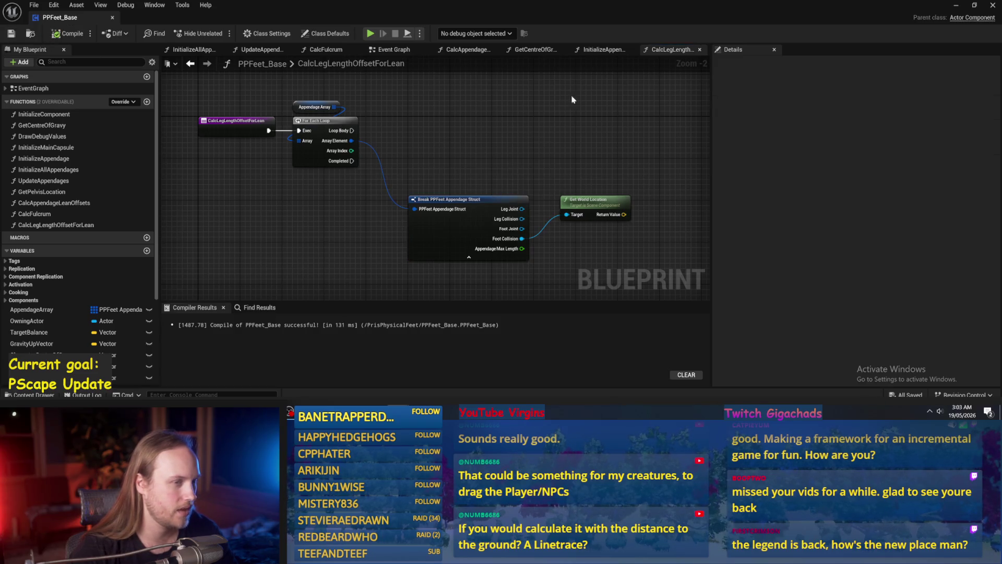
- Reorder the graph tabs with InitializeAppendage last and switch to the Paint sketch
left_click_drag(600, 49, 668, 49)
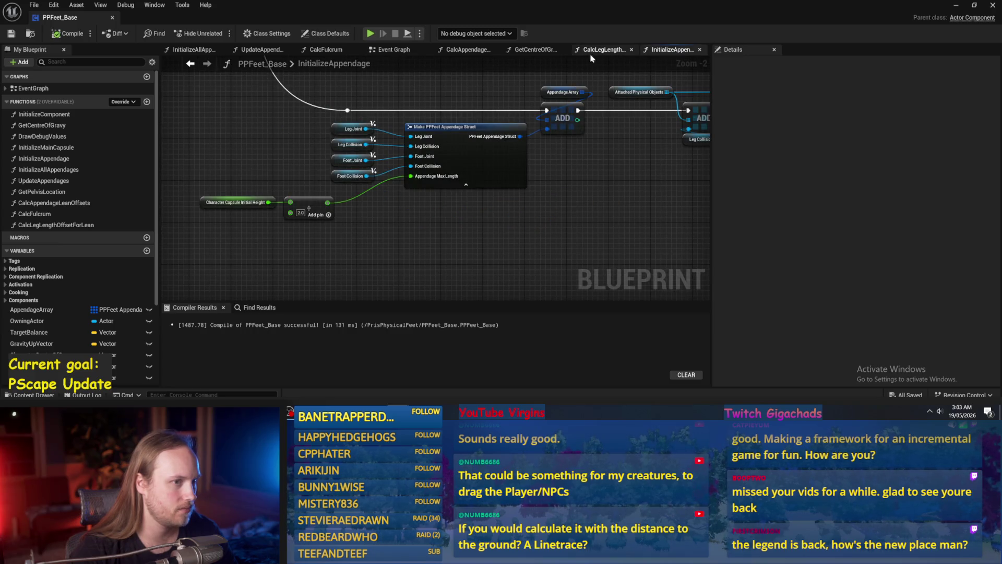
left_click(605, 49)
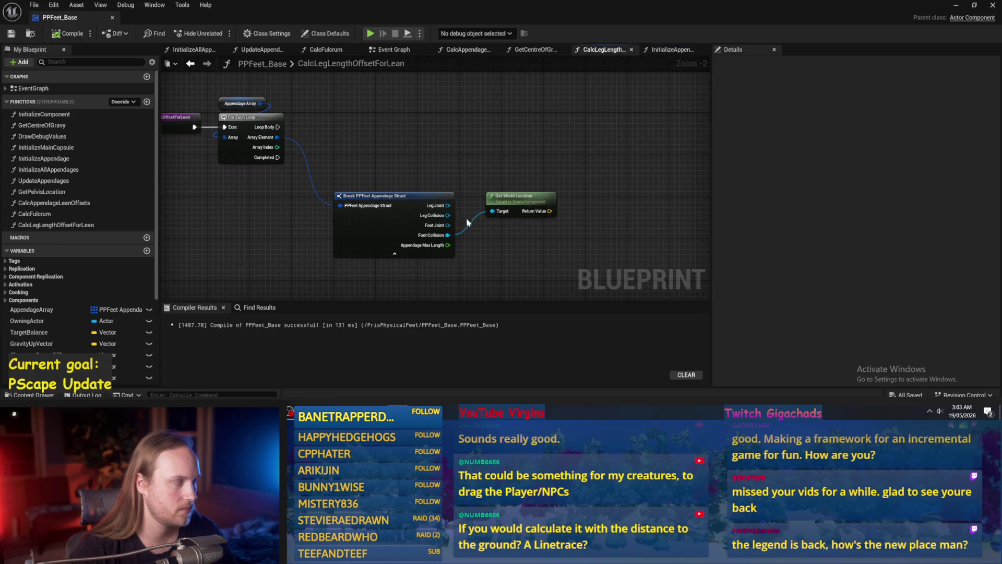
key("alt+Tab")
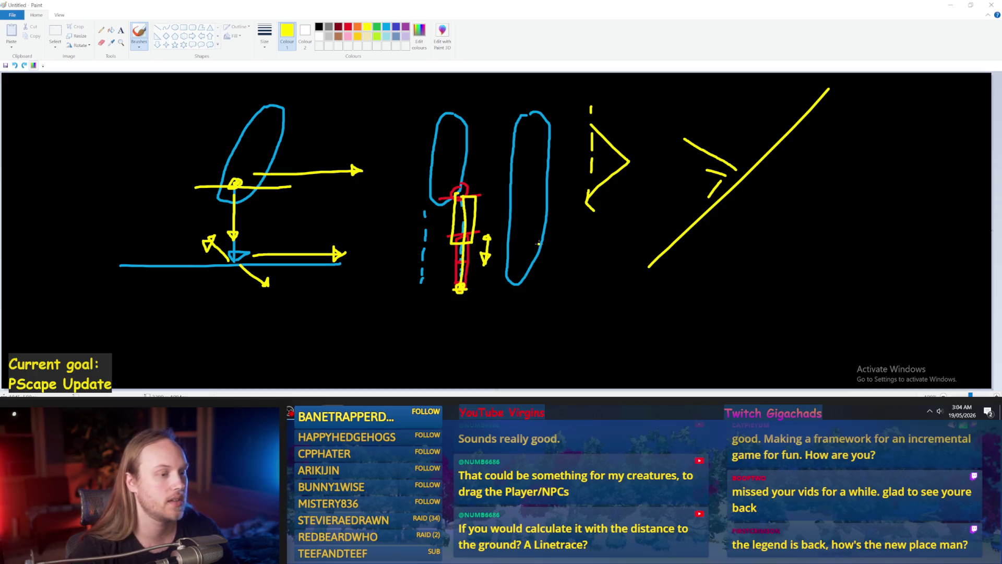
- Switch to red and draw an oval to the right of the yellow diagonal line
mouse_move(522, 229)
left_mouse_down()
mouse_move(607, 227)
mouse_move(2, 100)
mouse_move(694, 255)
left_mouse_up()
key("ctrl+z")
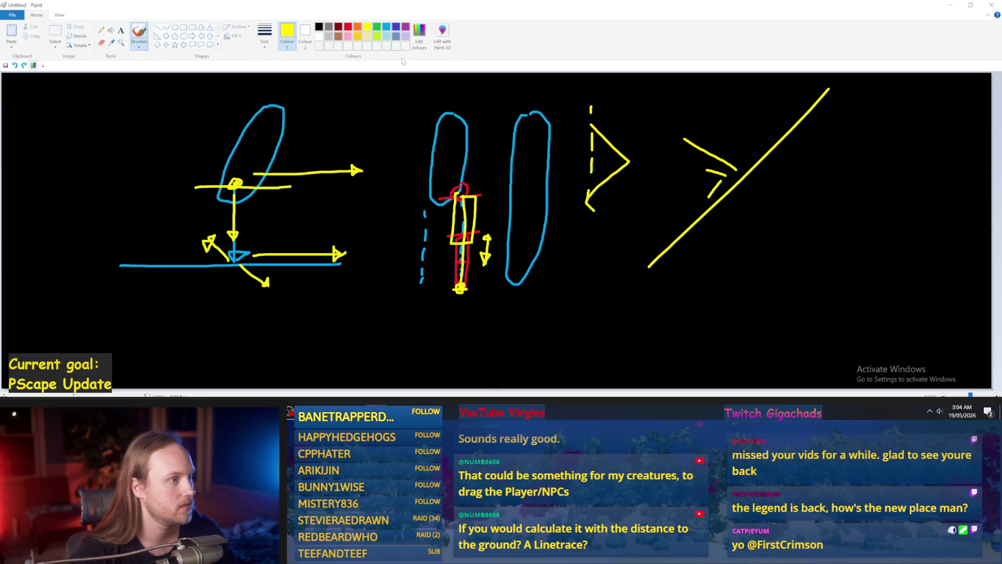
left_click(348, 27)
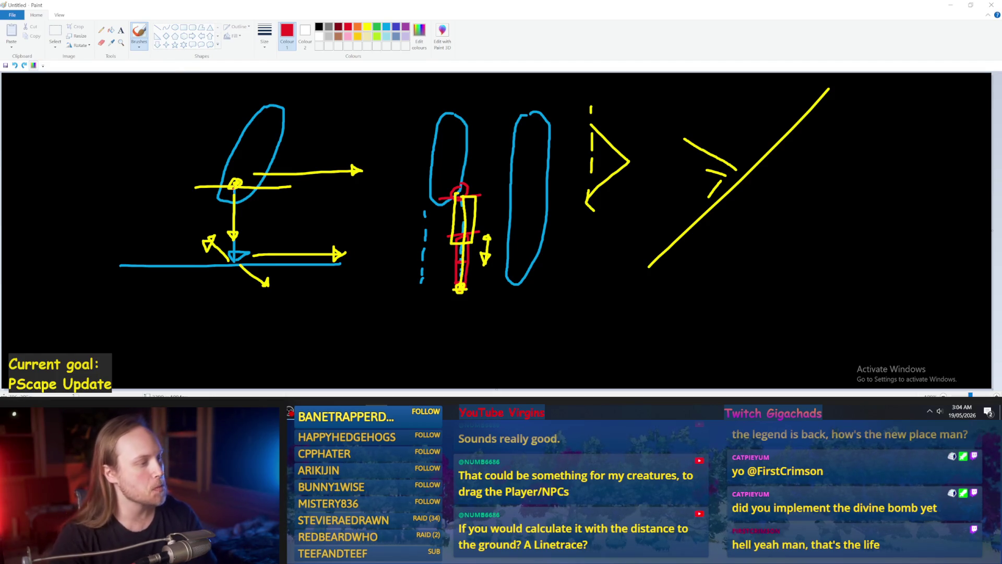
left_click_drag(236, 182, 203, 254)
key("ctrl+z")
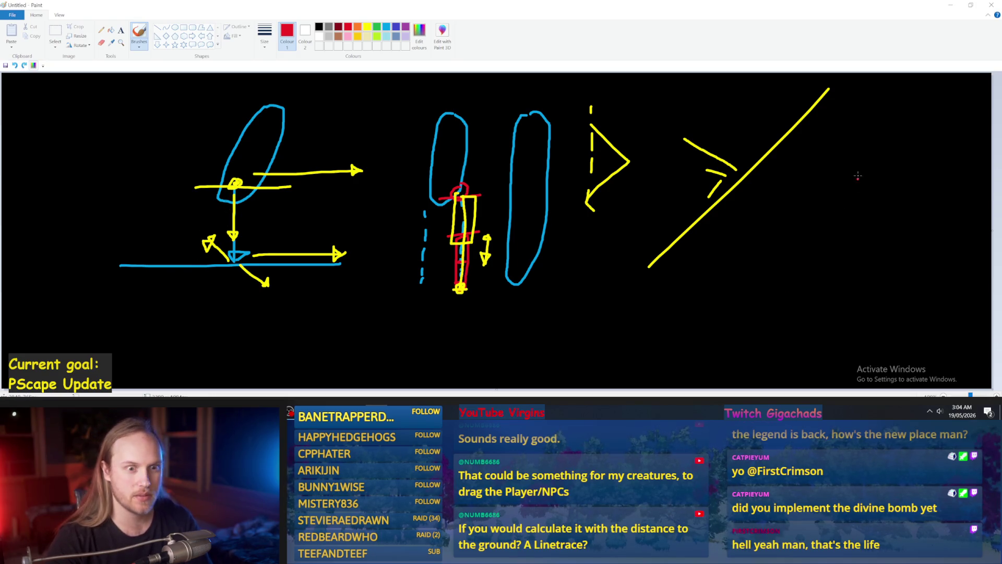
mouse_move(794, 139)
left_mouse_down()
mouse_move(815, 227)
mouse_move(835, 172)
mouse_move(798, 137)
mouse_move(804, 214)
mouse_move(806, 154)
mouse_move(796, 138)
left_mouse_up()
key("ctrl+z")
key("ctrl+z")
mouse_move(783, 154)
left_mouse_down()
mouse_move(824, 235)
mouse_move(806, 156)
mouse_move(785, 154)
left_mouse_up()
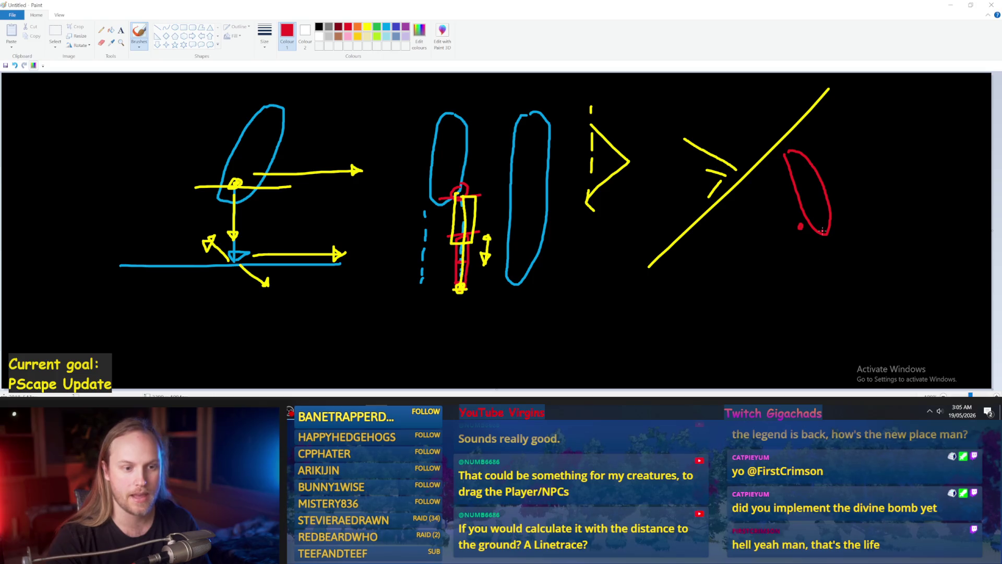
- Retrace the red triangle's right edge, undo the extra red stroke, and switch to yellow
mouse_move(823, 227)
left_mouse_down()
mouse_move(853, 305)
mouse_move(786, 286)
mouse_move(822, 229)
left_mouse_up()
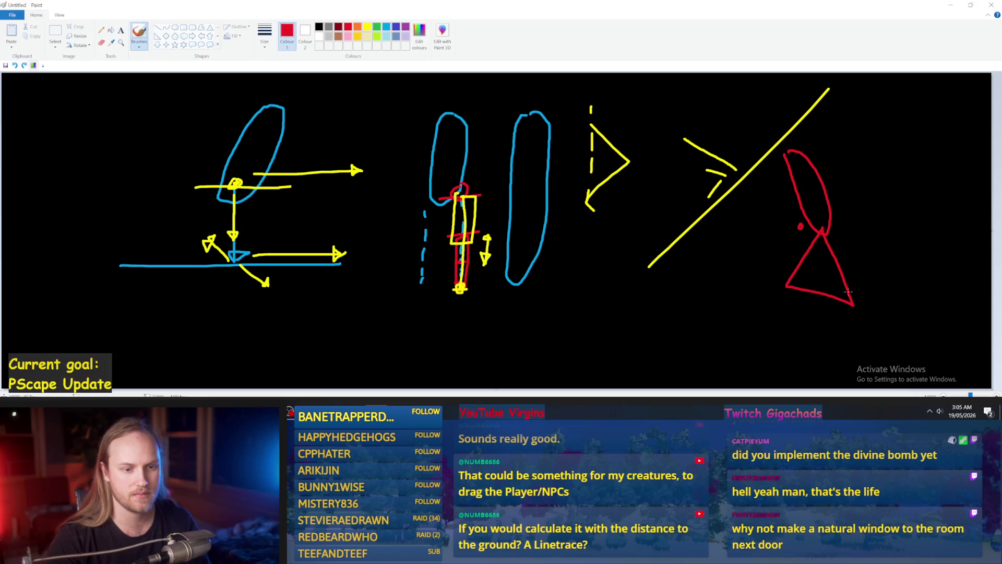
left_click_drag(853, 302, 834, 219)
key("ctrl+z")
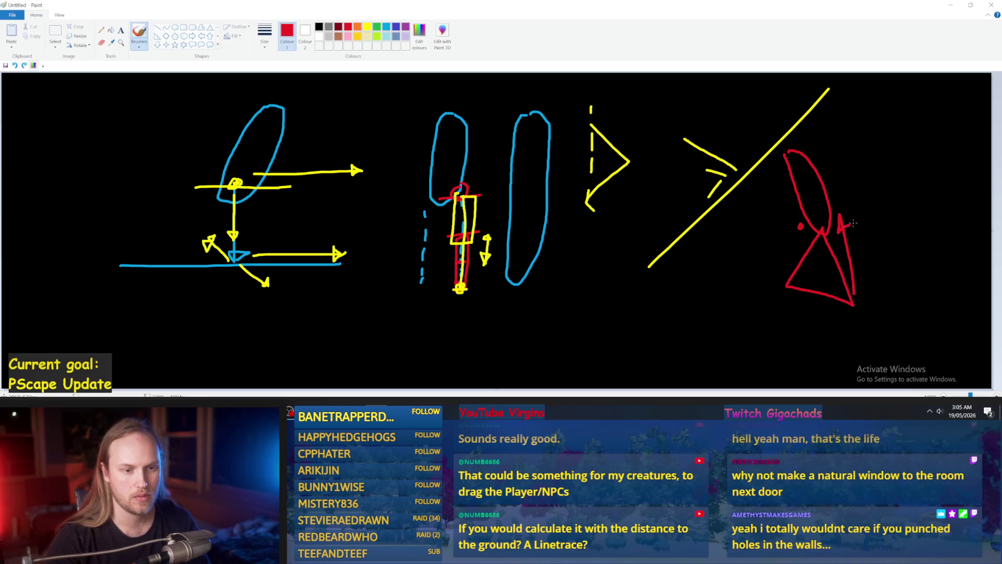
left_click(367, 27)
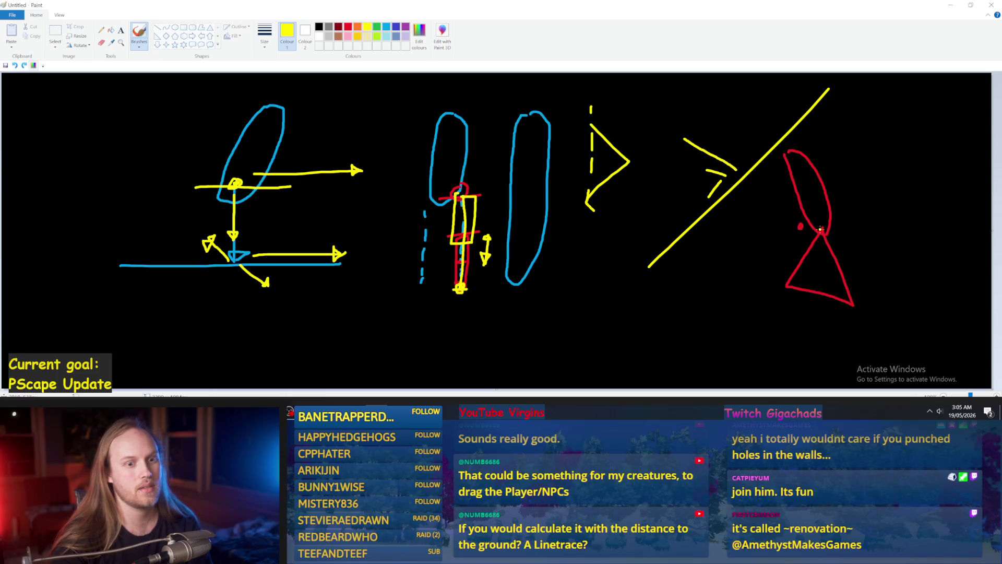
- Try yellow lines along and inside the red triangle, undoing the misplaced strokes
left_click_drag(820, 230, 851, 304)
mouse_move(821, 230)
left_mouse_down()
mouse_move(777, 286)
mouse_move(793, 268)
mouse_move(788, 281)
left_mouse_up()
key("ctrl+z")
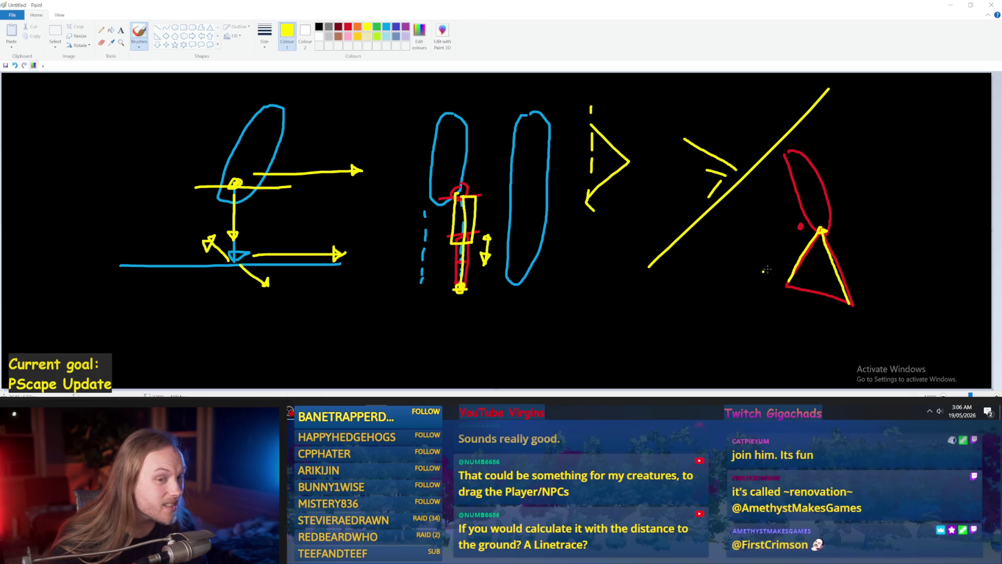
key("ctrl+z")
key("ctrl+z")
left_click_drag(800, 226, 789, 284)
mouse_move(800, 222)
left_mouse_down()
mouse_move(845, 305)
mouse_move(802, 220)
mouse_move(852, 297)
mouse_move(802, 226)
mouse_move(848, 306)
mouse_move(805, 223)
left_mouse_up()
key("ctrl+z")
key("ctrl+z")
key("ctrl+z")
key("ctrl+z")
key("ctrl+z")
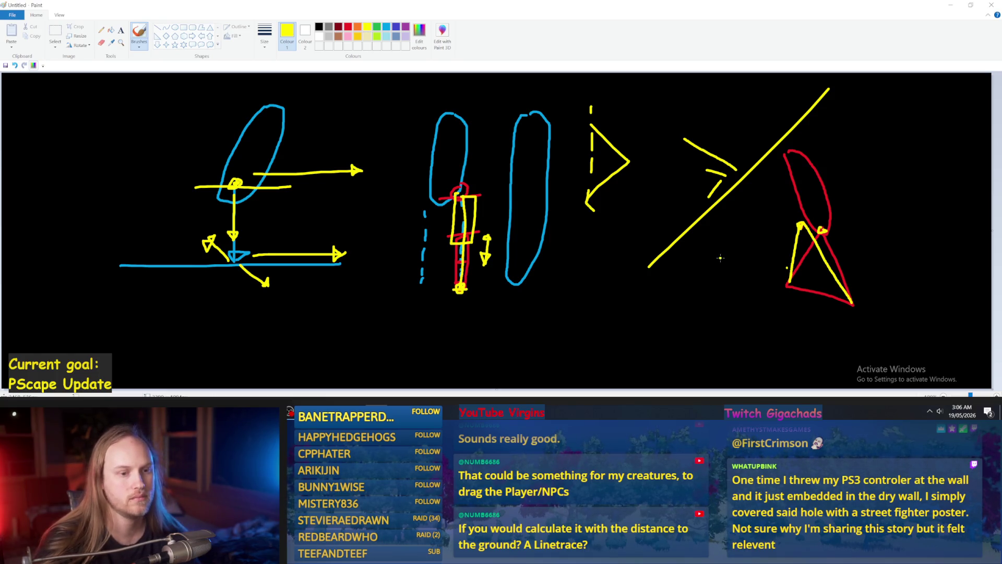
- Remove a trial yellow circle and draw a yellow inverted V below the dashed figure
left_click_drag(819, 257, 777, 284)
key("ctrl+z")
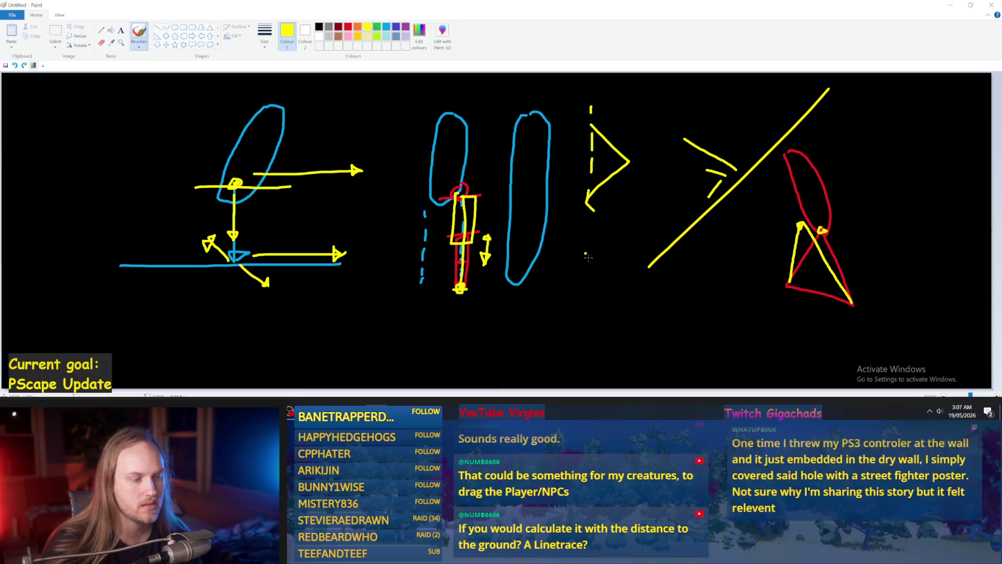
mouse_move(659, 339)
left_mouse_down()
mouse_move(605, 260)
mouse_move(564, 343)
mouse_move(550, 343)
left_mouse_up()
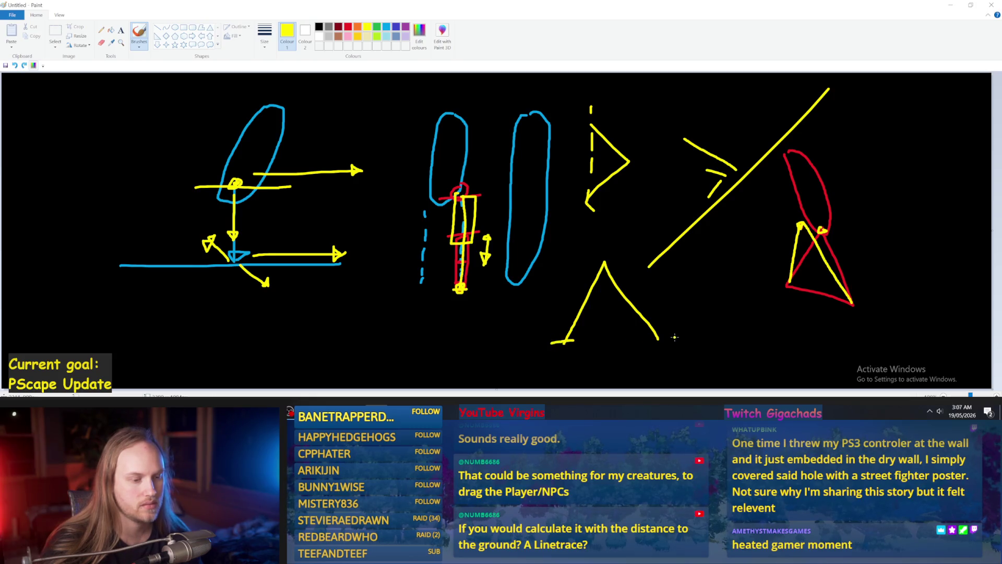
- Replace the inverted V with a yellow stick figure: two legs and a leaning body
key("ctrl+z")
key("ctrl+z")
key("ctrl+z")
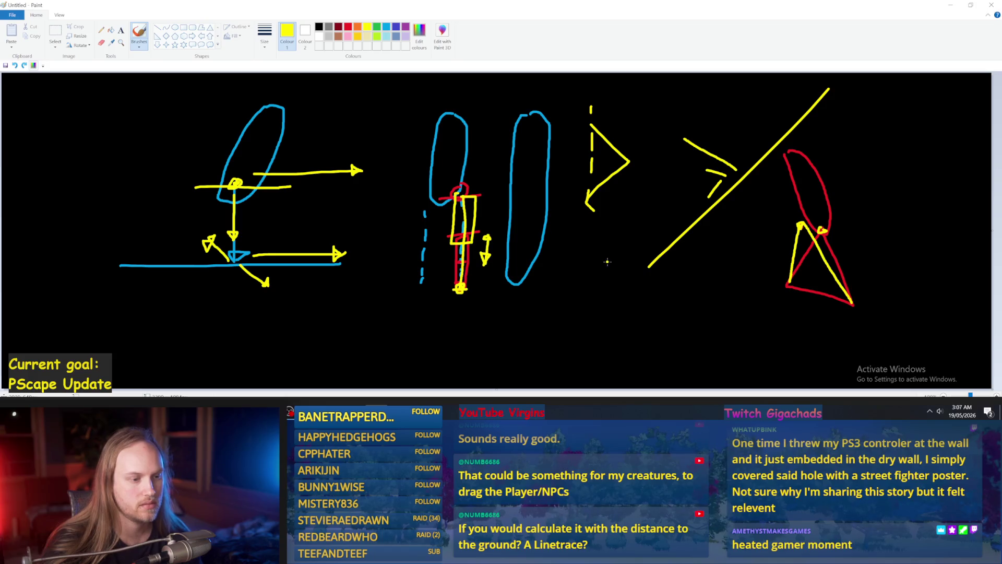
left_click_drag(611, 256, 628, 344)
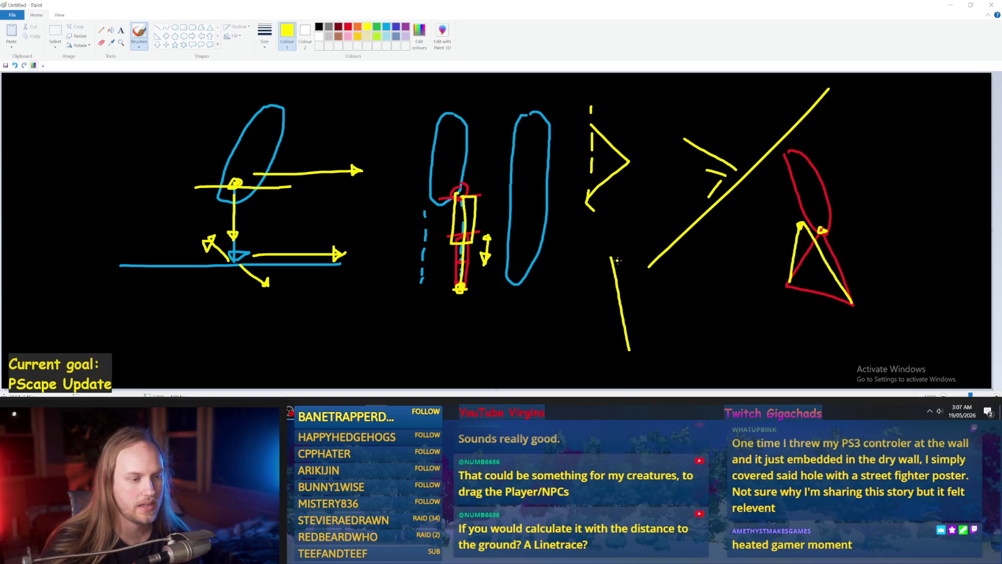
mouse_move(610, 257)
left_mouse_down()
mouse_move(588, 358)
mouse_move(642, 353)
mouse_move(629, 349)
left_mouse_up()
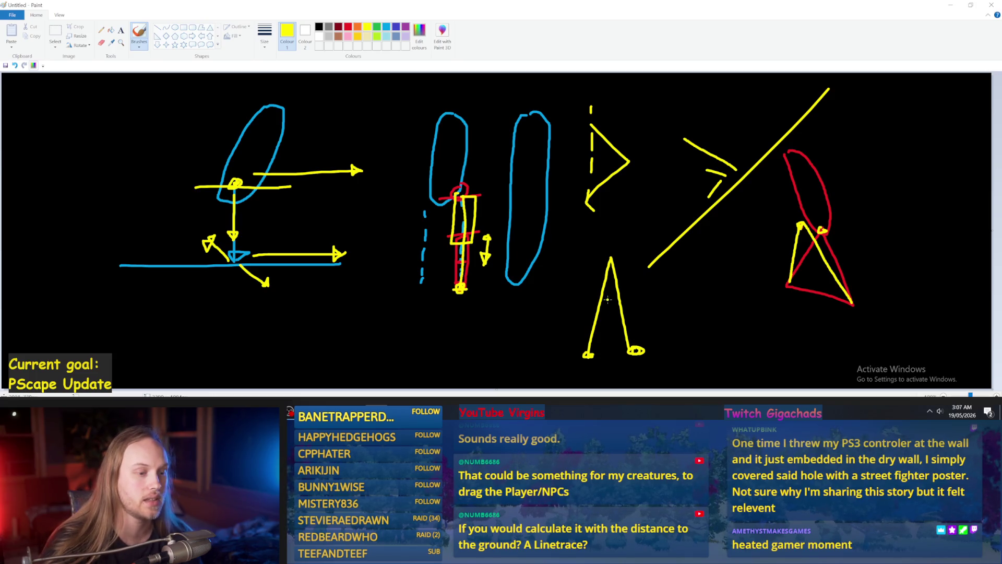
mouse_move(613, 349)
left_mouse_down()
mouse_move(582, 205)
mouse_move(602, 214)
mouse_move(581, 202)
left_mouse_up()
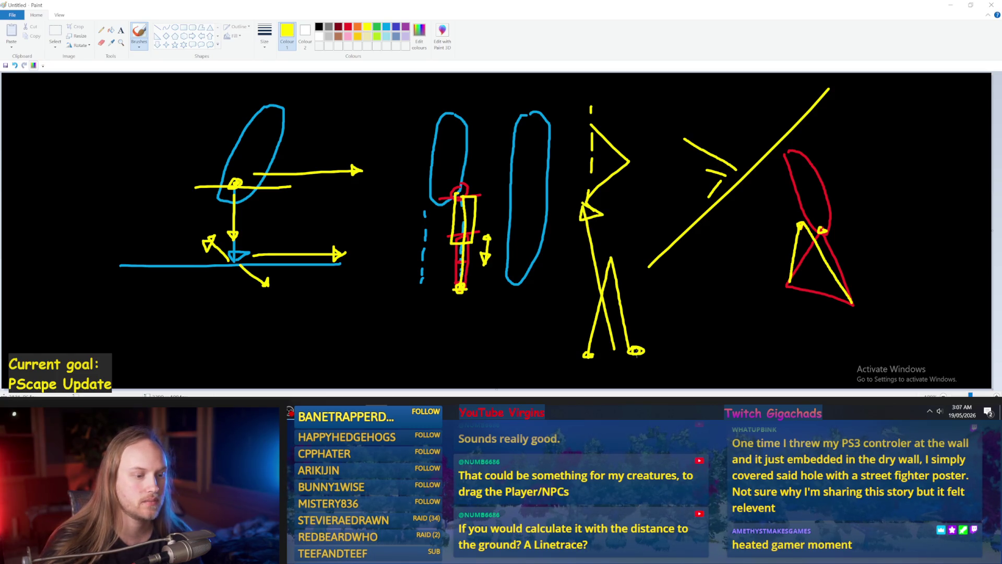
- Draw a light-green ground line under the figure's feet, then minimize Paint
left_click(378, 37)
left_click_drag(670, 348, 531, 356)
key("ctrl+z")
left_click_drag(663, 349, 553, 357)
key("ctrl+z")
key("ctrl+z")
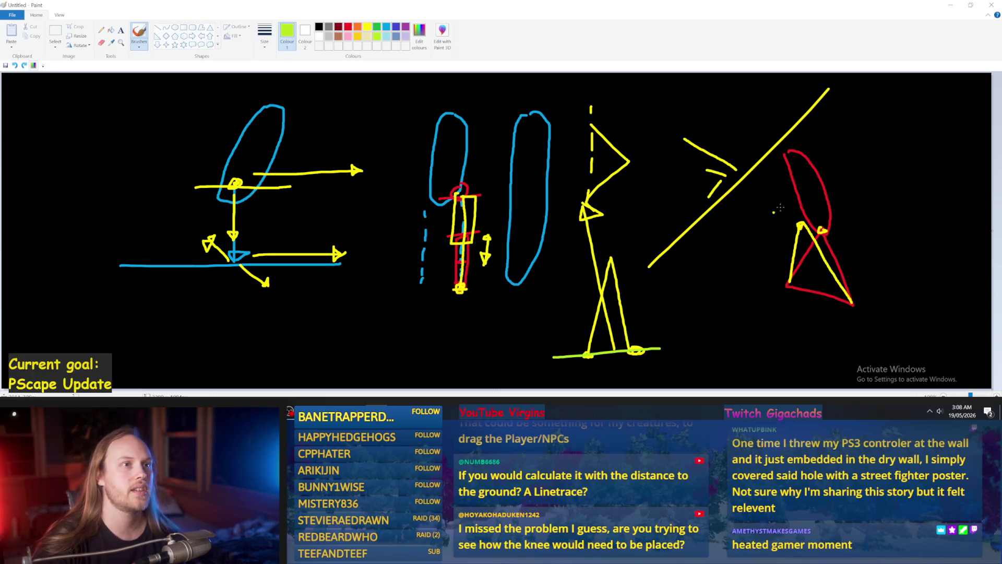
left_click(951, 5)
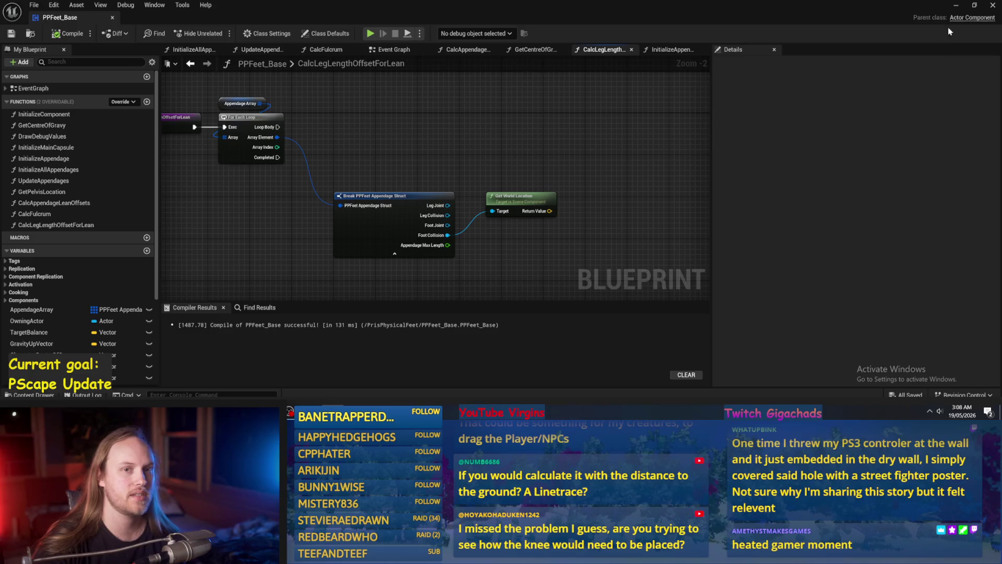
- Playtest the level, tilting the test character about 24 degrees with the rotate gizmo
left_click(954, 7)
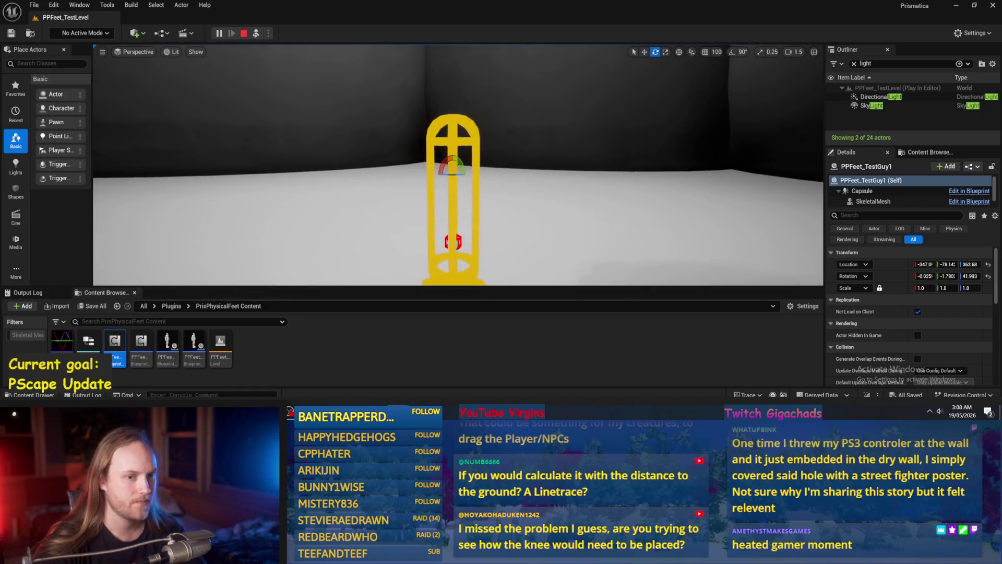
key("e")
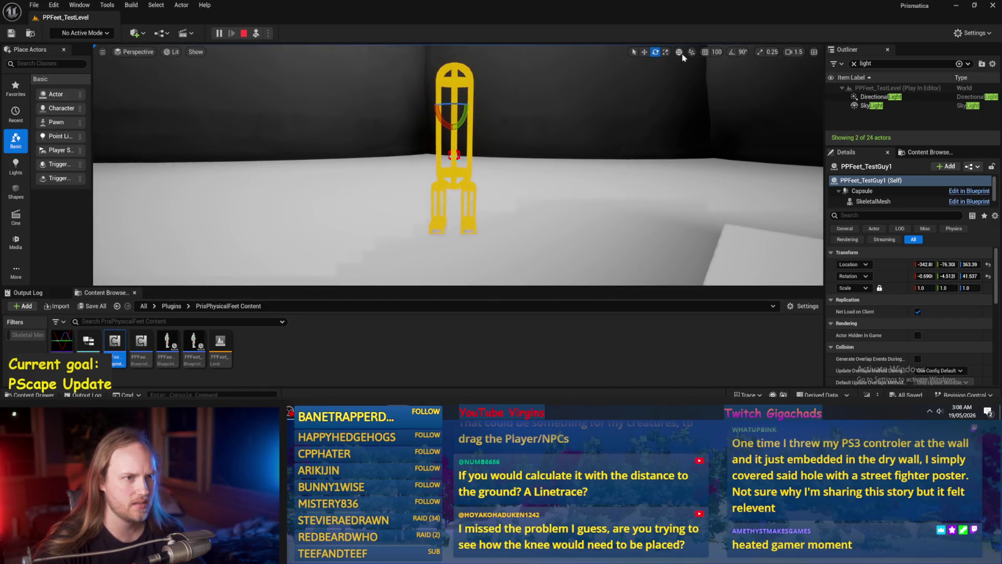
left_click_drag(473, 104, 473, 117)
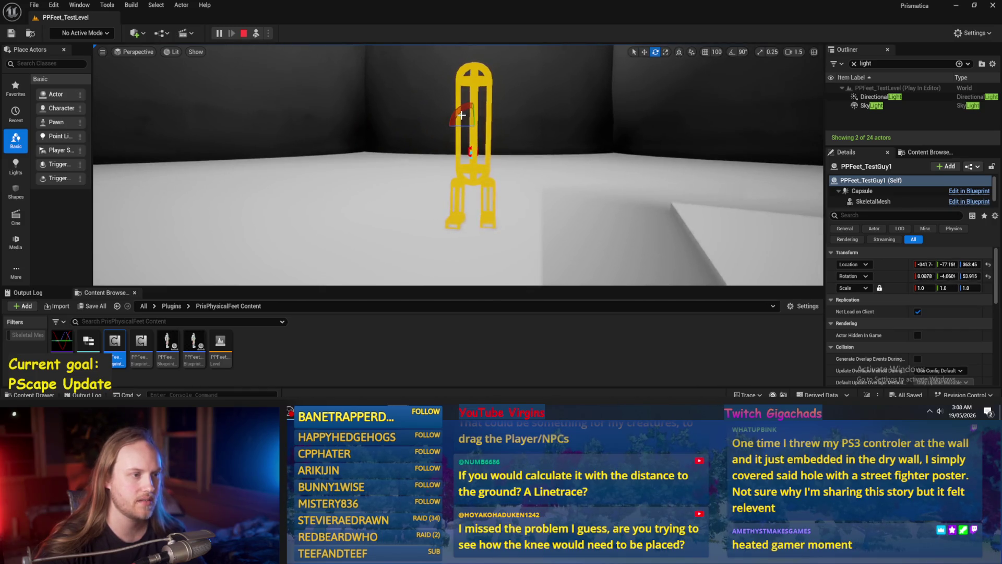
left_click_drag(473, 104, 476, 106)
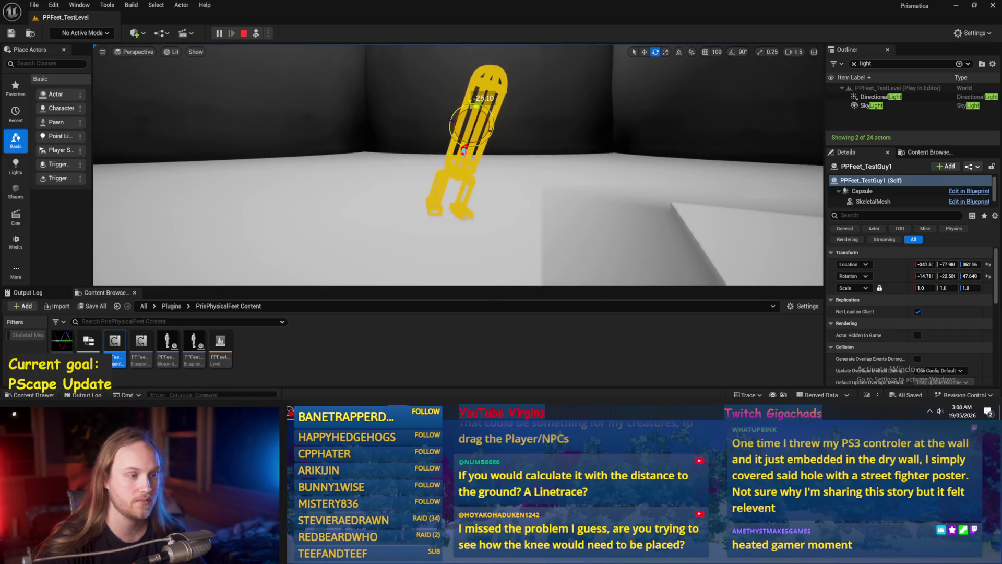
left_click_drag(477, 106, 476, 106)
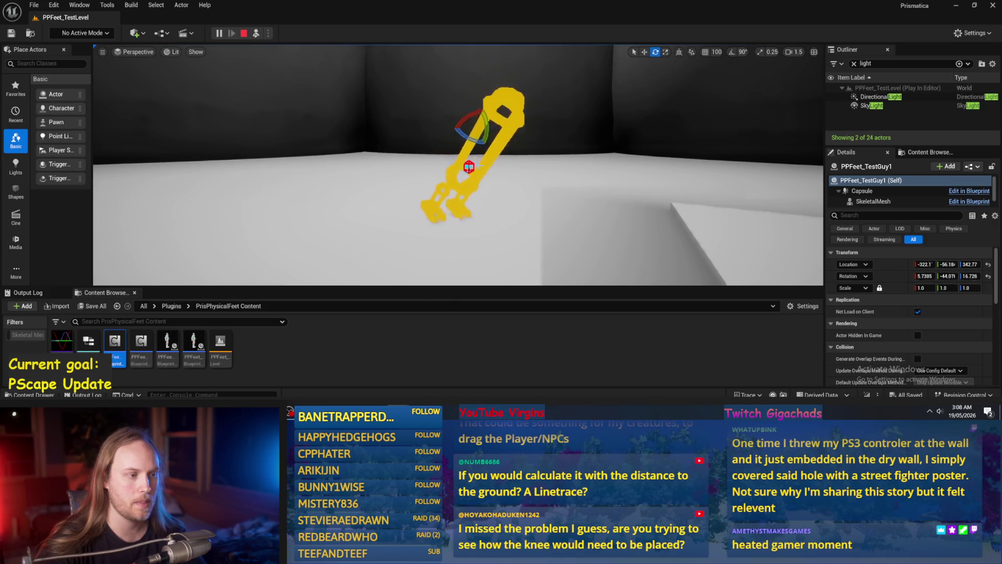
key("Escape")
- Run two more playtests, tilting the character about 39 and 43 degrees
key("alt+p")
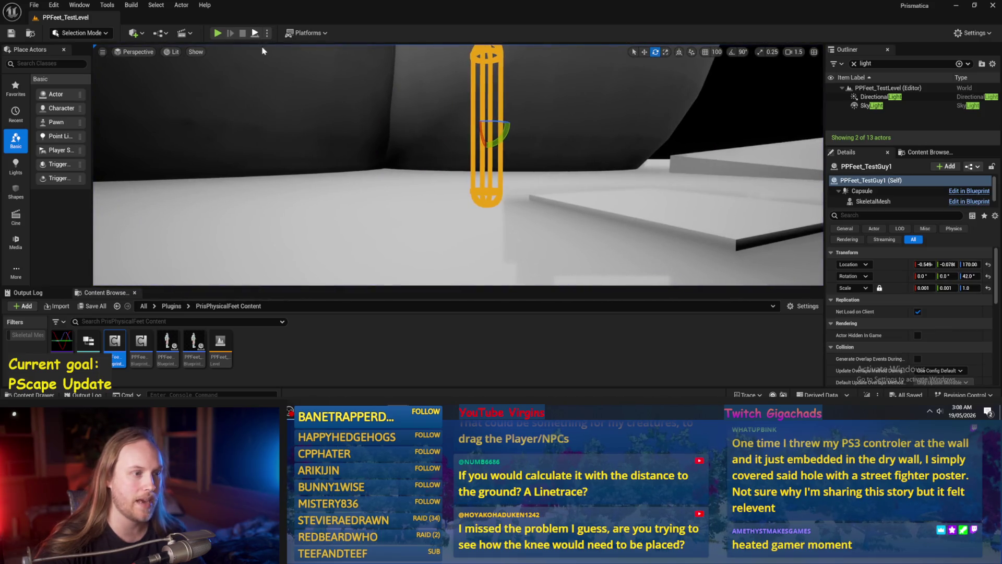
left_click_drag(466, 149, 473, 124)
key("Escape")
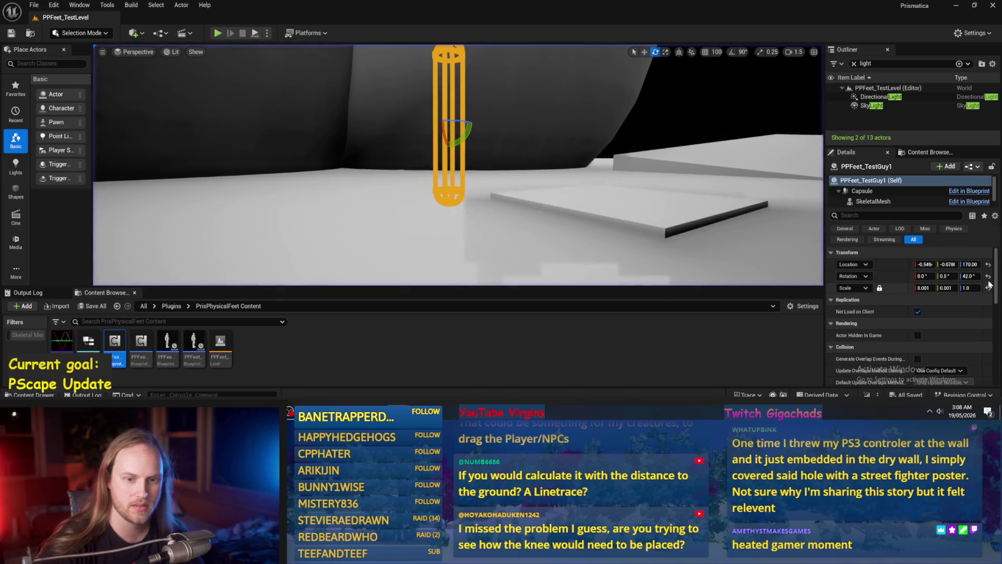
left_click(255, 33)
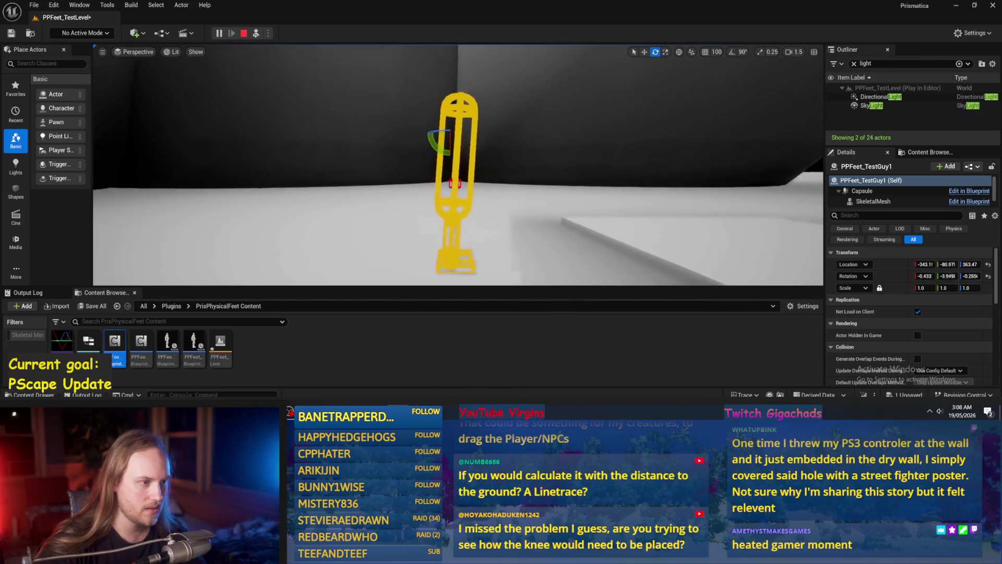
mouse_move(412, 136)
left_mouse_down()
mouse_move(412, 156)
mouse_move(411, 114)
mouse_move(418, 131)
mouse_move(407, 154)
left_mouse_up()
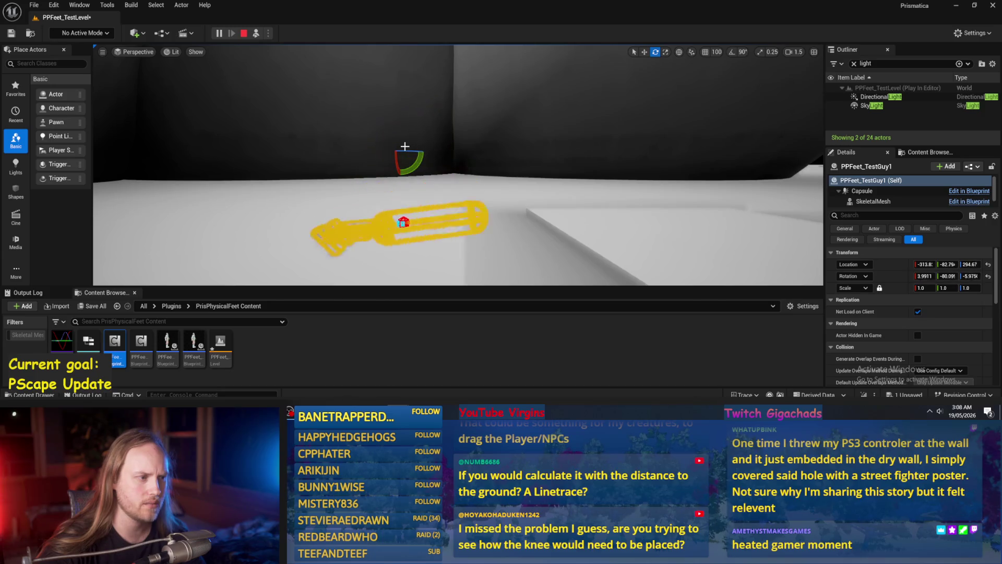
key("Escape")
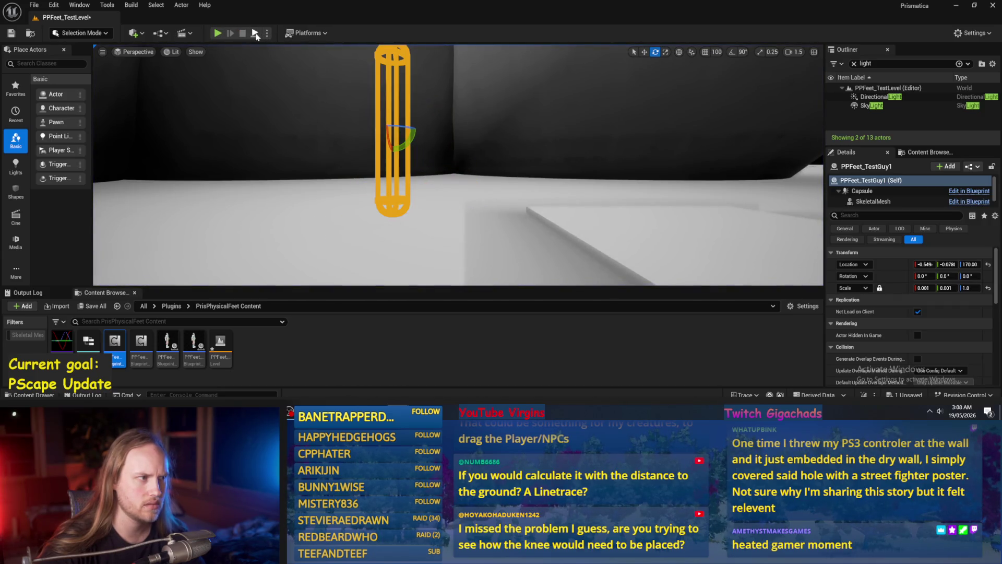
- Playtest once more with tilts of about 10 then 21 degrees, then return to PPFeet_Base
left_click(255, 33)
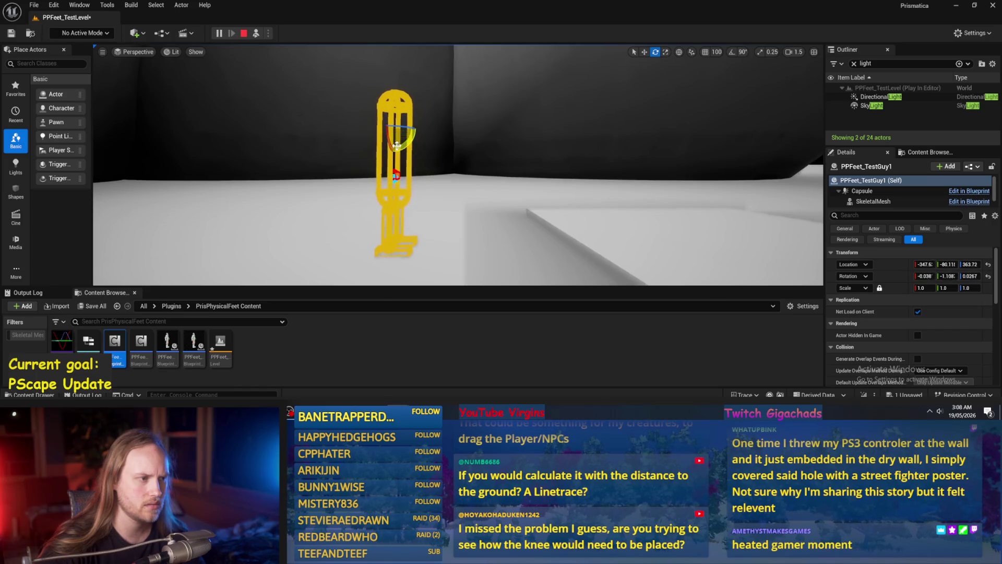
left_click_drag(454, 209, 433, 198)
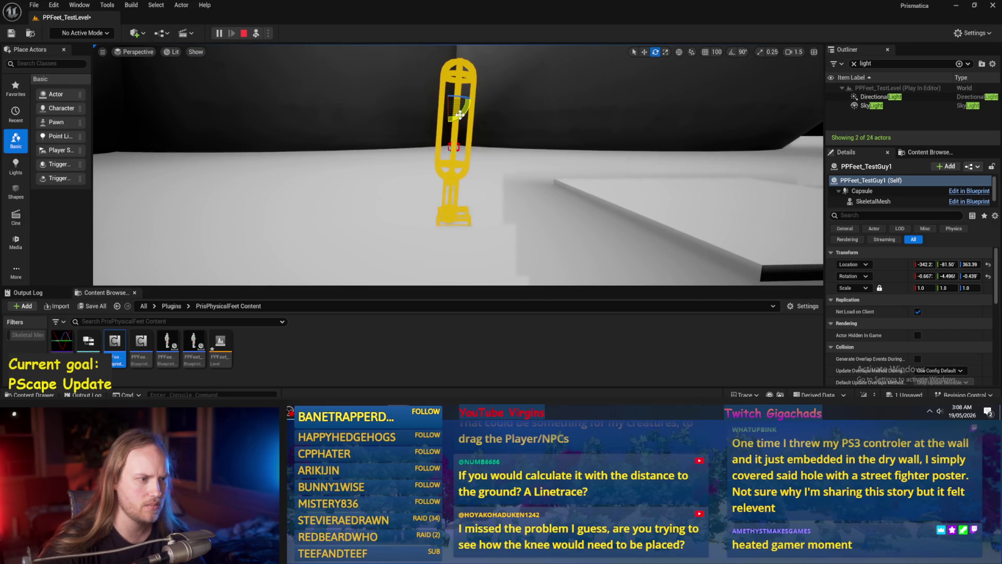
left_click_drag(459, 114, 472, 99)
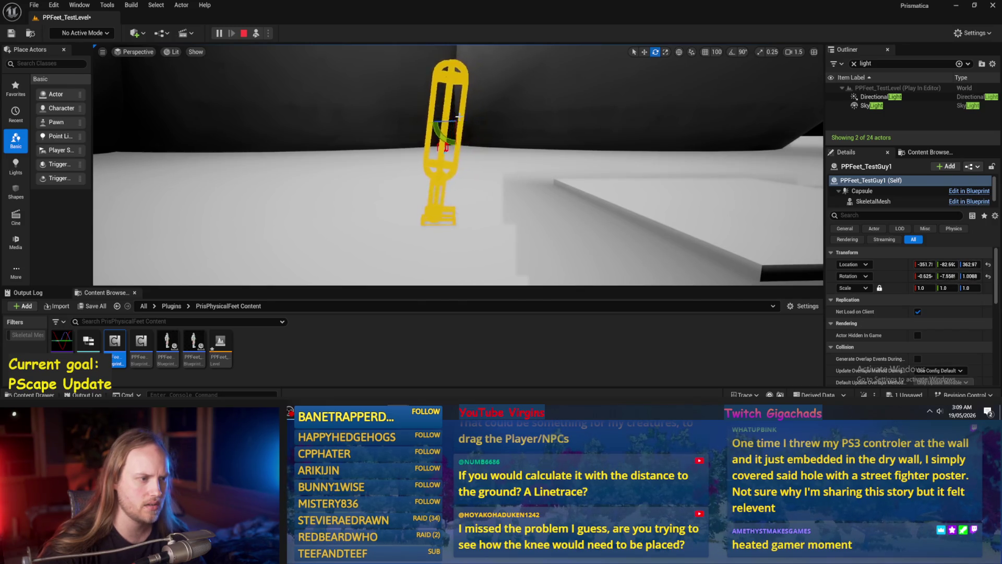
left_click_drag(445, 142, 478, 126)
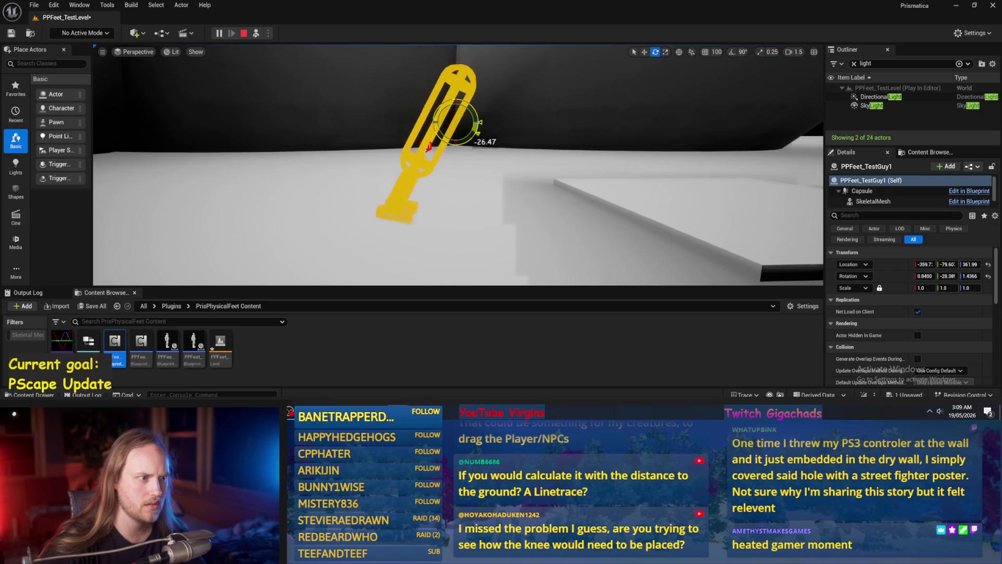
key("Escape")
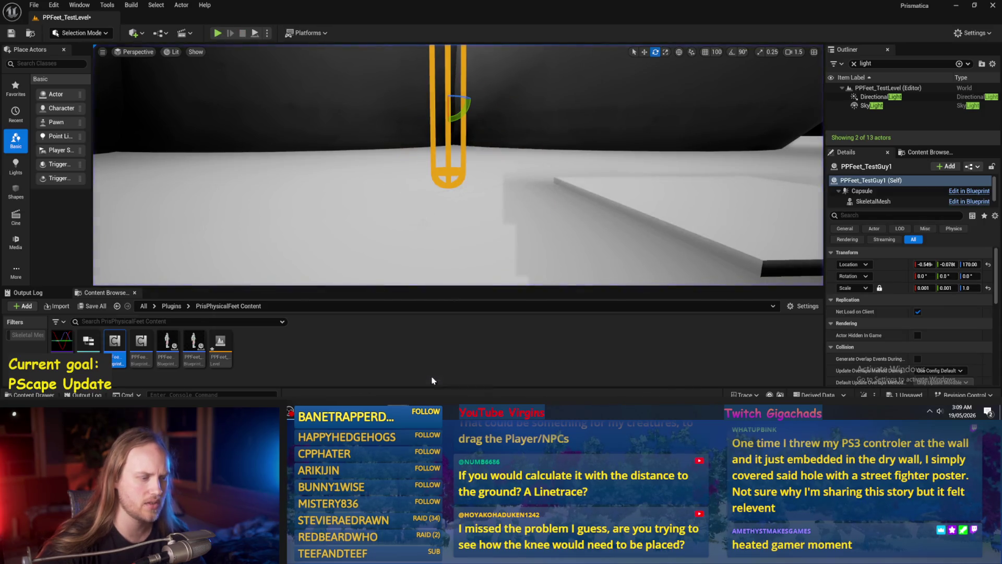
left_click(432, 380)
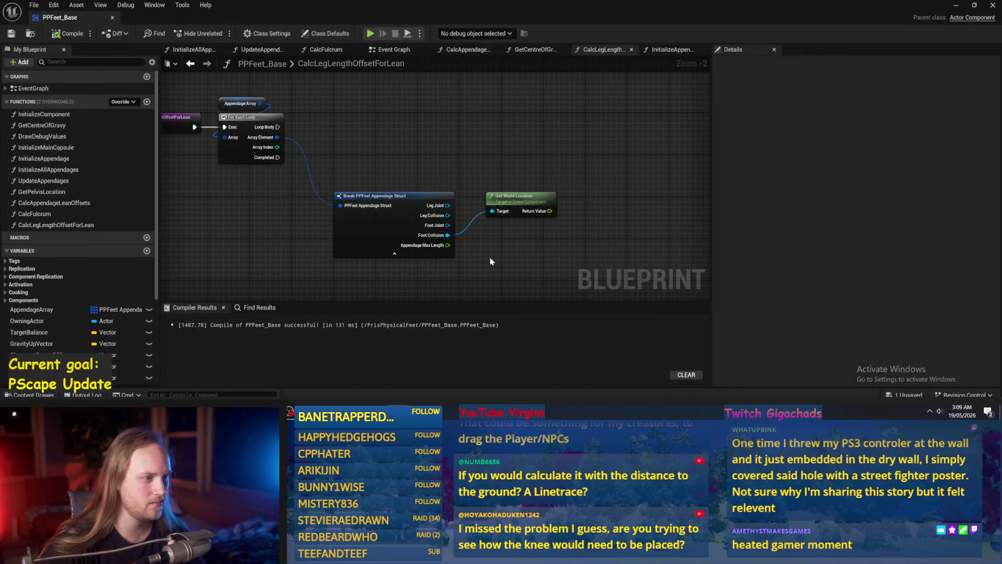
- In CalcAppendageLeanOffsets, wire Find Look at Rotation into Combine Rotators B and playtest the lean
double_click(36, 202)
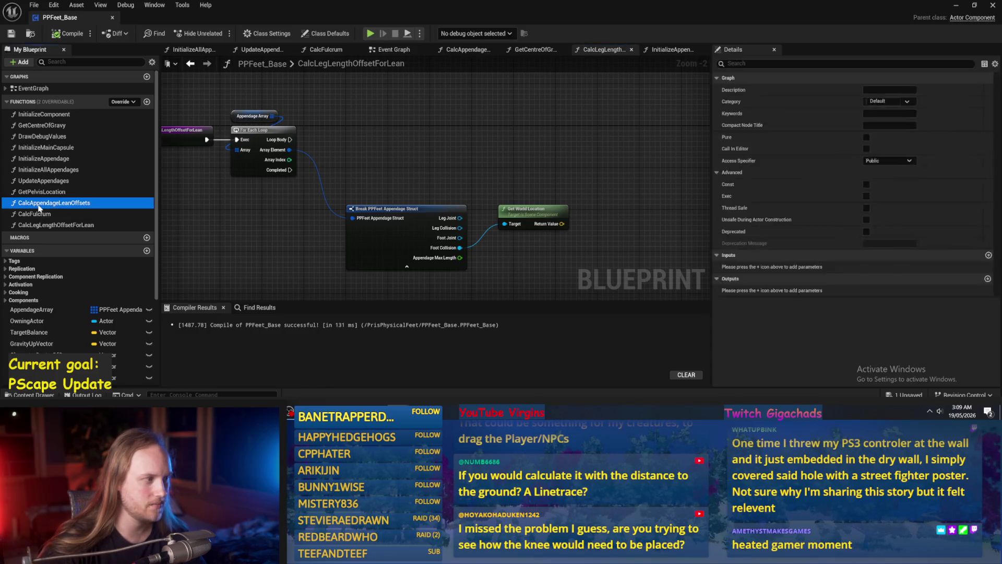
mouse_move(360, 211)
left_mouse_down()
mouse_move(494, 159)
mouse_move(500, 132)
left_mouse_up()
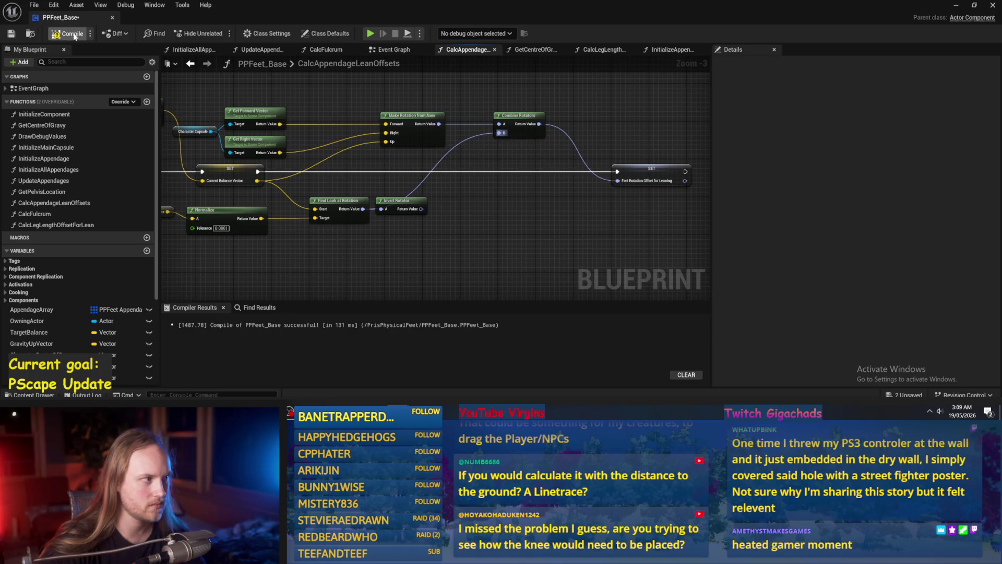
left_click(957, 5)
left_click(218, 33)
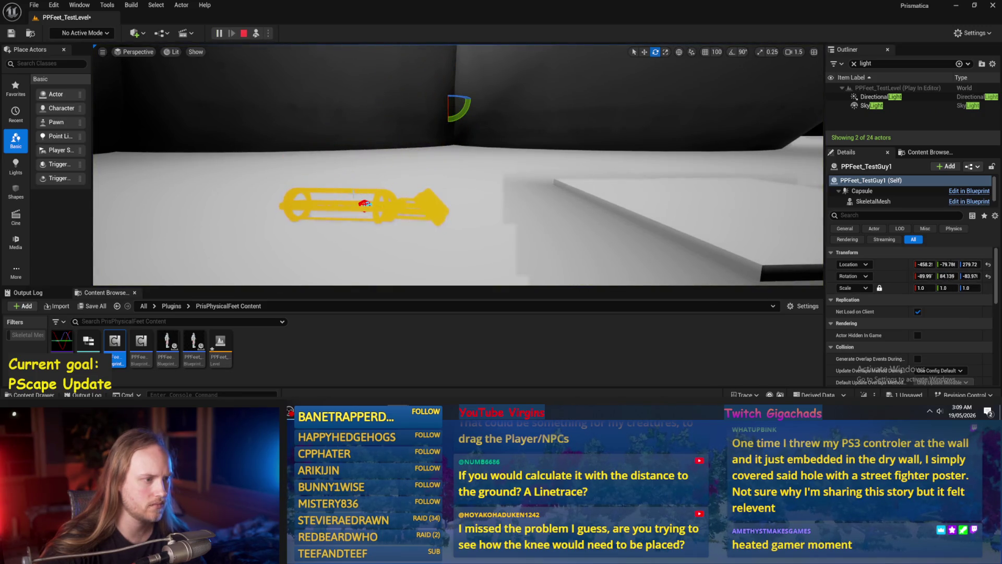
mouse_move(466, 101)
left_mouse_down()
mouse_move(462, 120)
mouse_move(469, 84)
left_mouse_up()
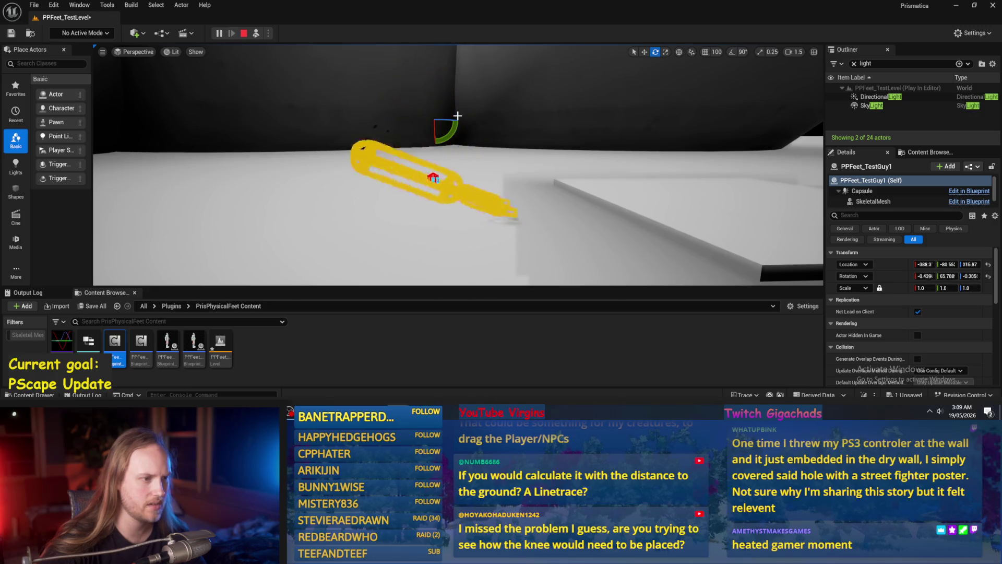
left_click(418, 387)
- Reconnect the look-at rotation, shift Make Rotation from Axes left, and check TargetBalance's default
left_click_drag(419, 210, 421, 210)
mouse_move(423, 143)
left_mouse_down()
mouse_move(408, 142)
mouse_move(381, 209)
mouse_move(454, 123)
mouse_move(502, 134)
mouse_move(363, 208)
mouse_move(405, 194)
left_mouse_up()
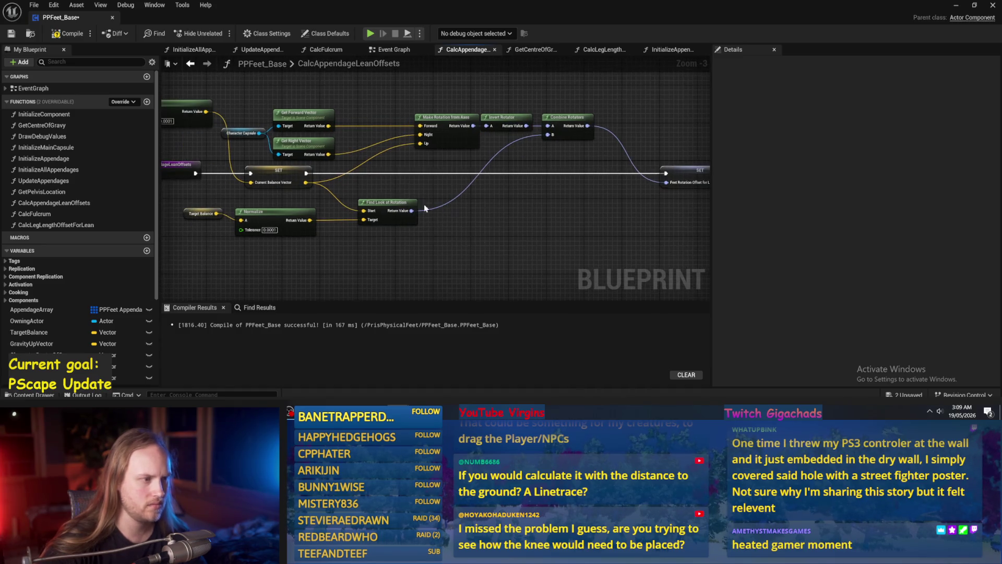
left_click(191, 213)
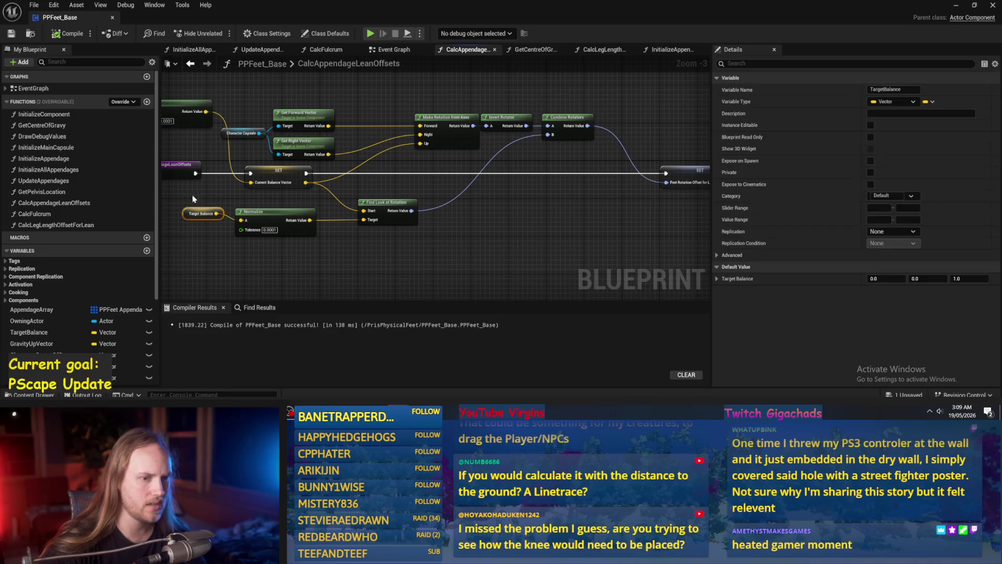
left_click_drag(587, 281, 795, 294)
left_click_drag(209, 102, 242, 174)
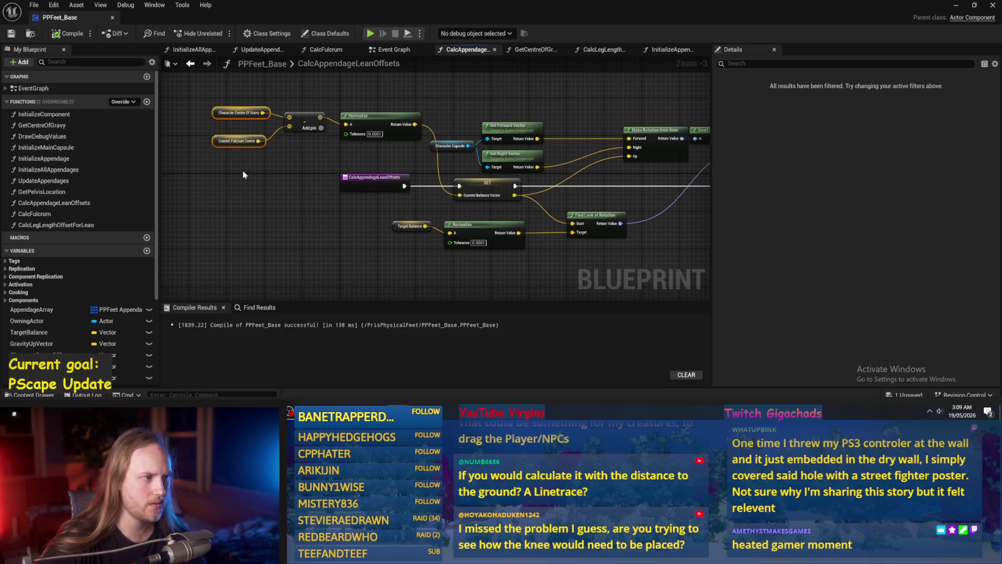
left_click(240, 113)
left_click(298, 131)
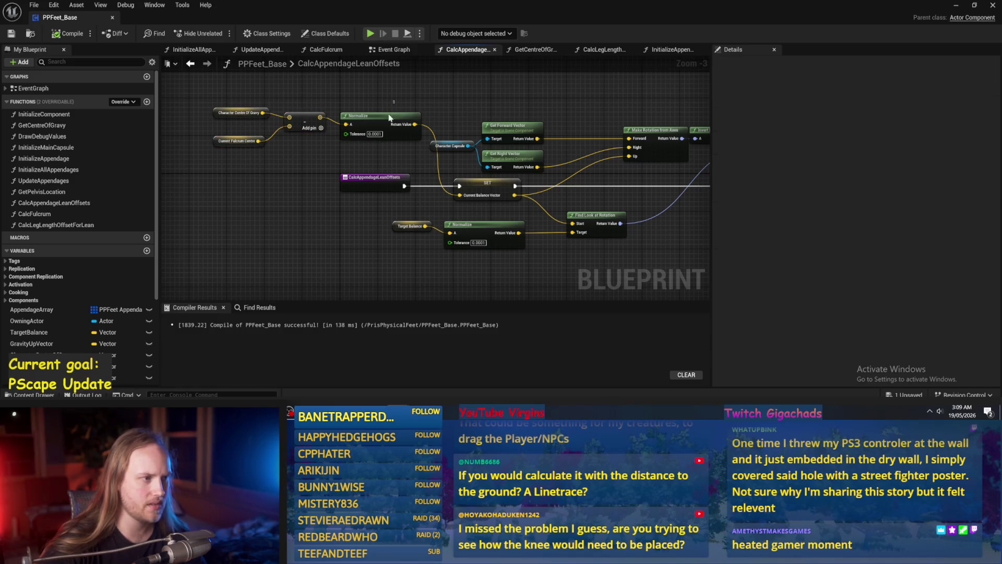
- Inspect the Character Centre Of Gravy and Current Fulcrum Centre variables, then return to the test level
left_click_drag(403, 163, 367, 153)
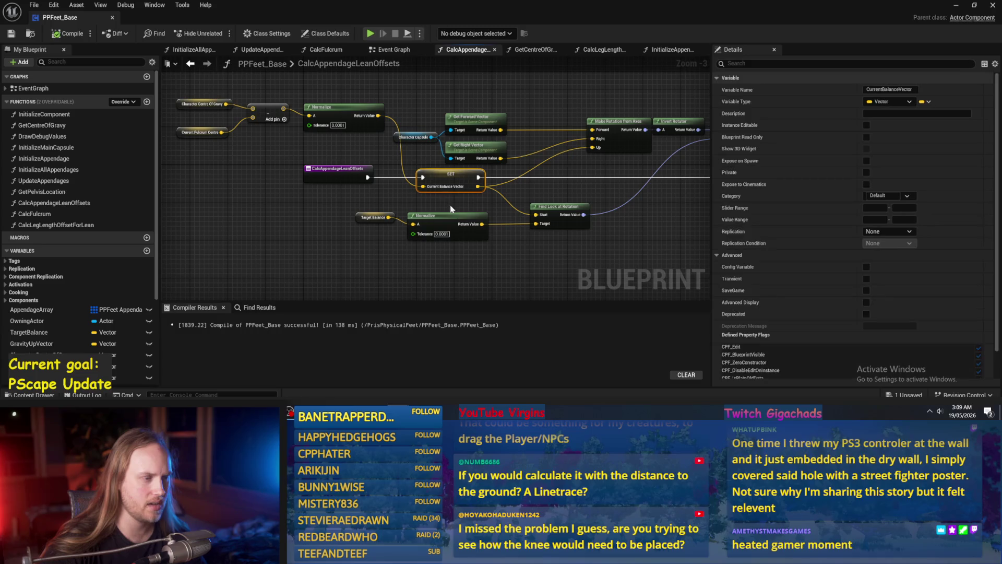
left_click_drag(450, 205, 360, 210)
left_click_drag(510, 92, 482, 115)
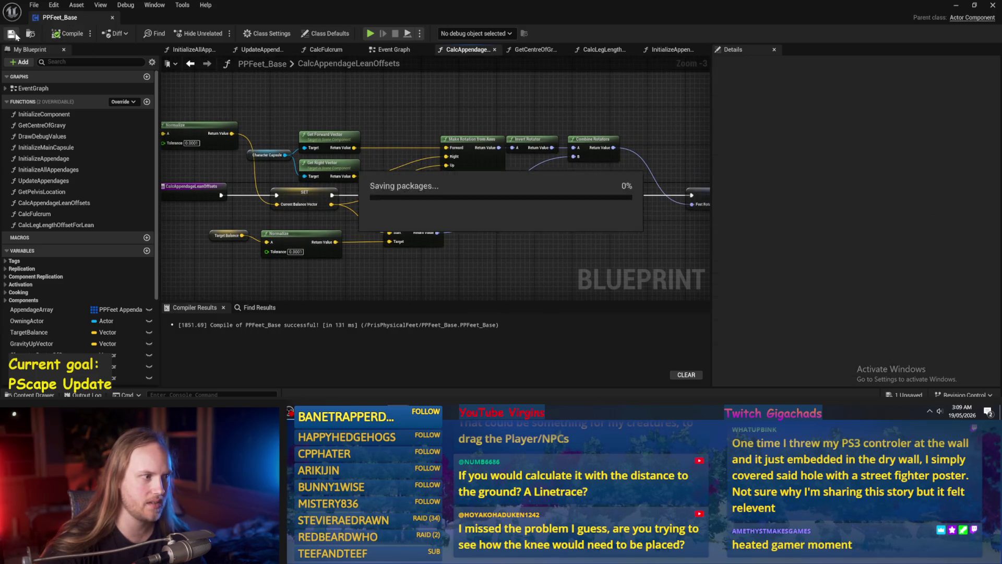
left_click_drag(263, 226, 395, 224)
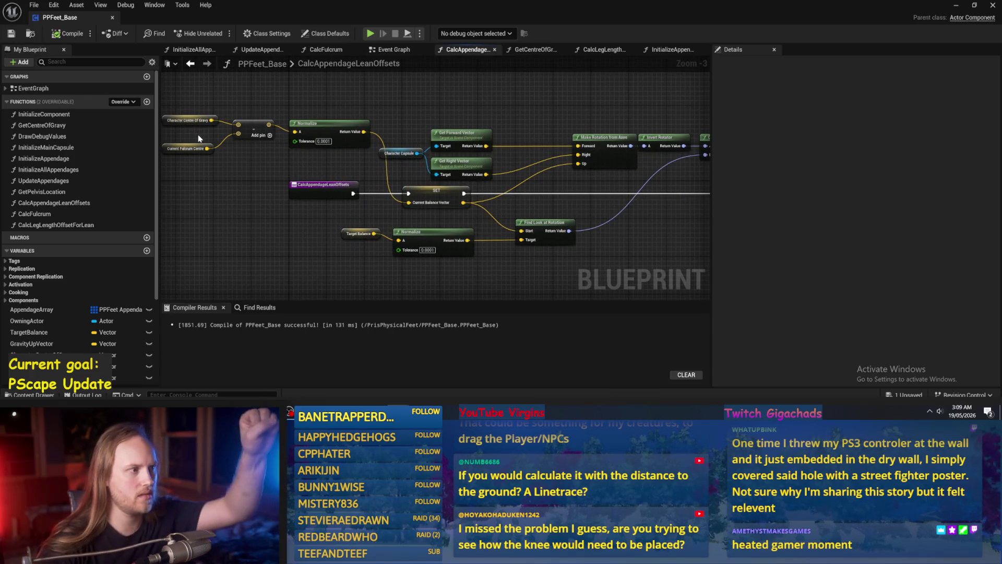
left_click(193, 120)
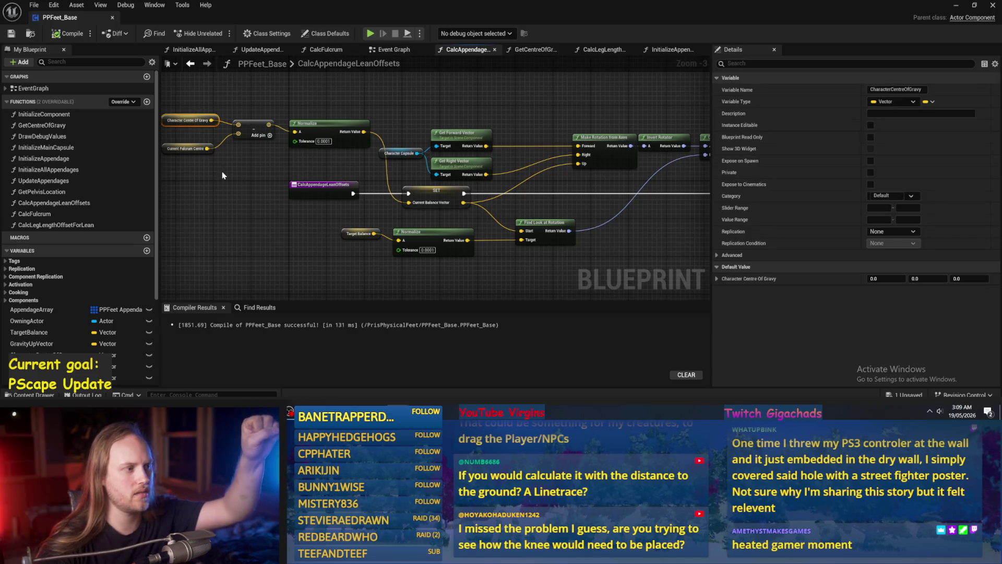
left_click(188, 148)
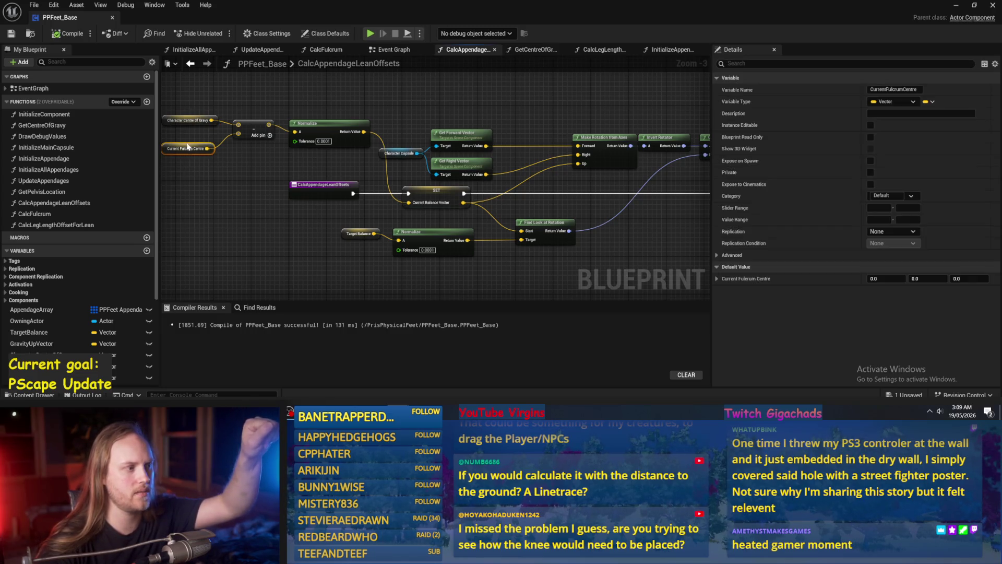
left_click(205, 176)
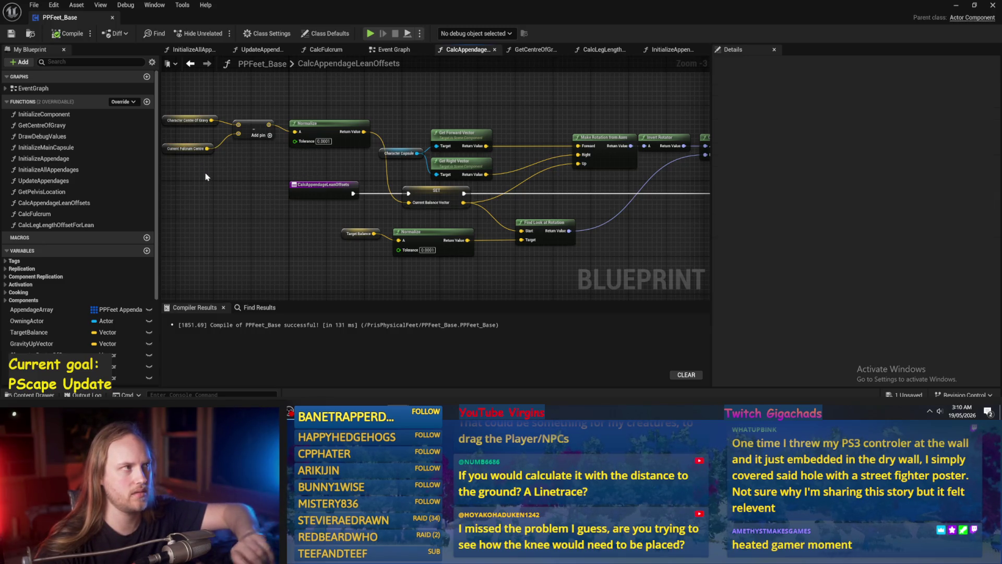
left_click(191, 124)
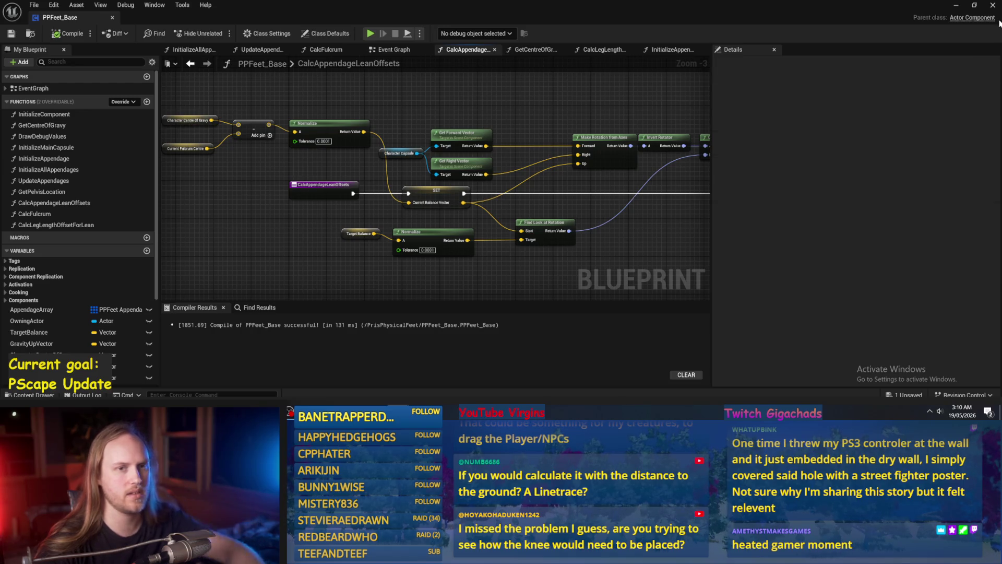
left_click(956, 5)
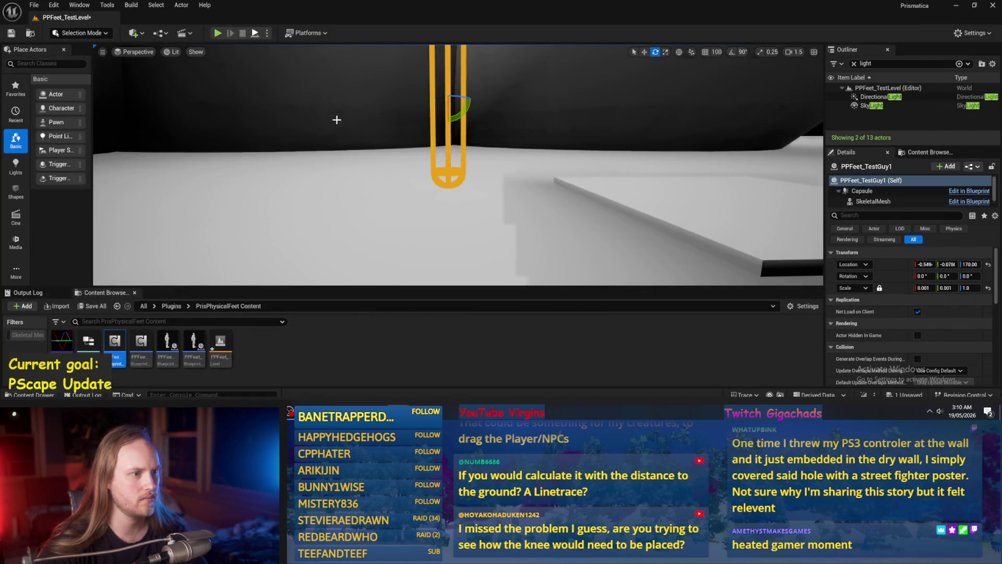
- Playtest the level, rotating the ragdoll to test its lean, then stop
key("alt+p")
left_click_drag(478, 116, 443, 137)
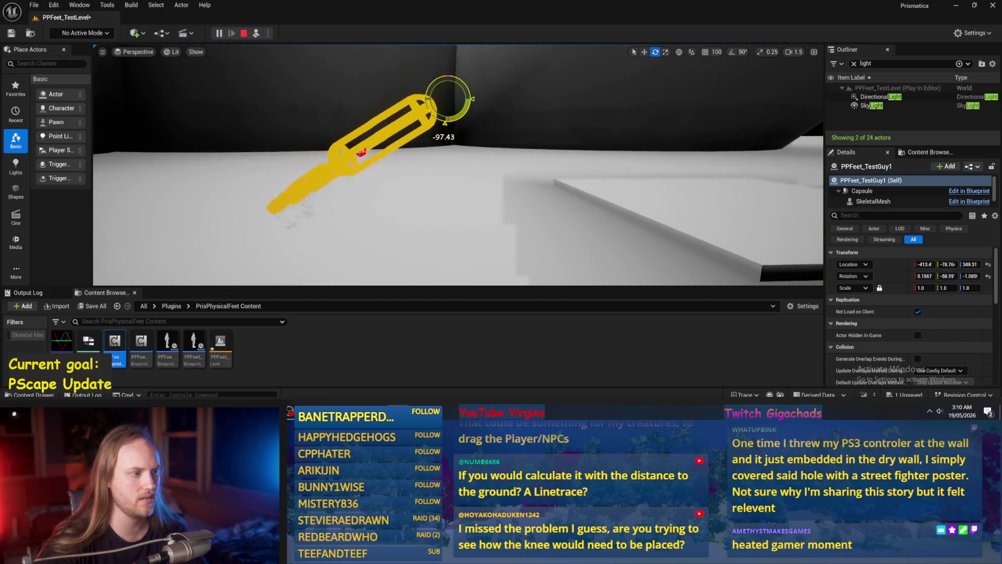
left_click(268, 33)
left_click(261, 34)
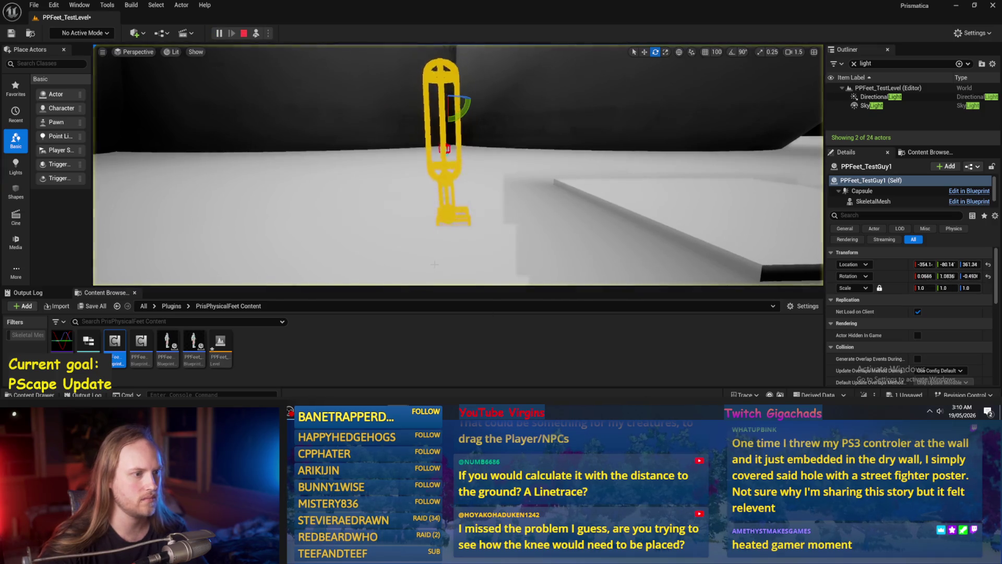
key("Escape")
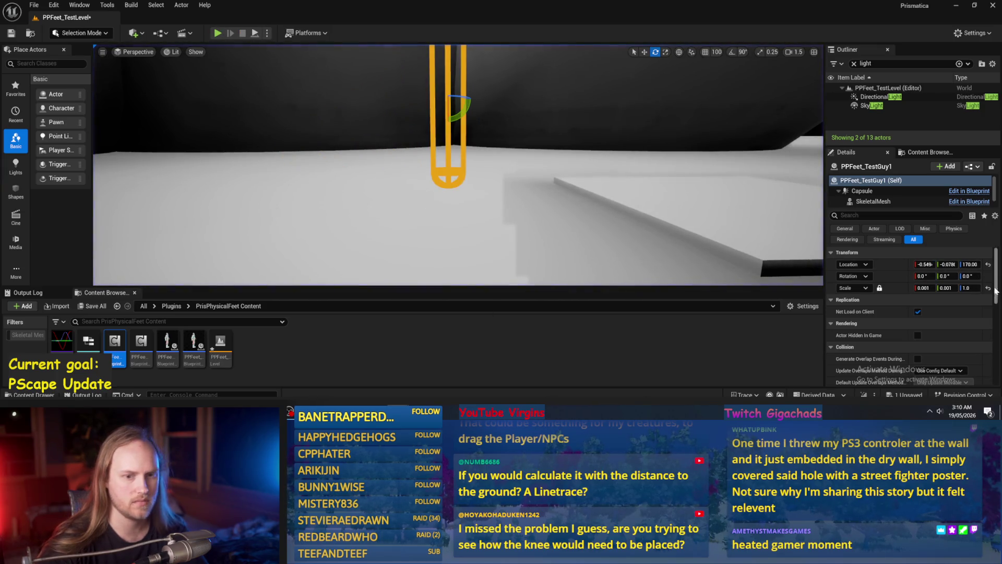
- Frame PPFeet_TestGuy1, tilt it to Y -5.539, simulate, then view GetCentreOfGravy in PPFeet_Base
key("f")
key("w")
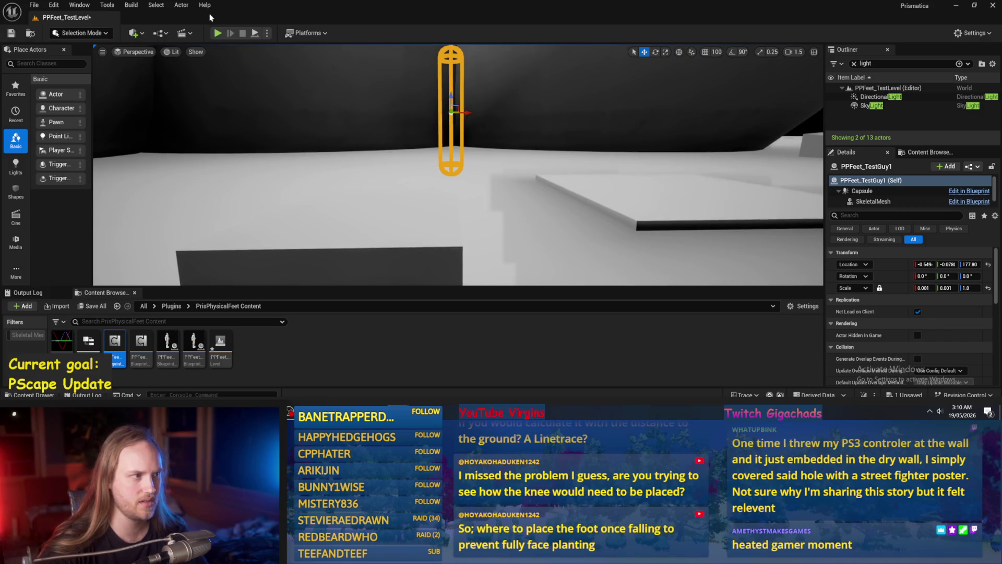
left_click(256, 33)
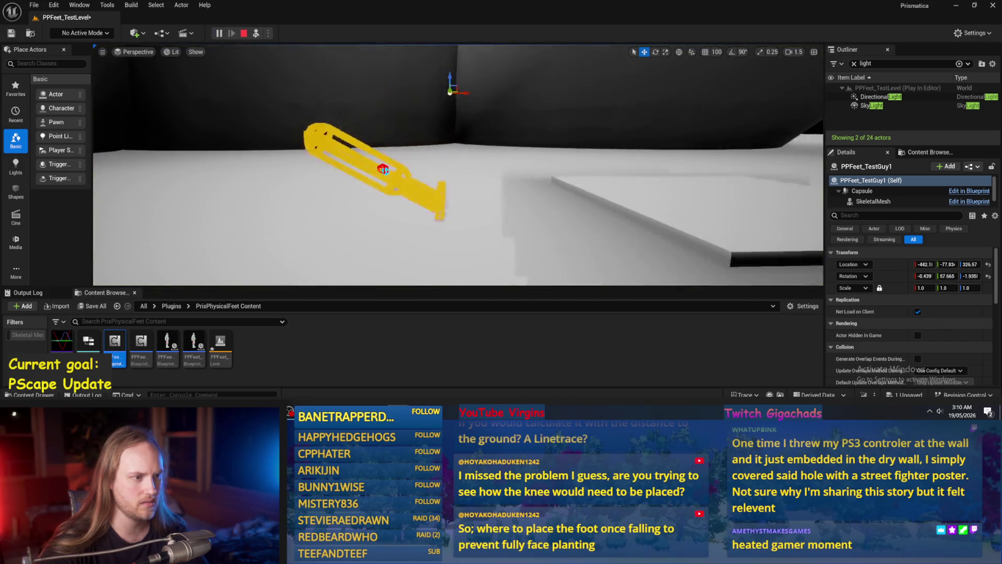
key("Escape")
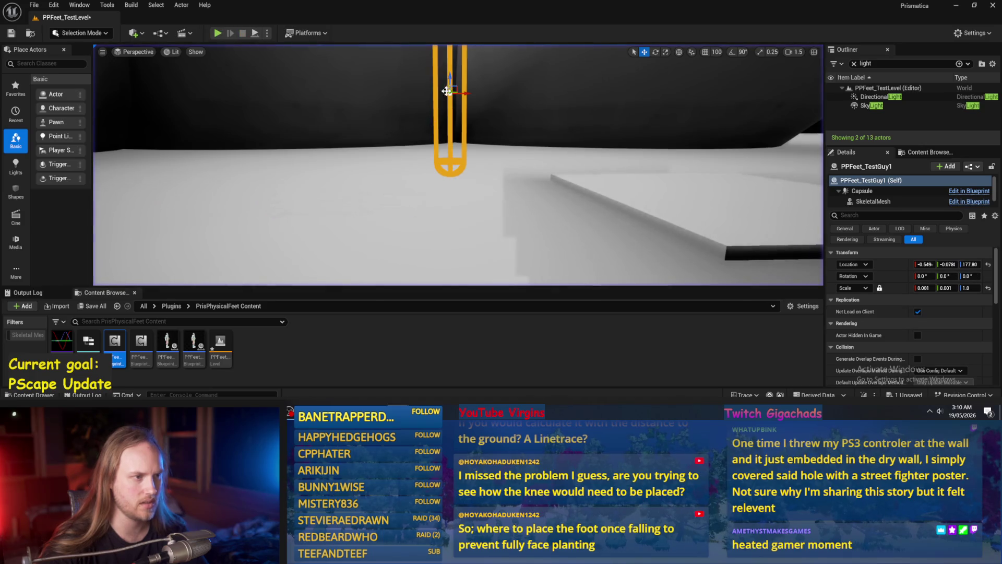
left_click_drag(440, 115, 302, 63)
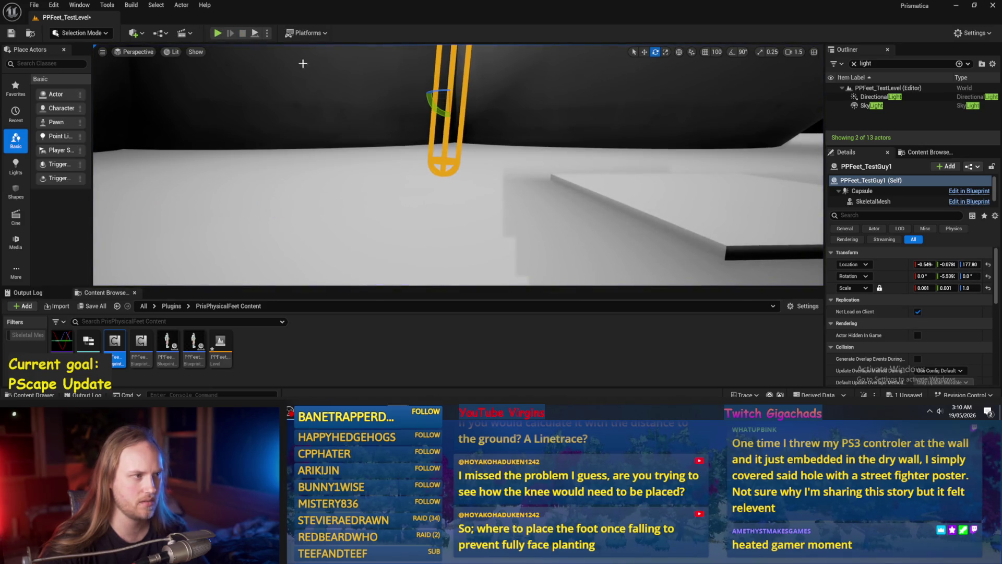
left_click(256, 34)
key("Escape")
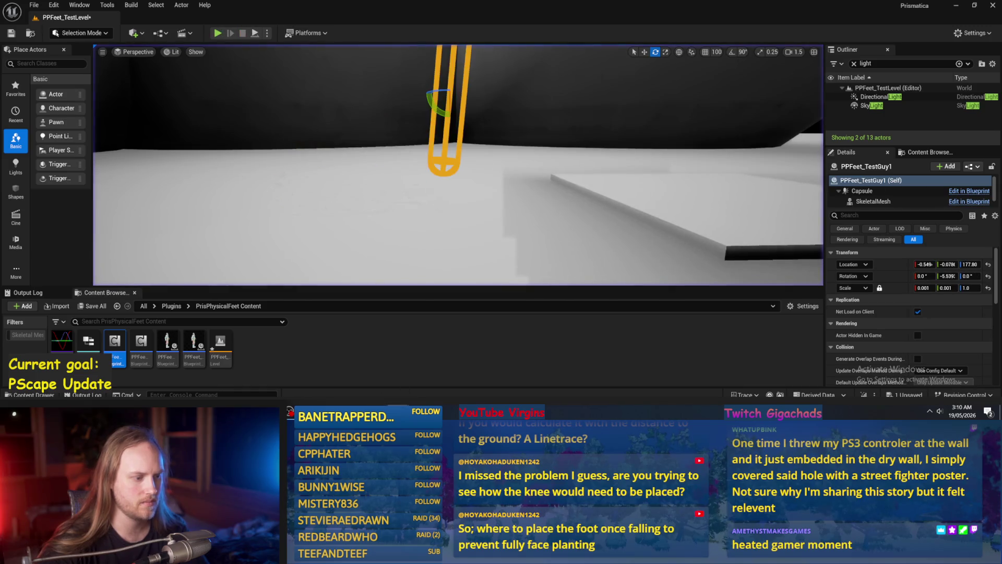
key("alt+Tab")
left_click_drag(528, 52, 614, 51)
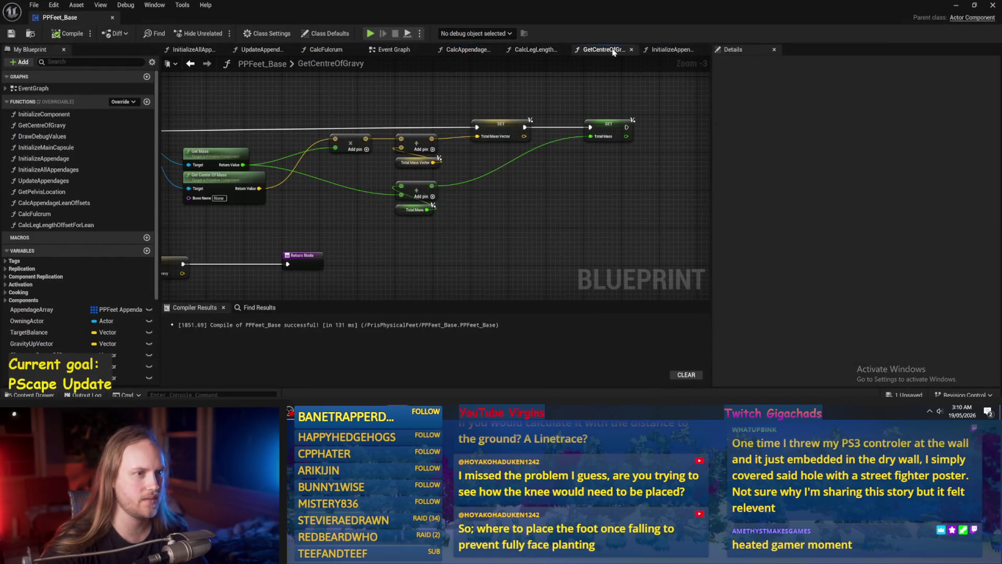
- In InitializeAppendage, set Angular Drive Position Strength to 10000, save PPFeet_Base, and minimize it
left_click(678, 50)
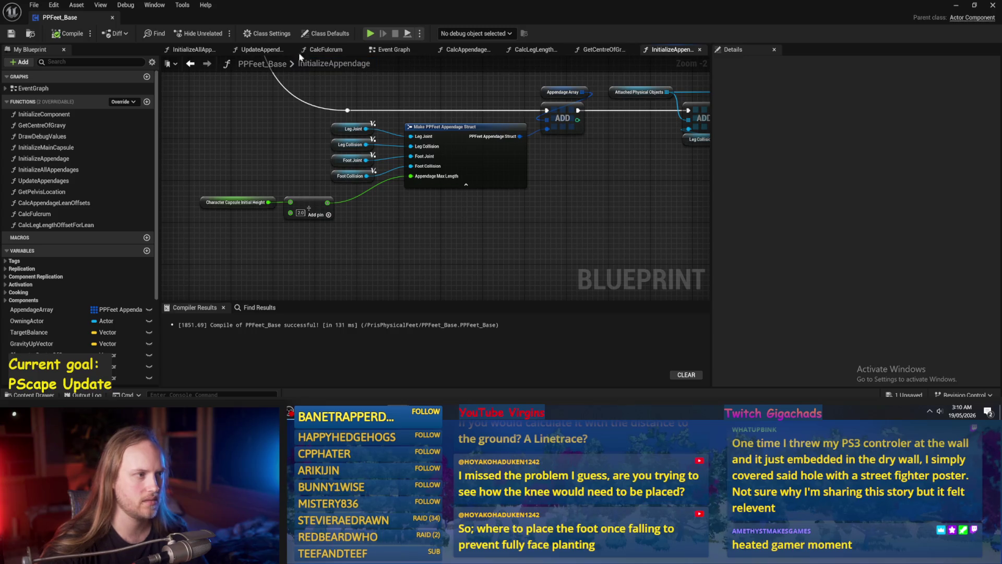
left_click(258, 48)
left_click(198, 50)
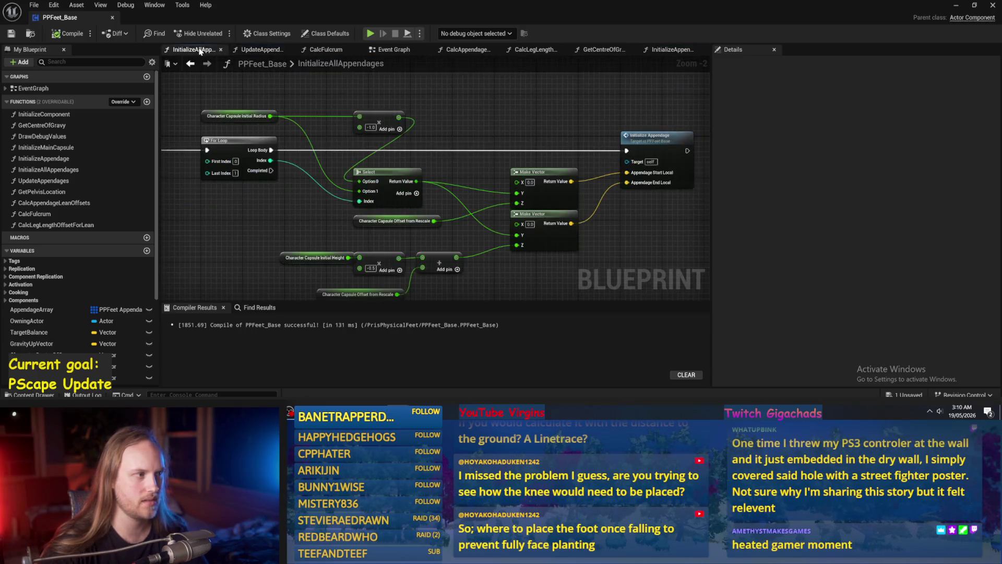
double_click(501, 125)
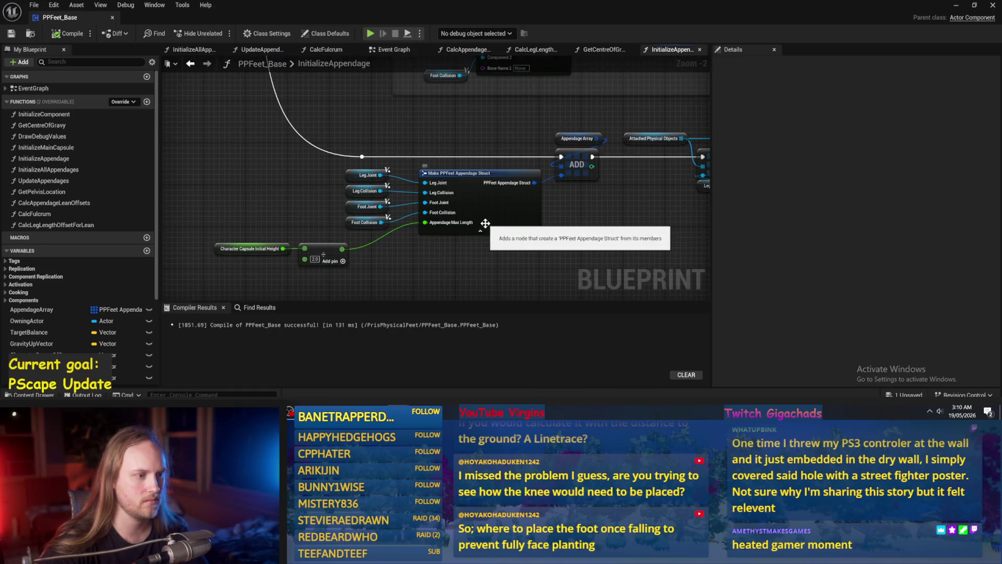
mouse_move(463, 218)
left_mouse_down()
mouse_move(655, 129)
mouse_move(481, 230)
left_mouse_up()
scroll(505, 207, "up", 1)
type("10000")
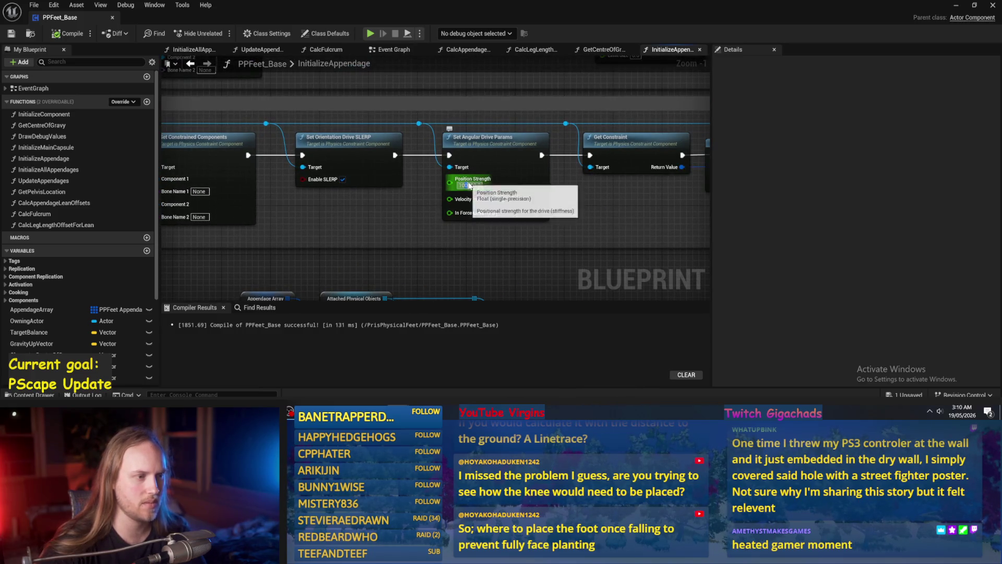
key("Return")
left_click(56, 34)
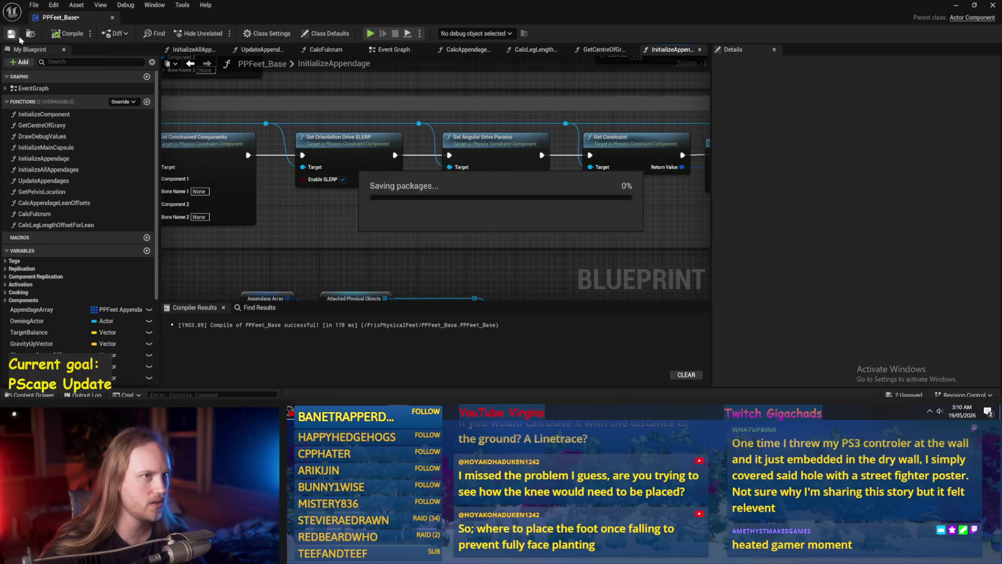
left_click(954, 6)
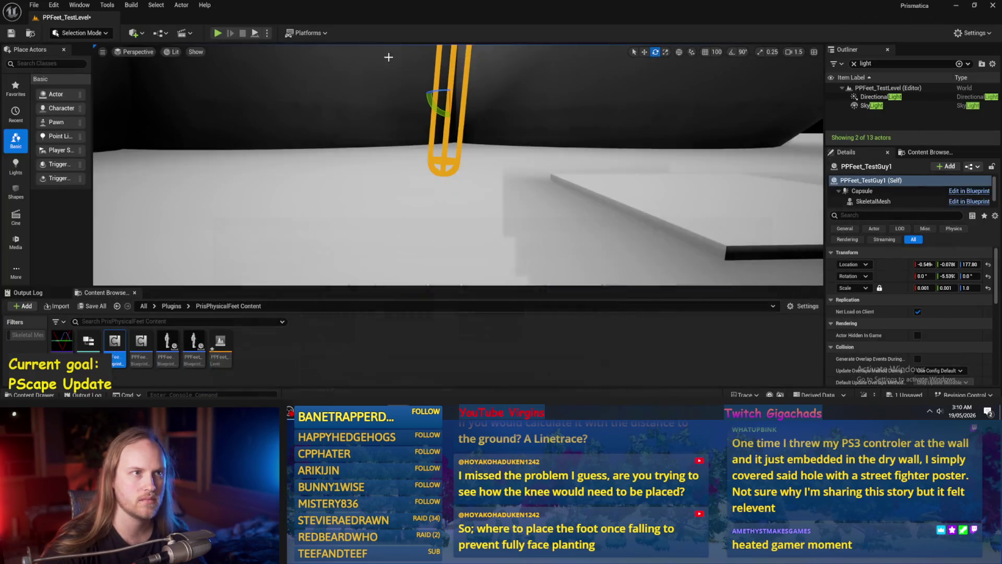
- Playtest the new drive strength, reset the capsule's rotation upright, retest the fall, then Alt-Tab back
left_click(255, 34)
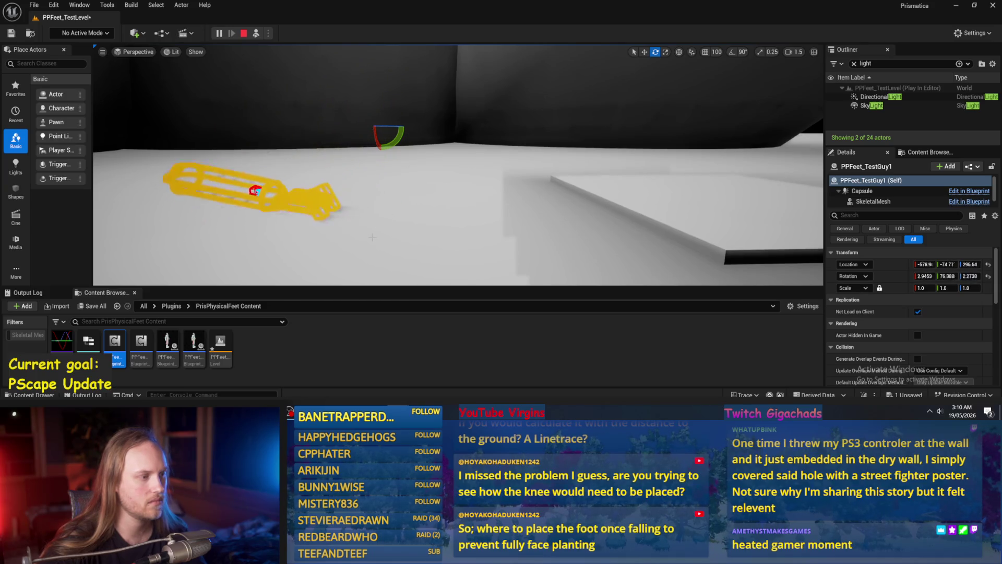
key("Escape")
left_click(255, 35)
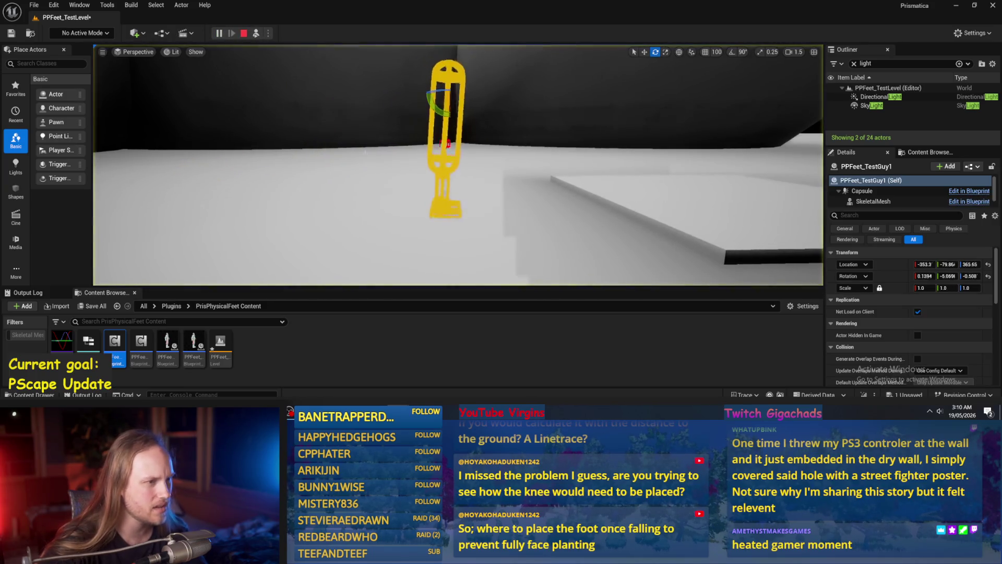
left_click(988, 277)
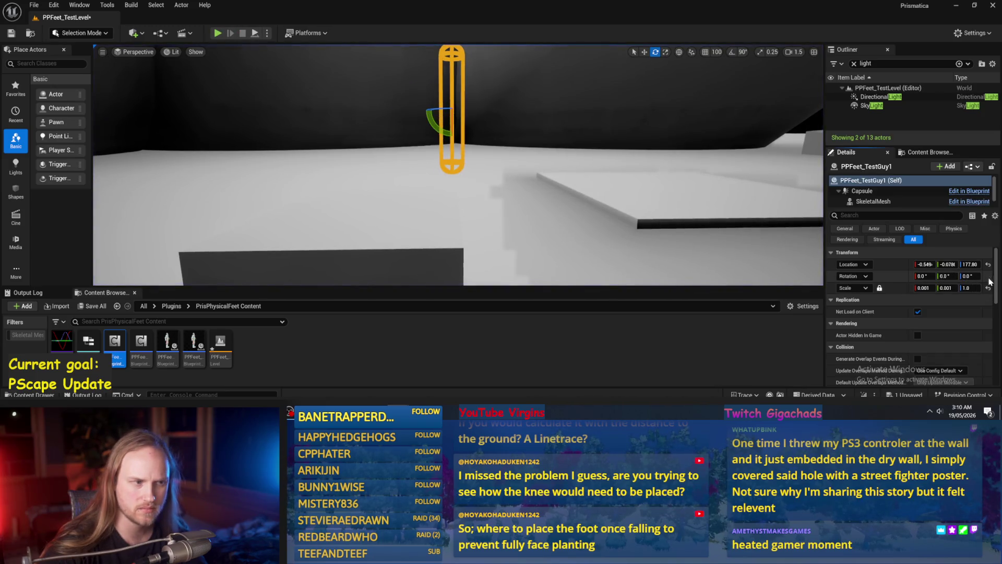
left_click(255, 33)
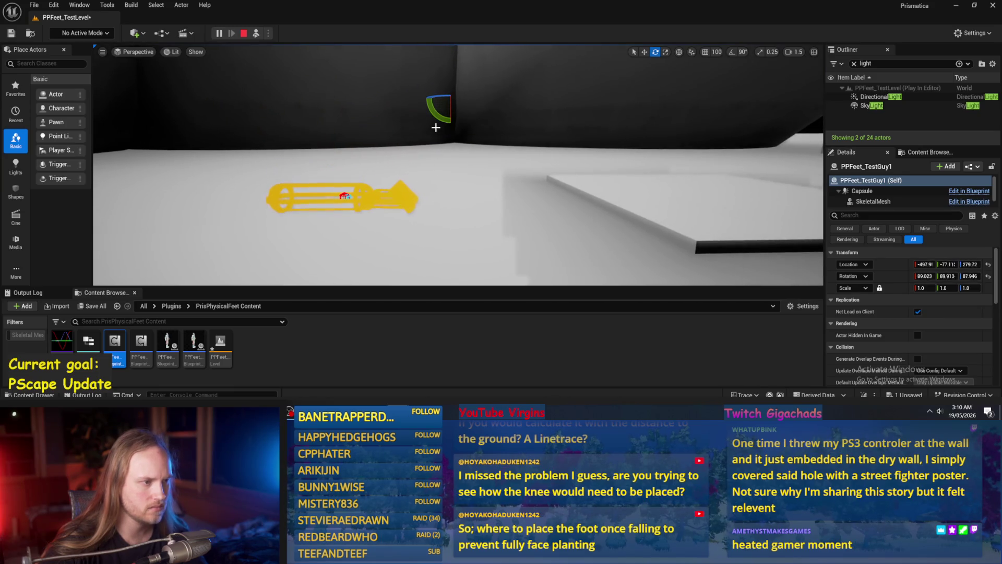
key("Escape")
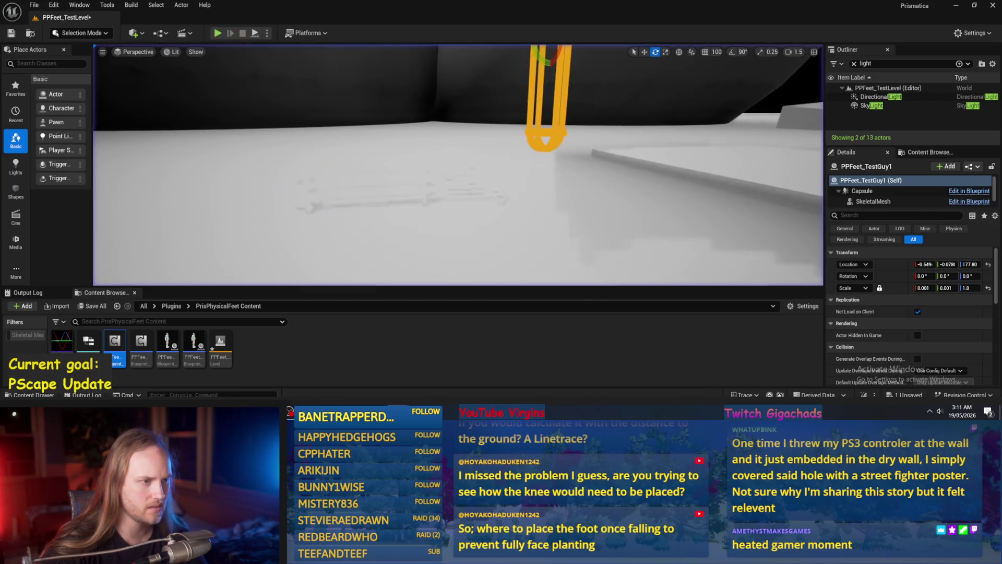
key("alt+s")
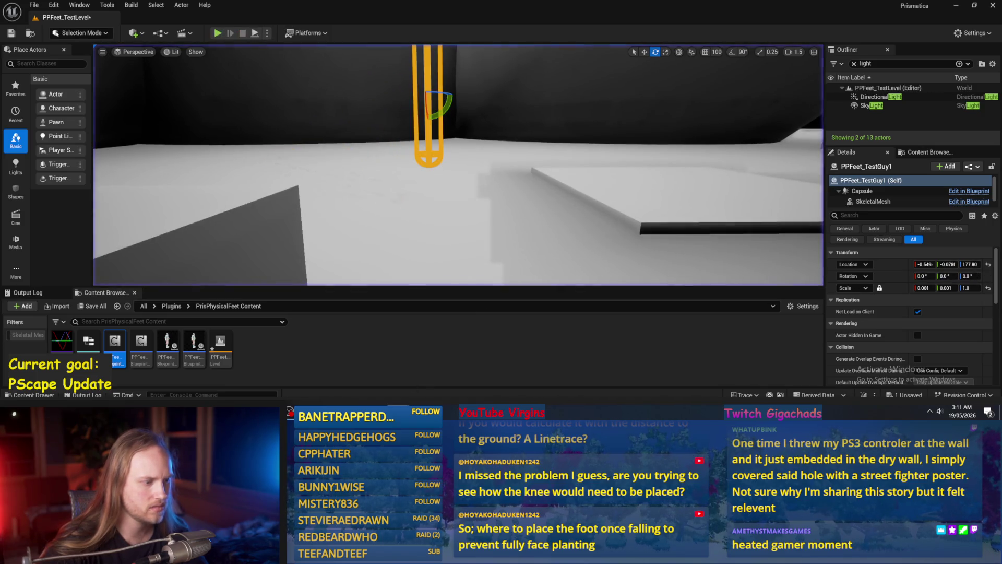
key("alt+Tab")
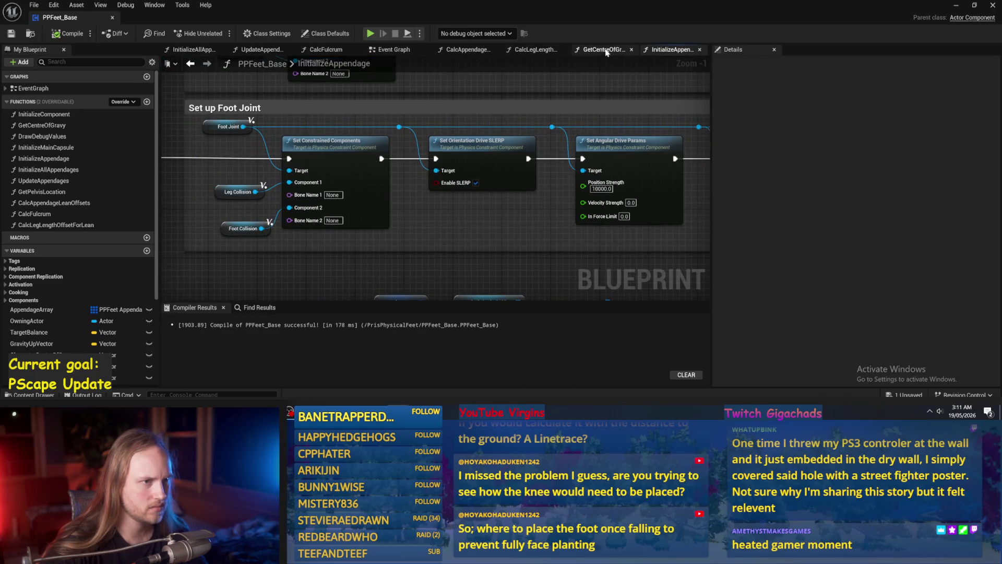
- Browse the GetCentreOfGravy, CalcAppendageLeanOffsets and CalcLegLengthOffsetForLean graphs
left_click(601, 50)
left_click(533, 50)
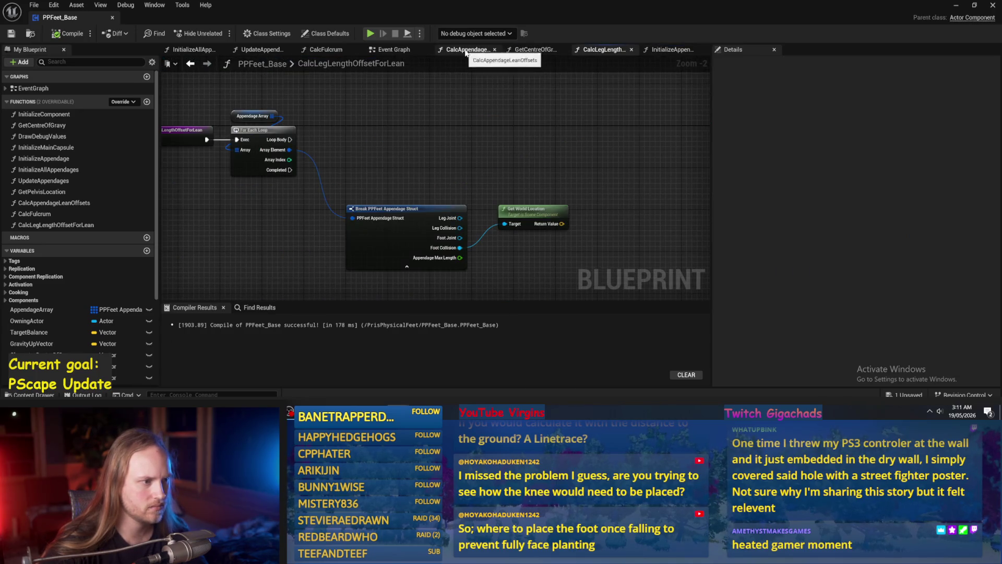
left_click(466, 49)
left_click_drag(482, 93, 384, 121)
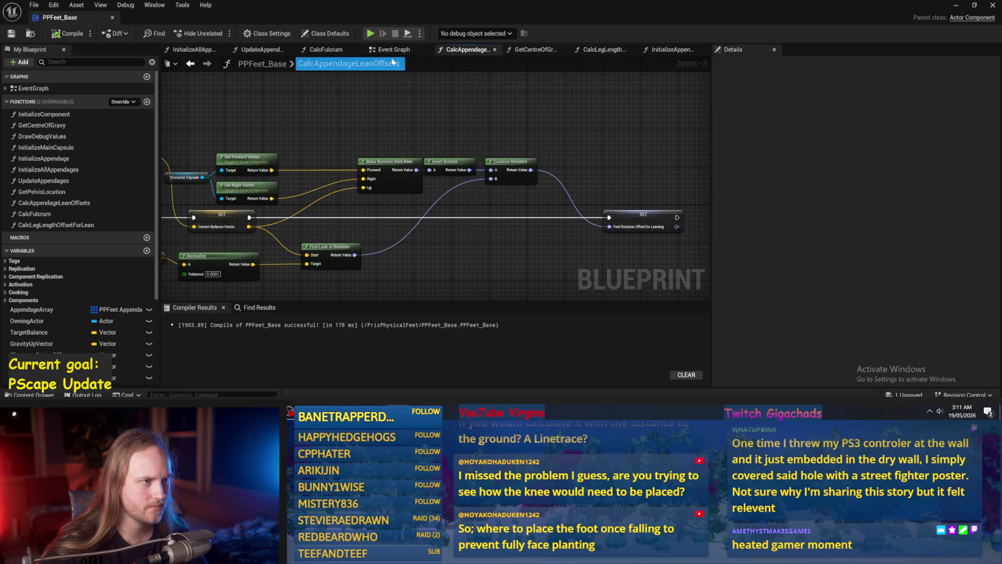
left_click(691, 50)
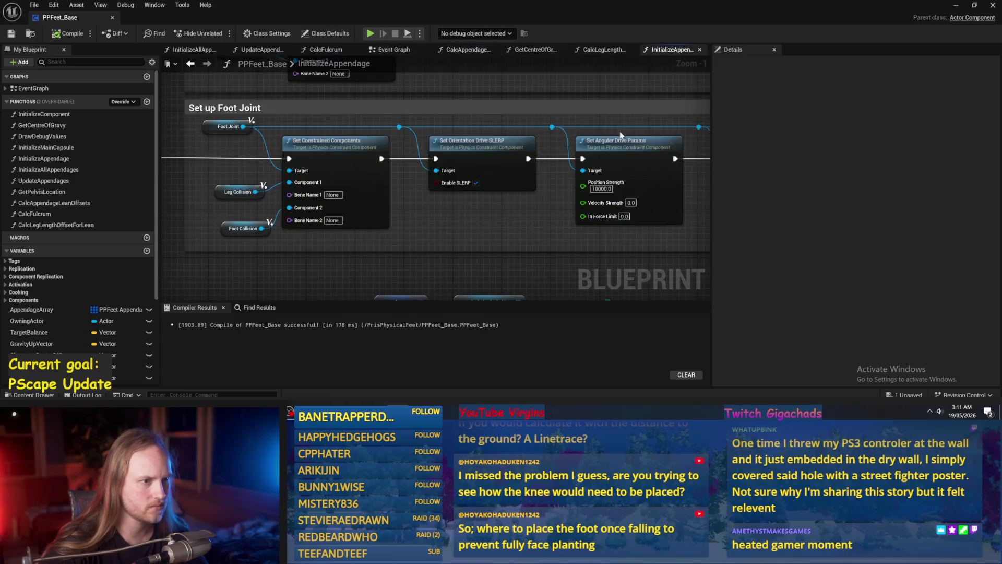
left_click(605, 50)
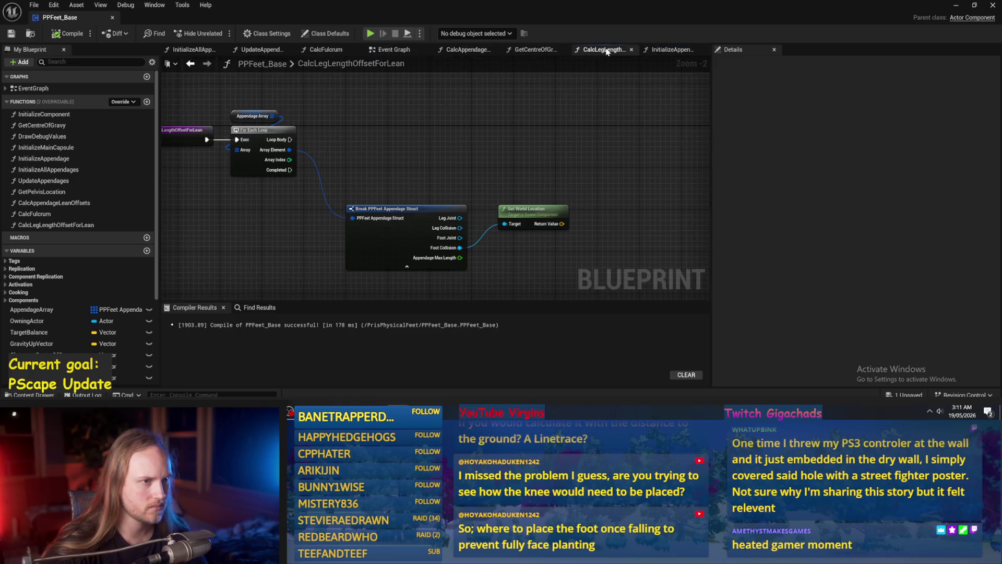
left_click(534, 50)
left_click(441, 50)
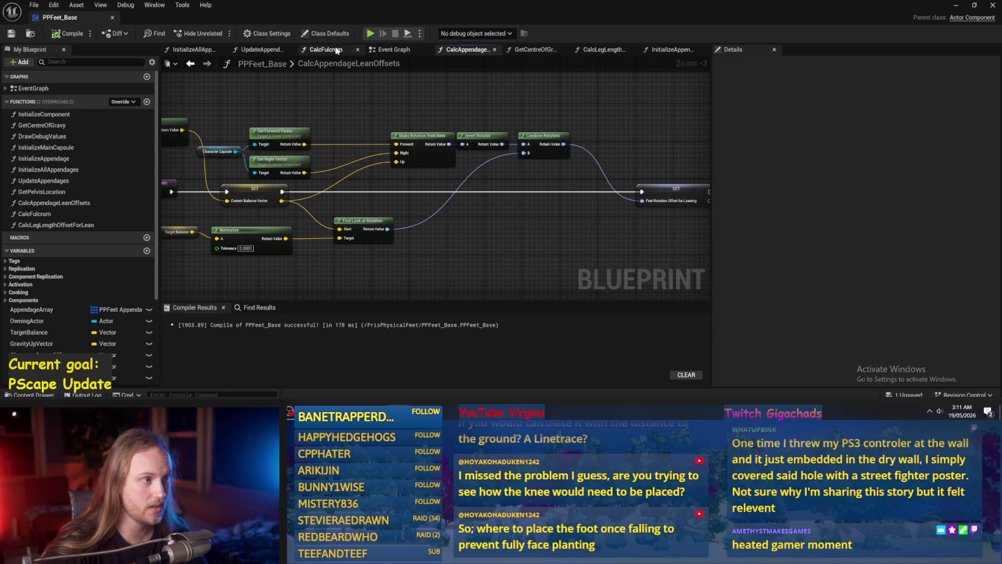
- Move the Feet Rotation Offset node in UpdateAppendages up and left, save, and minimize
left_click(257, 50)
left_click_drag(533, 251, 522, 228)
left_click(465, 245)
left_click_drag(416, 230, 405, 215)
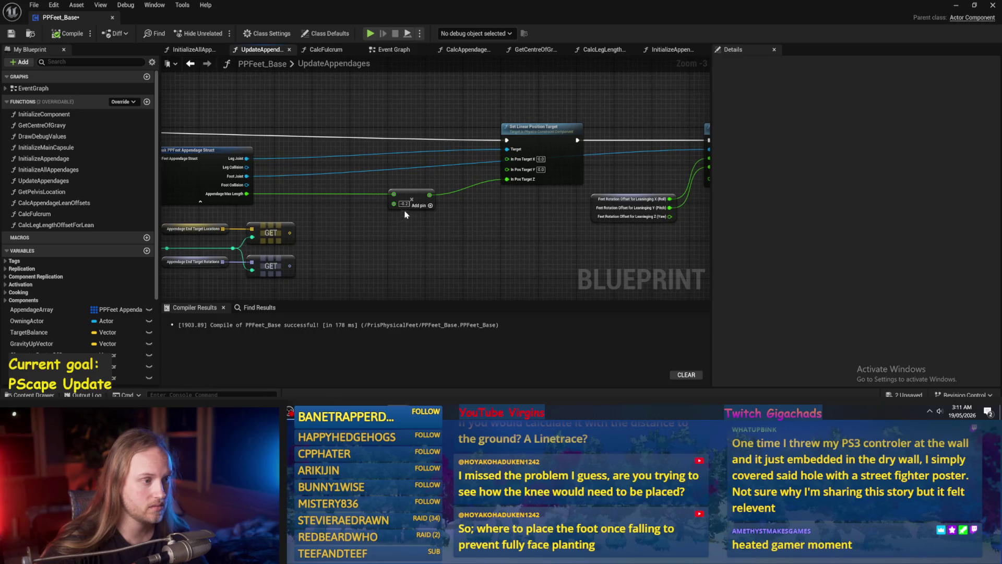
left_click(12, 34)
left_click(956, 5)
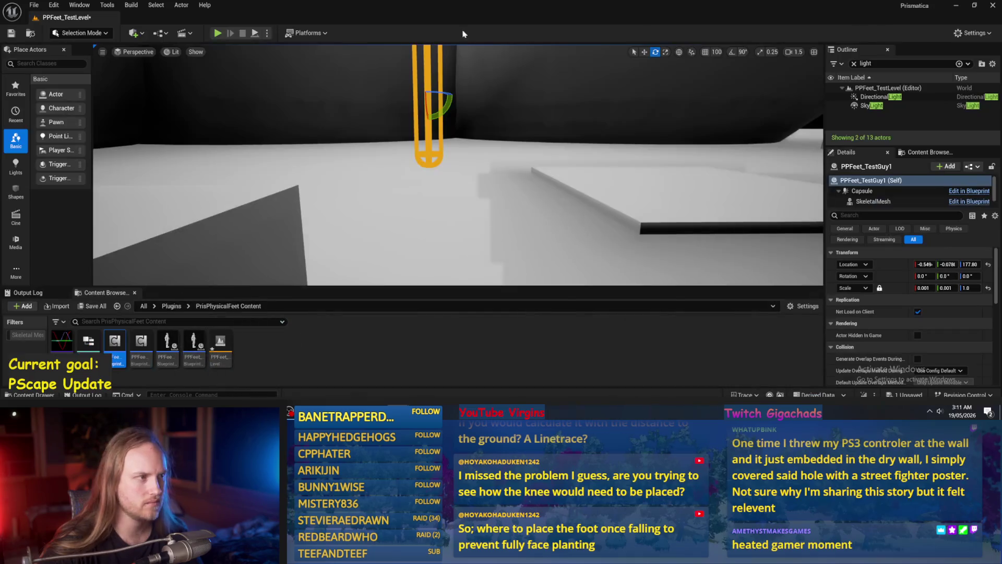
- Playtest the level, tipping the capsule character nearly horizontal, then return to PPFeet_Base
left_click(255, 34)
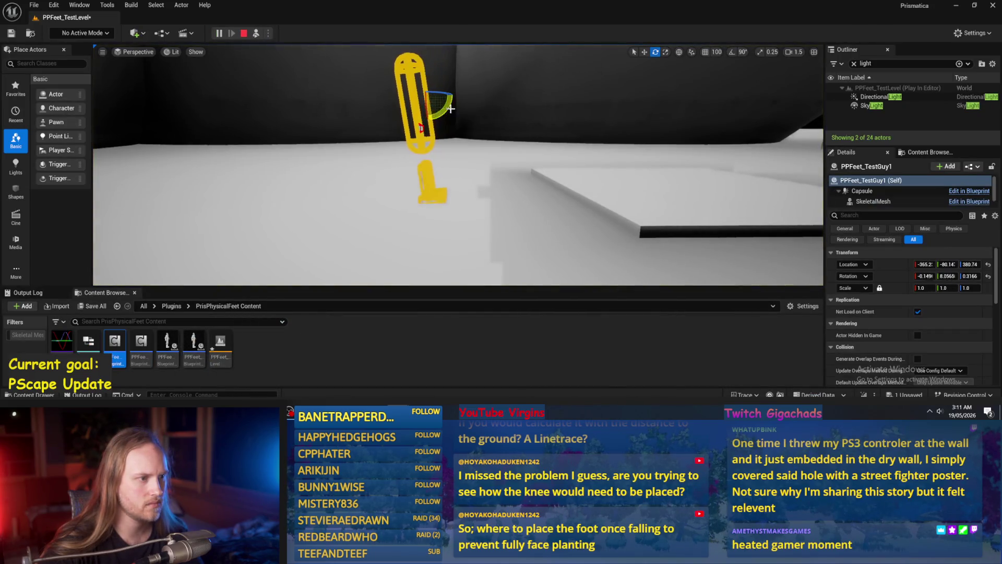
mouse_move(455, 107)
left_mouse_down()
mouse_move(439, 138)
mouse_move(462, 123)
mouse_move(426, 123)
left_mouse_up()
key("Escape")
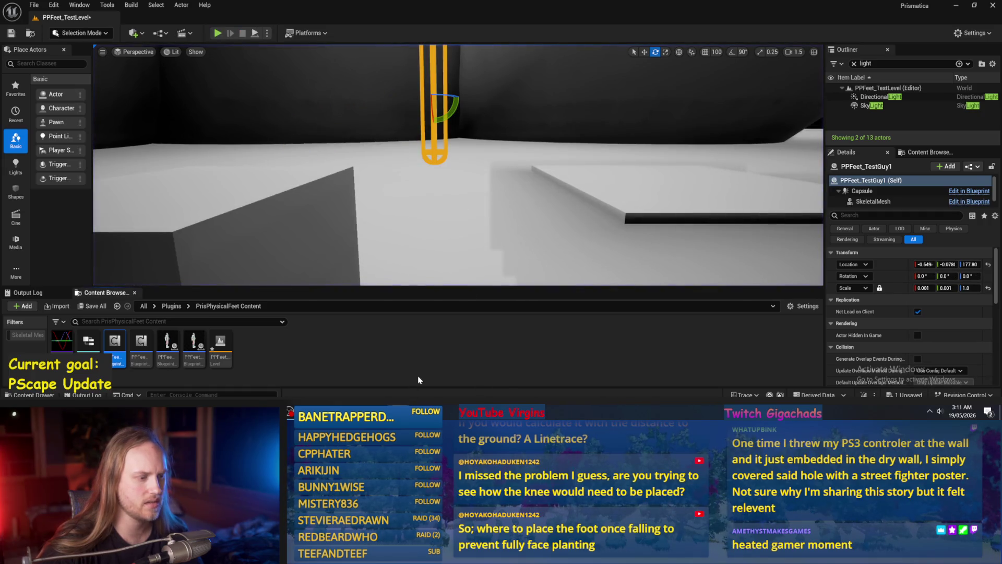
key("alt+Tab")
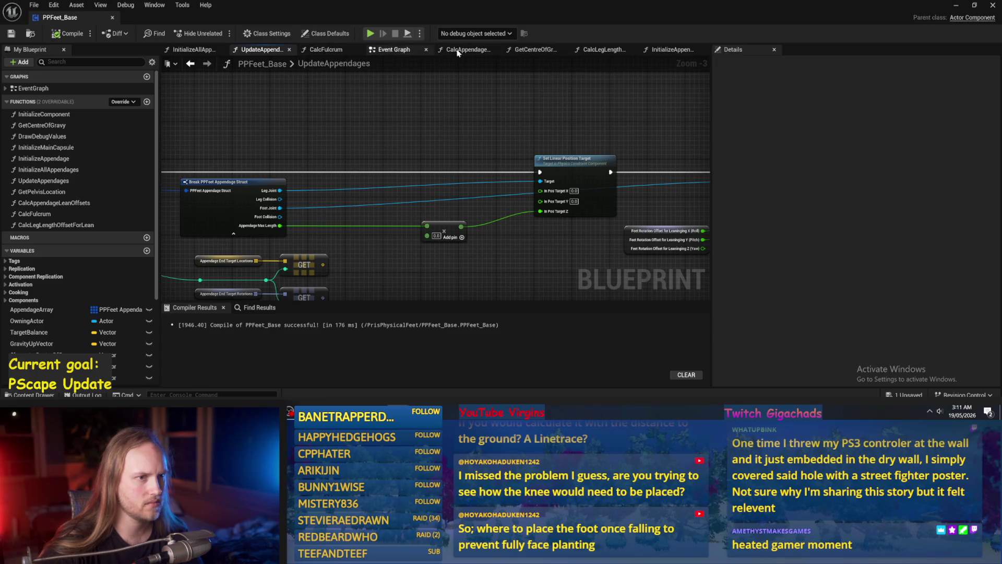
- Split the Event Graph tab into its own panel and dock it back with the function graphs
left_click(594, 52)
left_click(534, 52)
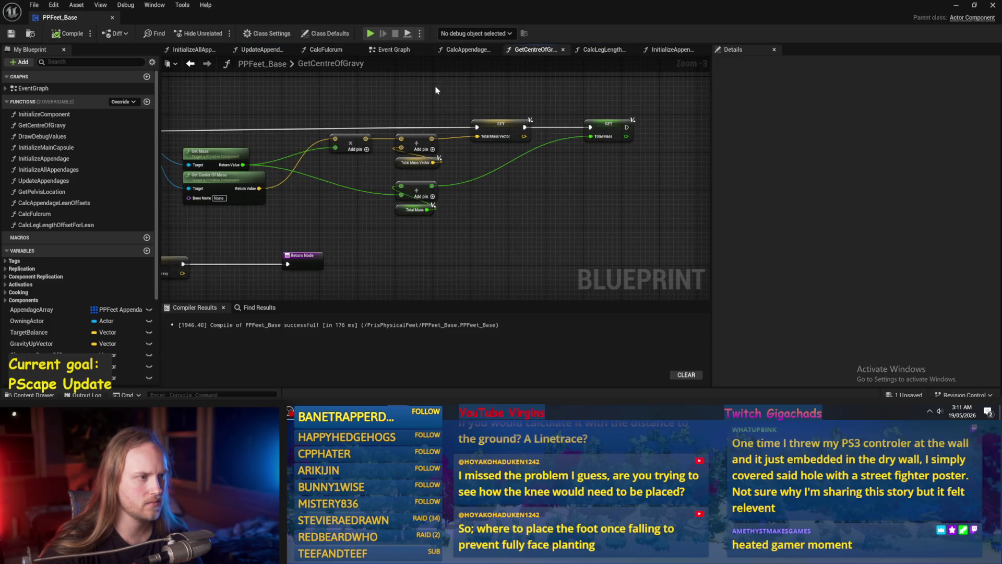
left_click_drag(394, 51, 438, 55)
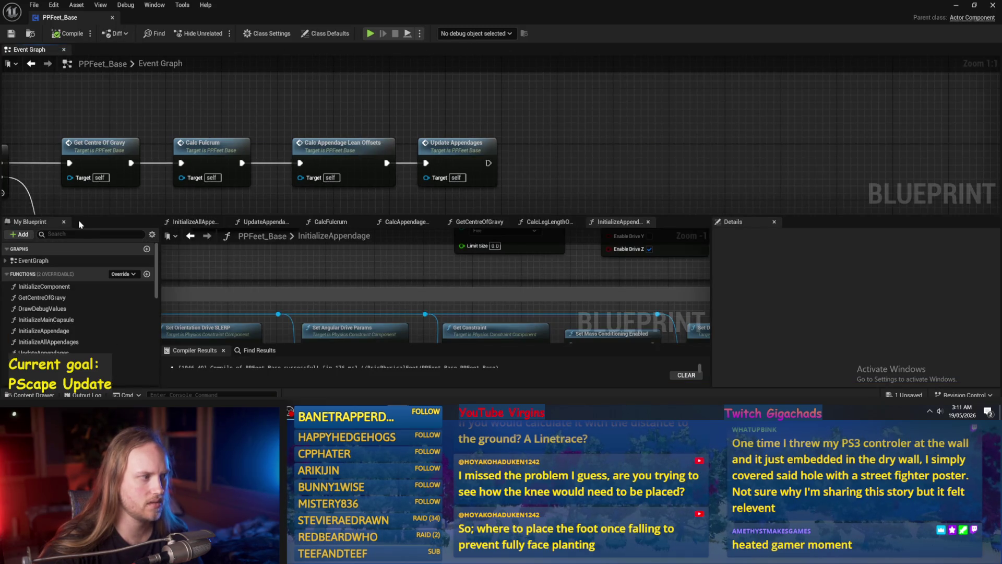
mouse_move(30, 50)
left_mouse_down()
mouse_move(168, 217)
mouse_move(240, 221)
left_mouse_up()
left_click(259, 50)
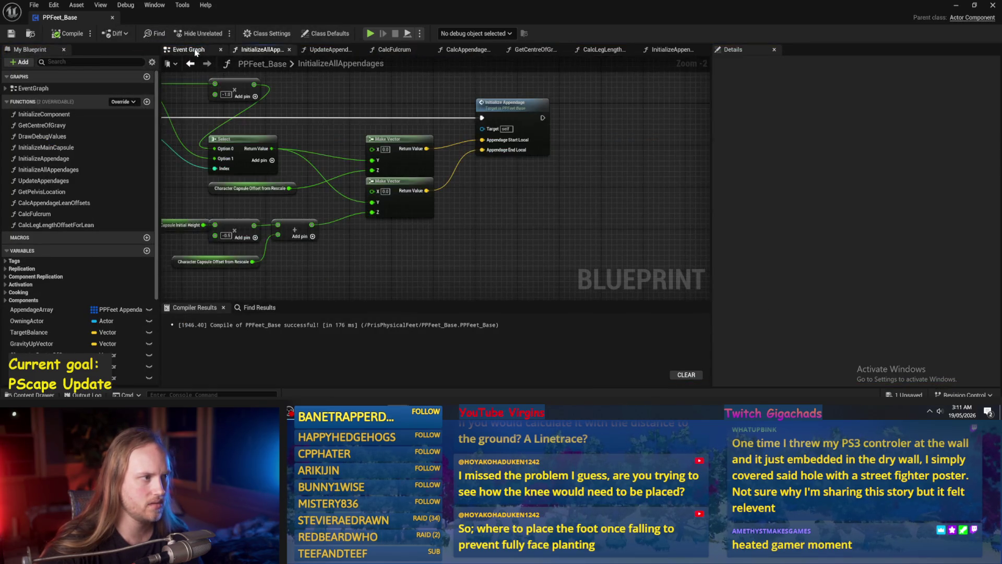
left_click(188, 50)
- Open UpdateAppendages from its call, then cycle through the function tabs back to the Event Graph
left_click(577, 166)
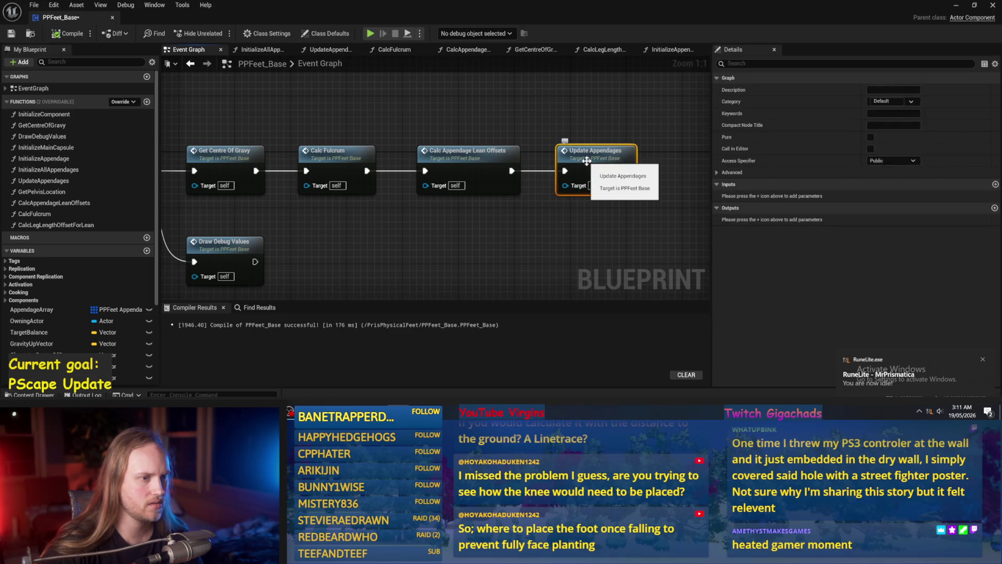
double_click(577, 165)
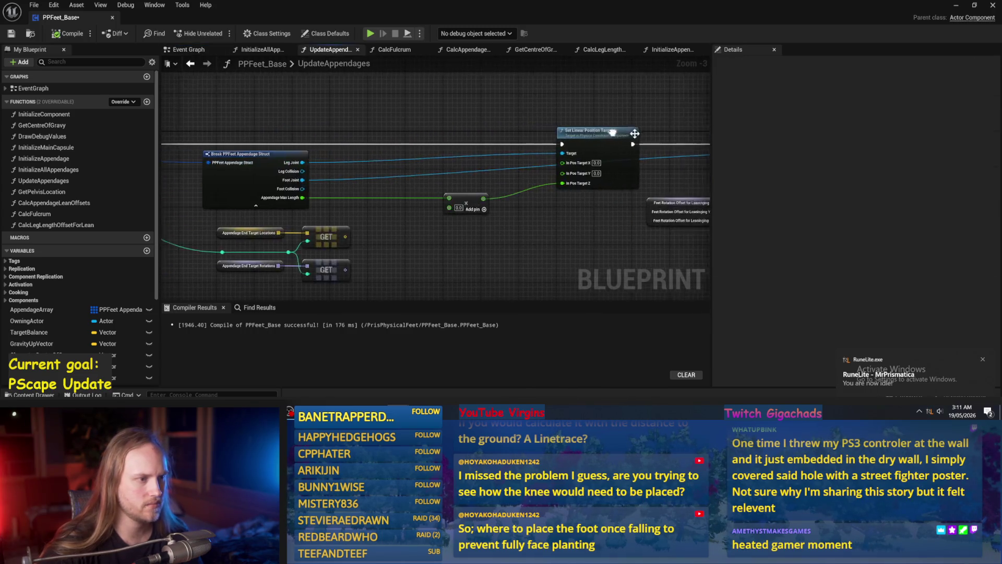
left_click(624, 49)
left_click(534, 50)
left_click(467, 49)
left_click(394, 50)
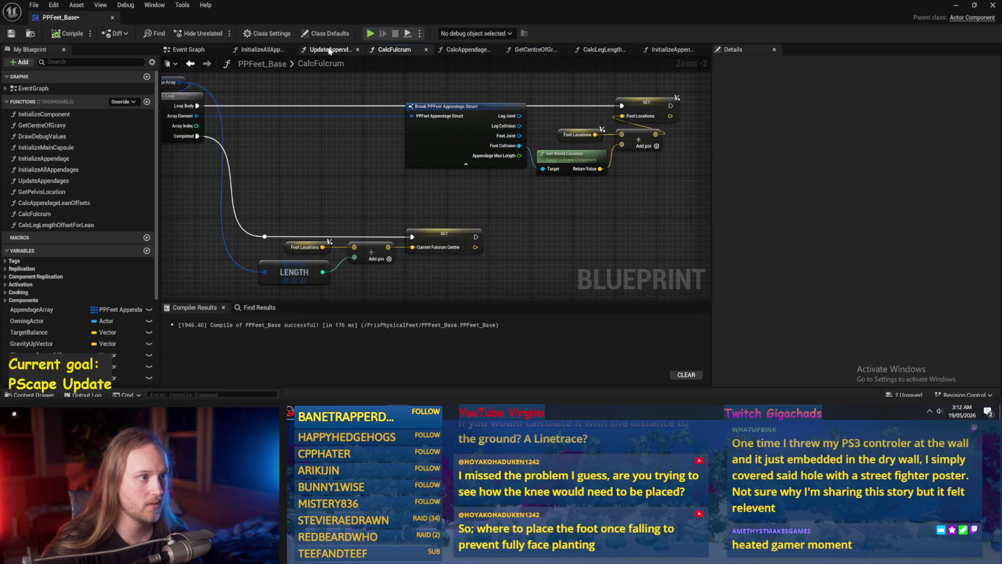
left_click(332, 50)
left_click(262, 49)
left_click(191, 50)
- Close all other tabs from the Event Graph, then open CalcAppendageLeanOffsets from its call
right_click(192, 50)
left_click(216, 85)
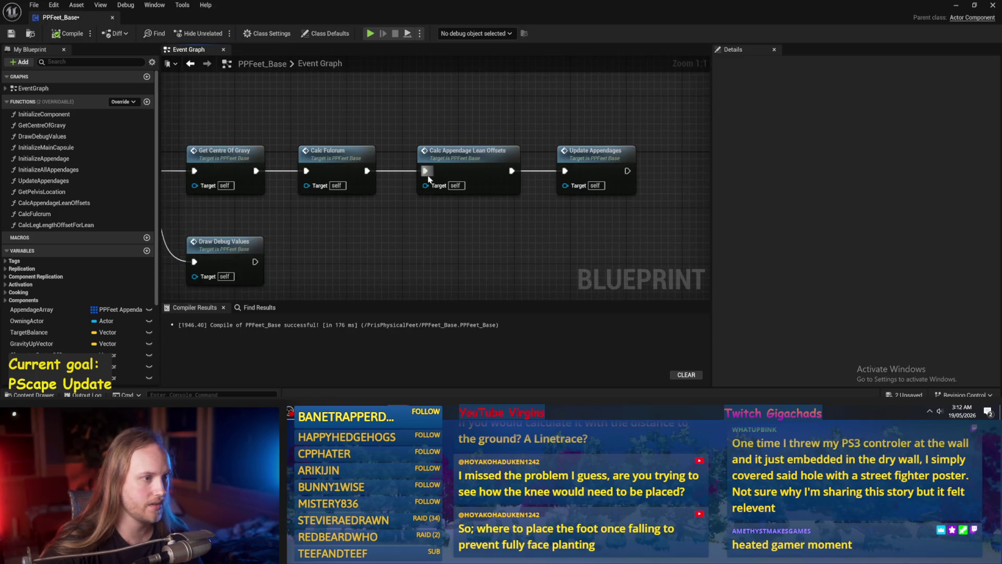
left_click(447, 171)
double_click(479, 156)
- Recompile PPFeet_Base and nudge Make Rotation from Axes into line with Invert Rotator and Combine Rotators
scroll(527, 205, "up", 2)
scroll(547, 193, "up", 1)
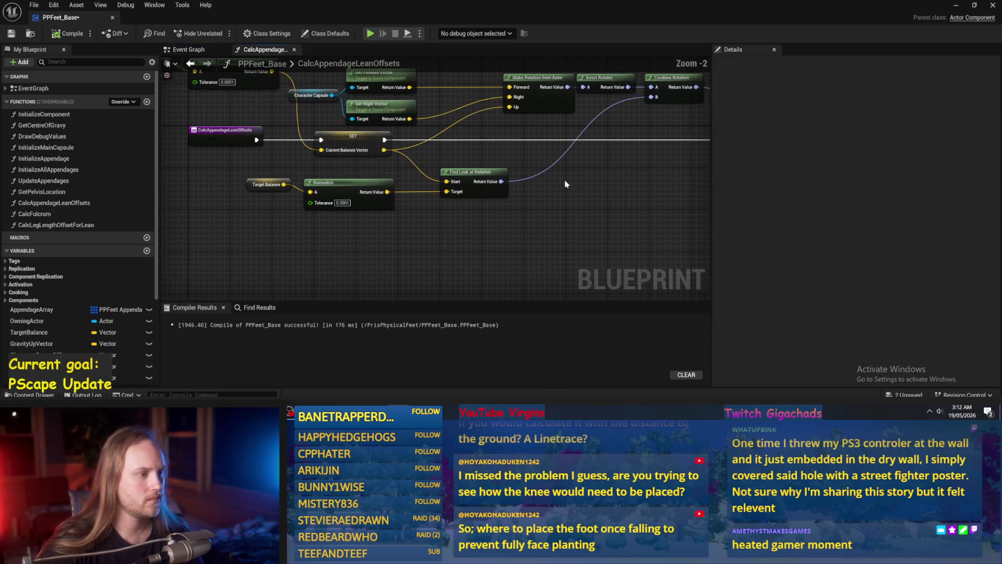
left_click(65, 33)
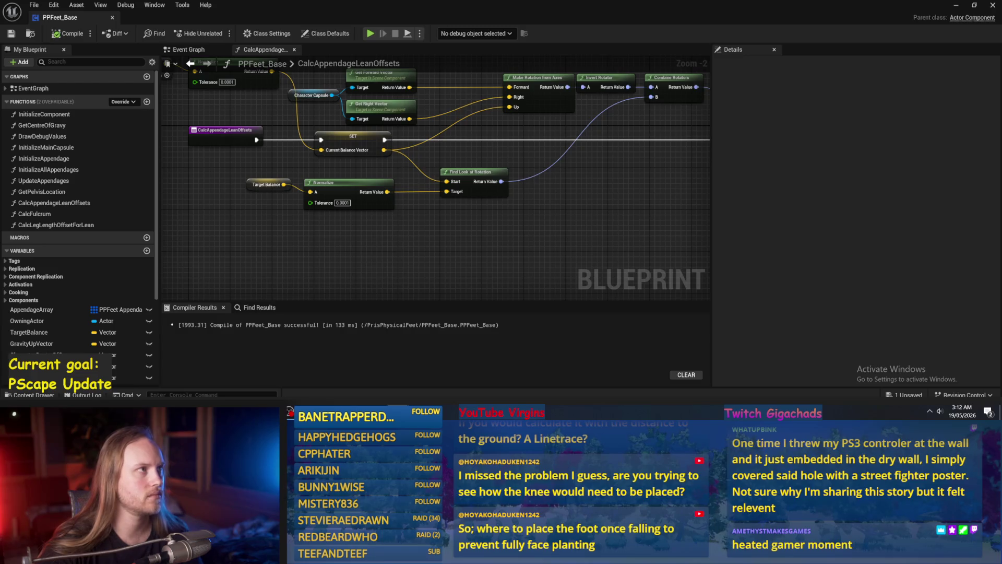
mouse_move(508, 193)
left_mouse_down()
mouse_move(544, 230)
mouse_move(621, 190)
mouse_move(574, 228)
left_mouse_up()
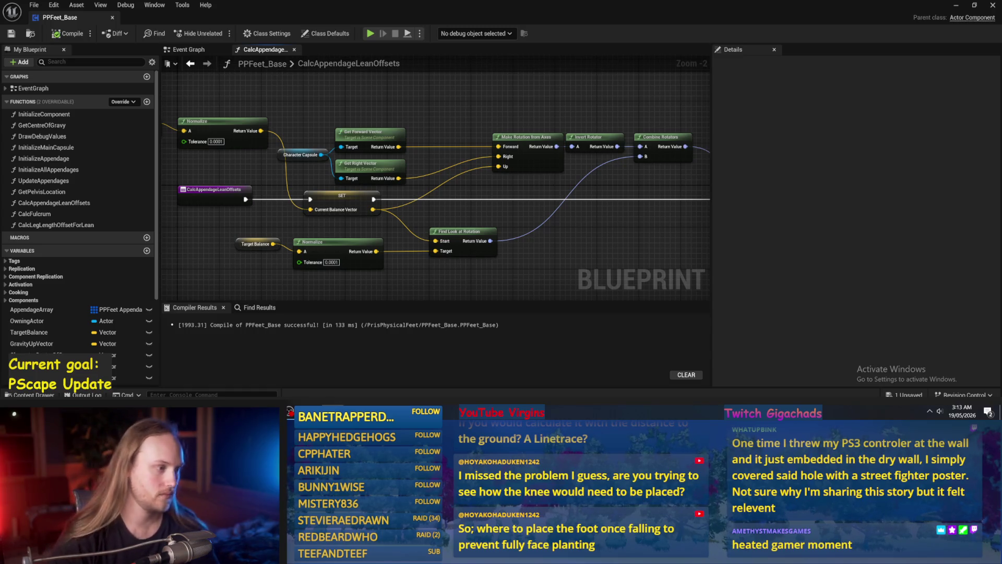
mouse_move(599, 197)
left_mouse_down()
mouse_move(503, 177)
mouse_move(598, 179)
mouse_move(519, 189)
left_mouse_up()
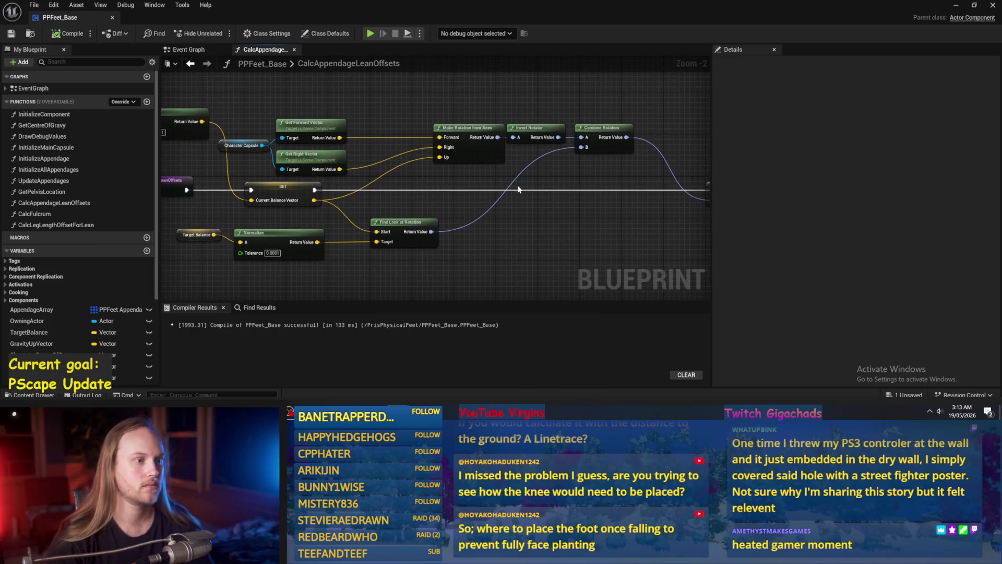
left_click_drag(519, 190, 507, 208)
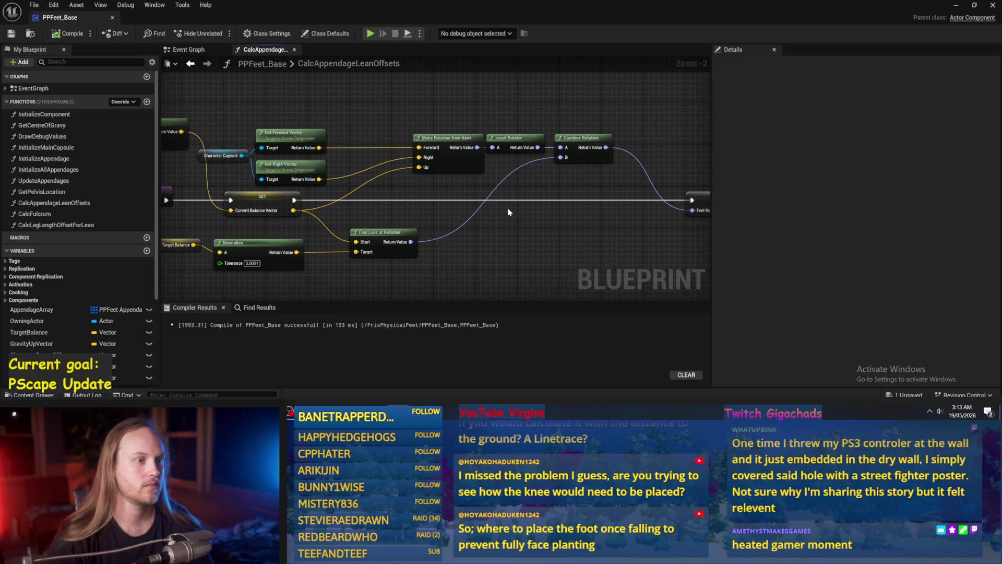
left_click_drag(449, 138, 438, 139)
- Recompile PPFeet_Base and pan across the lean-rotation nodes to the left part of the function
left_click(55, 34)
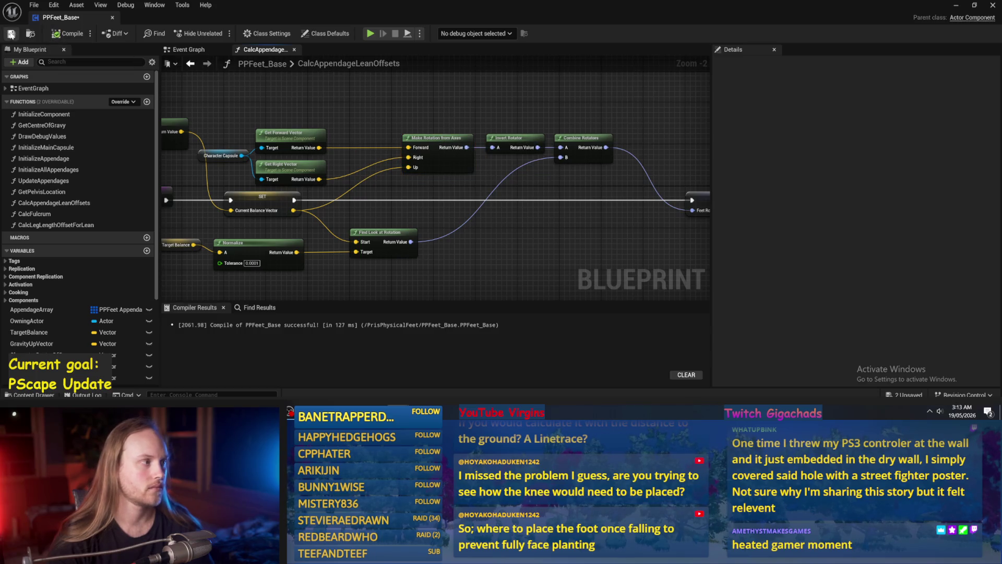
mouse_move(618, 208)
left_mouse_down()
mouse_move(474, 200)
mouse_move(591, 180)
left_mouse_up()
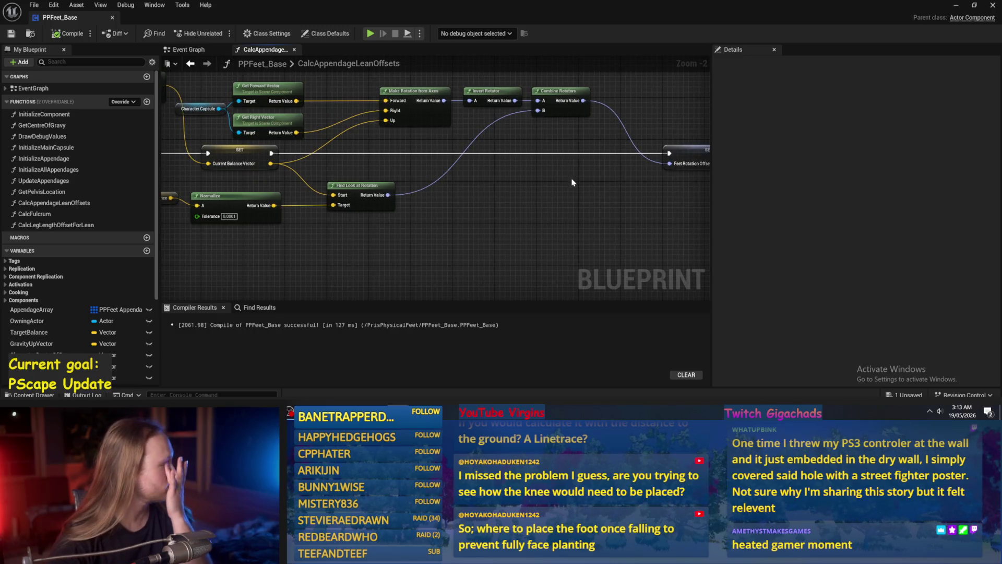
mouse_move(438, 177)
left_mouse_down()
mouse_move(457, 221)
mouse_move(546, 188)
mouse_move(529, 176)
left_mouse_up()
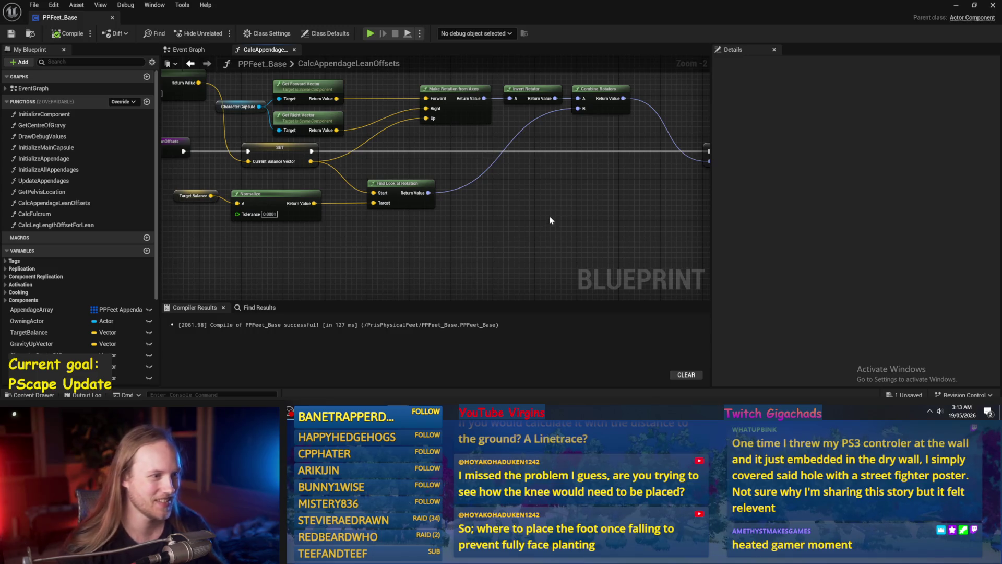
scroll(548, 221, "down", 1)
left_click(69, 33)
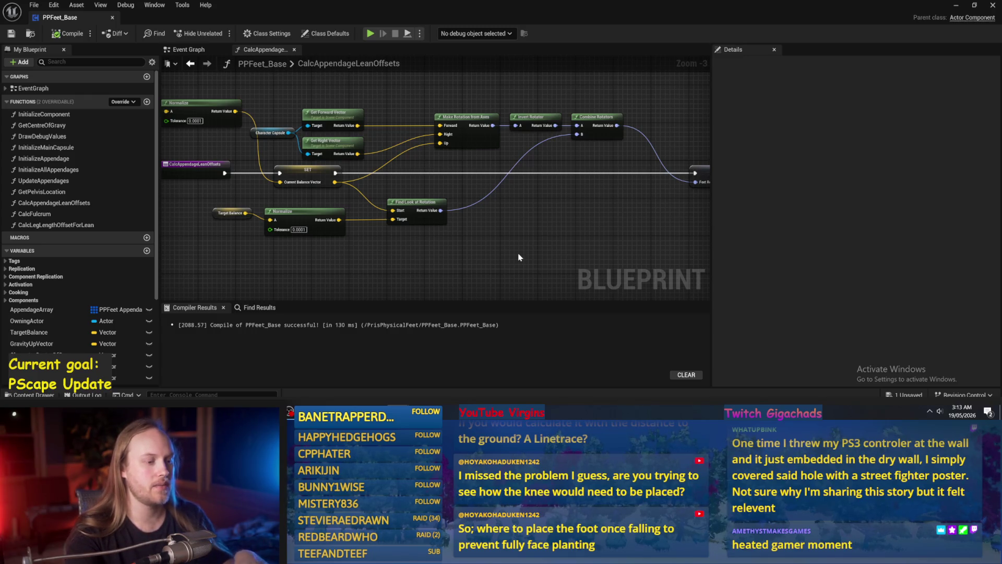
mouse_move(556, 249)
left_mouse_down()
mouse_move(480, 255)
mouse_move(483, 230)
mouse_move(529, 213)
mouse_move(438, 208)
left_mouse_up()
left_click_drag(531, 178, 558, 168)
mouse_move(472, 197)
left_mouse_down()
mouse_move(521, 190)
mouse_move(561, 166)
mouse_move(522, 183)
mouse_move(530, 200)
left_mouse_up()
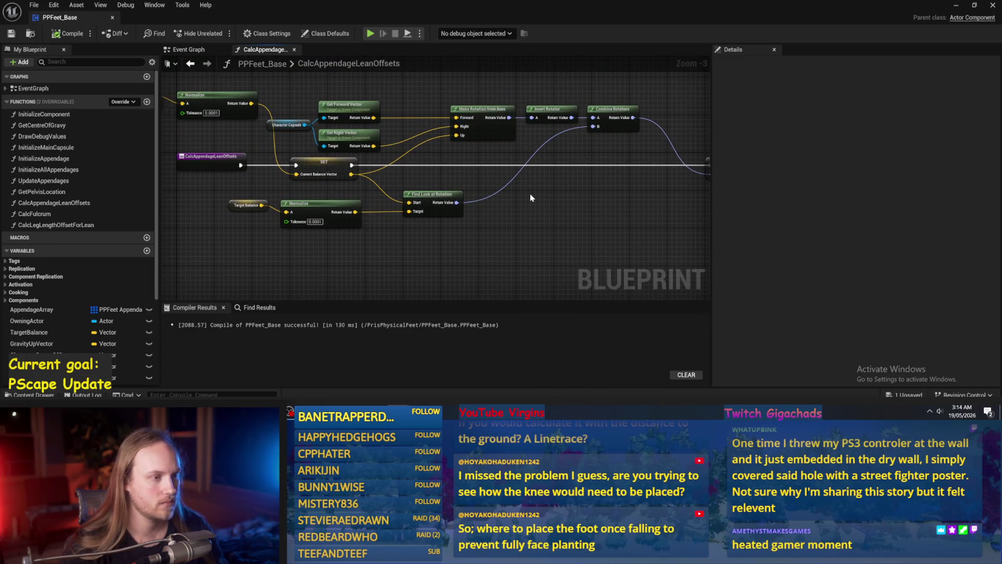
left_click_drag(532, 198, 515, 192)
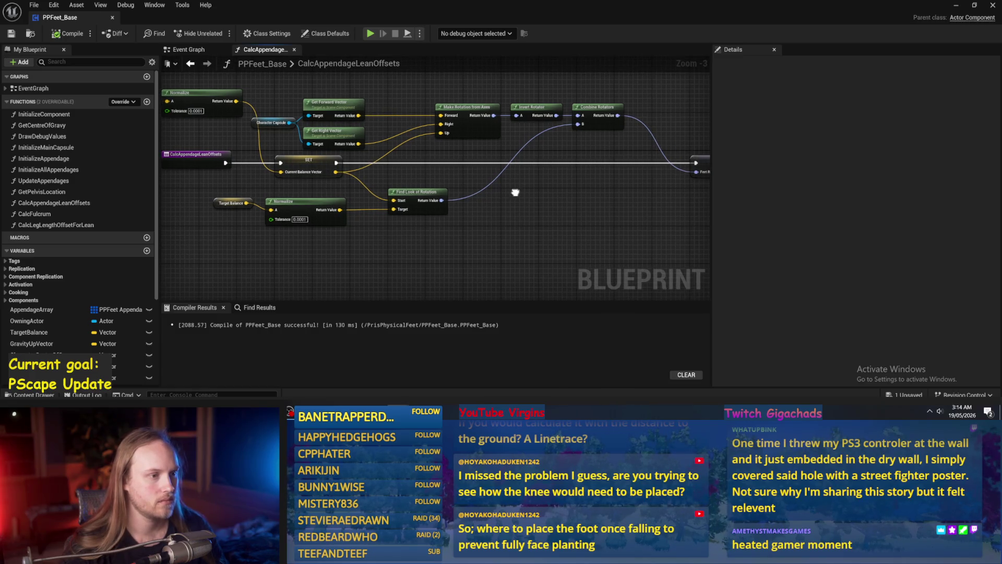
scroll(515, 192, "up", 1)
- Pull Invert Rotator out, add Delta (Rotator) from Make Rotation from Axes, compile, and playtest the level
mouse_move(562, 107)
left_mouse_down()
mouse_move(584, 108)
mouse_move(538, 162)
mouse_move(511, 163)
left_mouse_up()
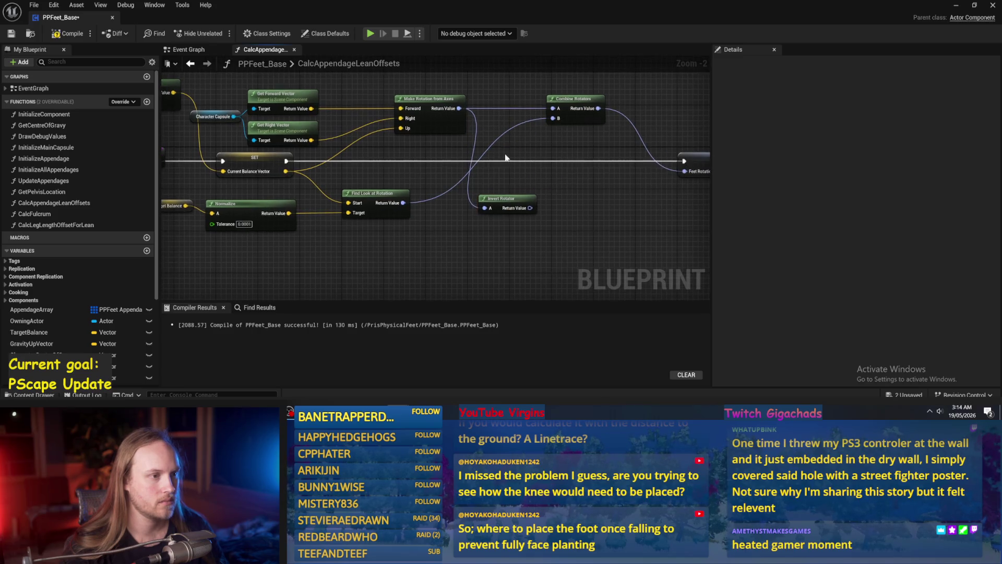
mouse_move(458, 108)
left_mouse_down()
mouse_move(537, 83)
mouse_move(531, 164)
mouse_move(621, 188)
left_mouse_up()
left_click(516, 80)
left_click(11, 34)
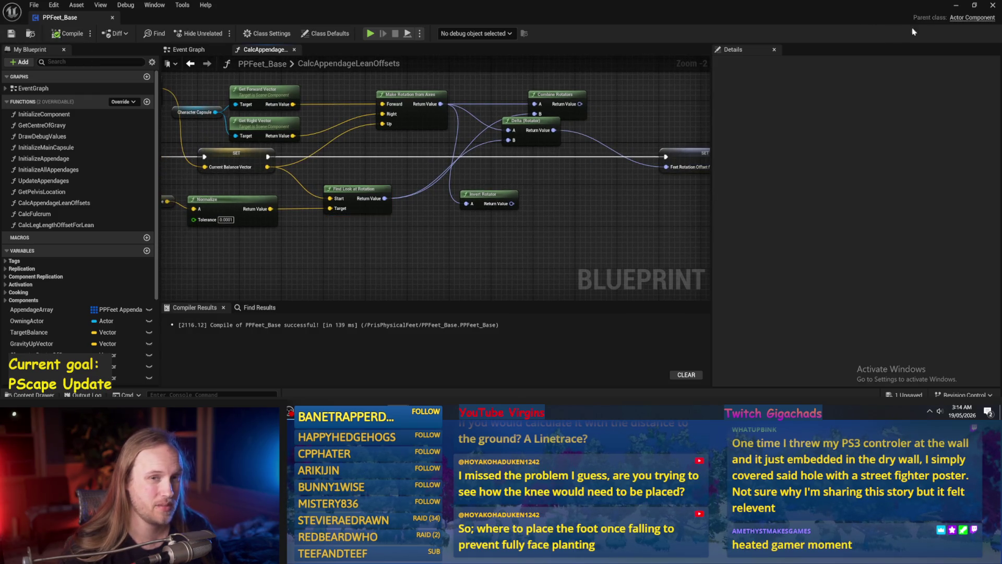
left_click(954, 6)
left_click(217, 33)
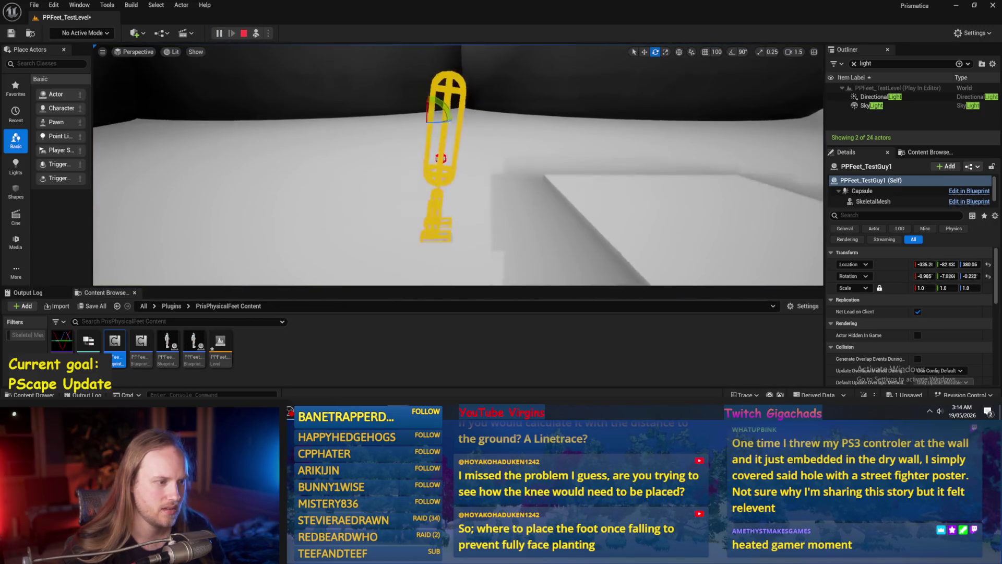
- Wire the inverted look-at rotation into Delta (Rotator) B, compile, and playtest again
key("Escape")
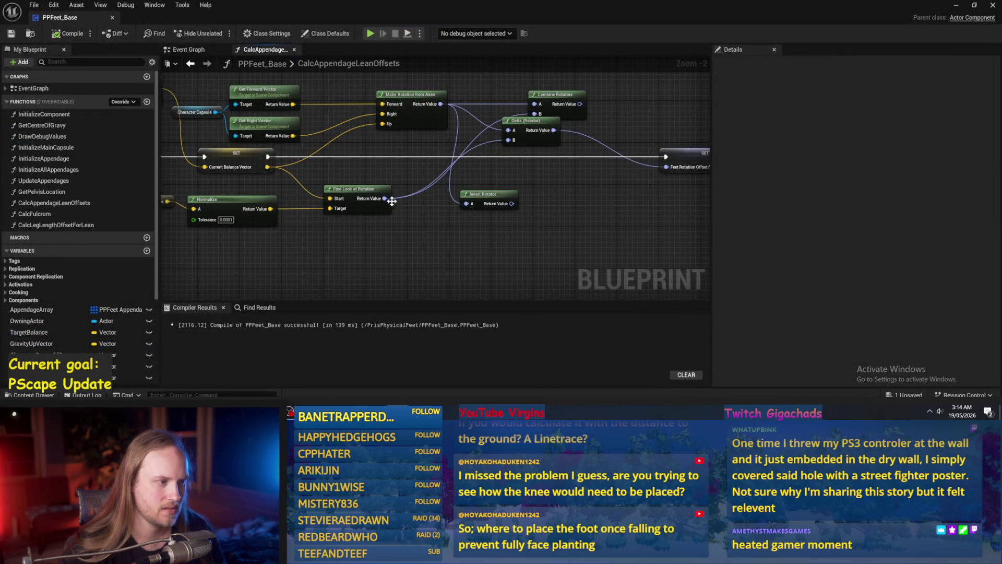
mouse_move(385, 199)
left_mouse_down()
mouse_move(481, 206)
mouse_move(466, 203)
mouse_move(508, 140)
left_mouse_up()
left_click(63, 35)
left_click(956, 7)
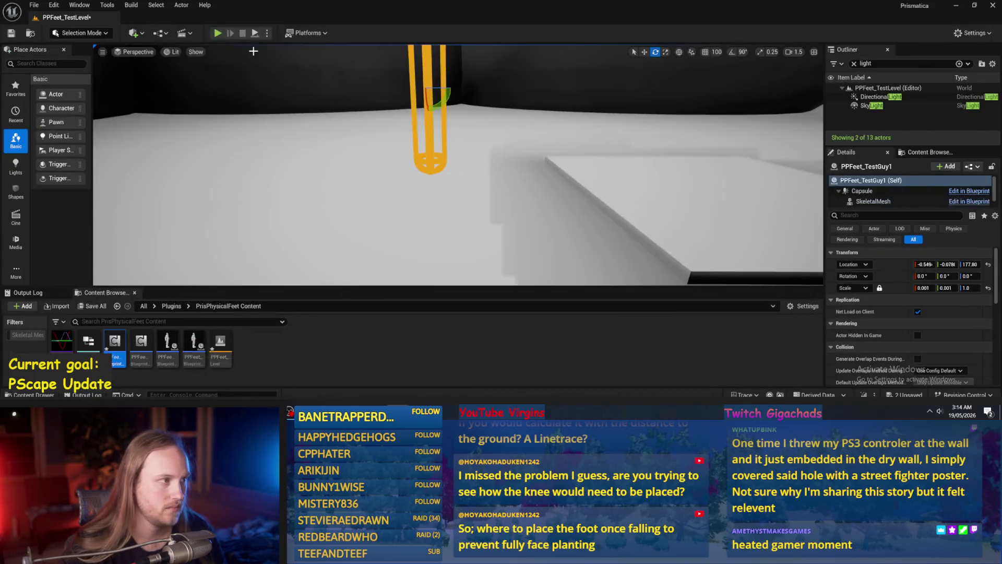
left_click(217, 33)
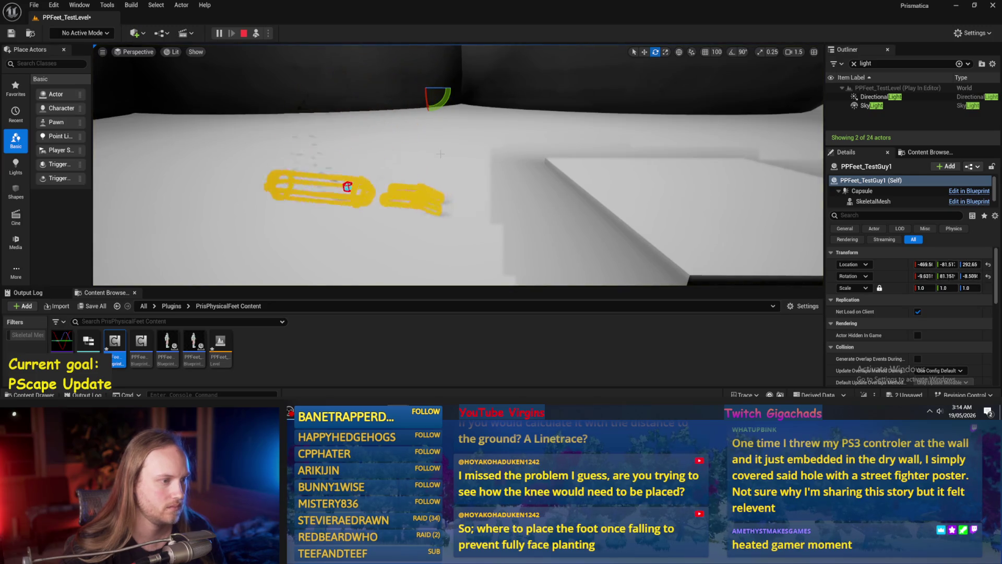
- Rewire Delta (Rotator) pin B from Invert Rotator and recompile the blueprint
key("alt+Tab")
left_click(472, 186)
mouse_move(509, 140)
left_mouse_down()
mouse_move(502, 123)
mouse_move(441, 106)
left_mouse_up()
left_click(67, 36)
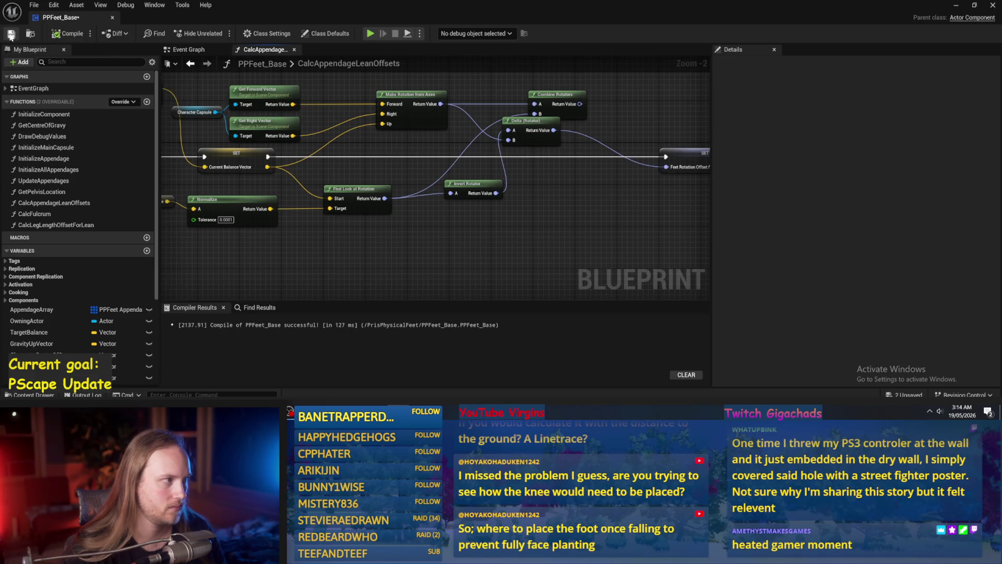
key("alt+Tab")
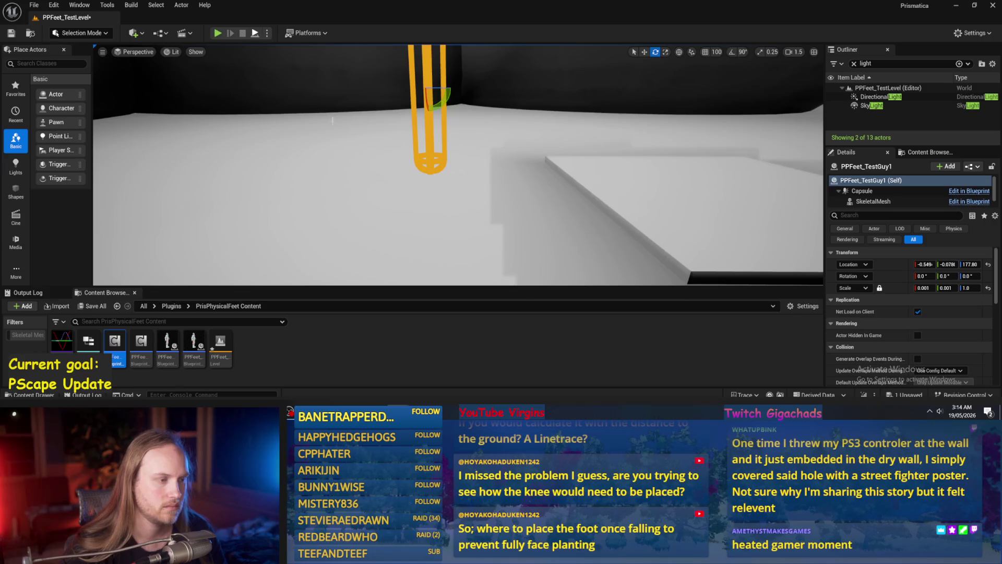
- Playtest twice, tilting the capsule about 22°, 60° and 15° to check its balancing
key("alt+p")
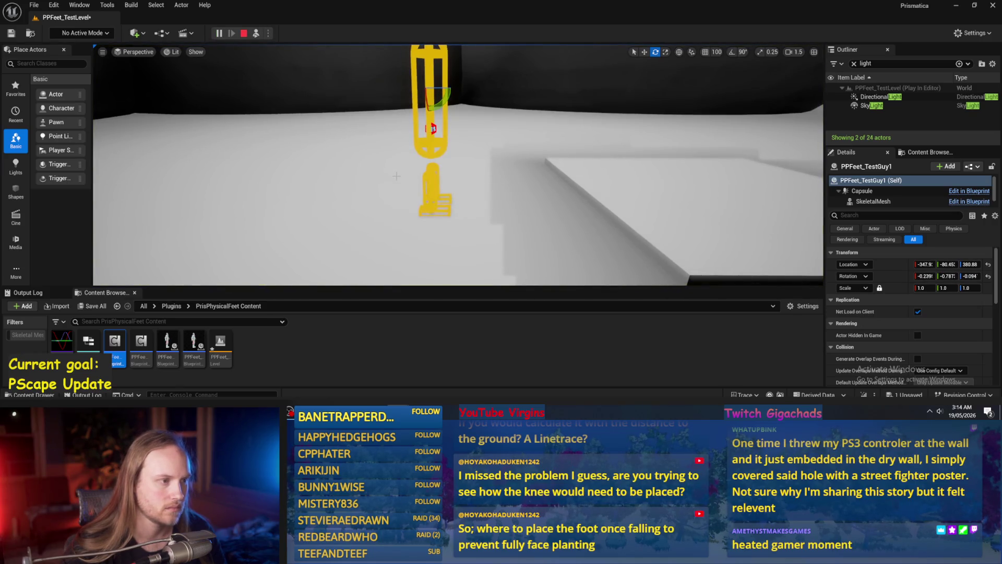
mouse_move(445, 95)
left_mouse_down()
mouse_move(447, 78)
mouse_move(456, 96)
left_mouse_up()
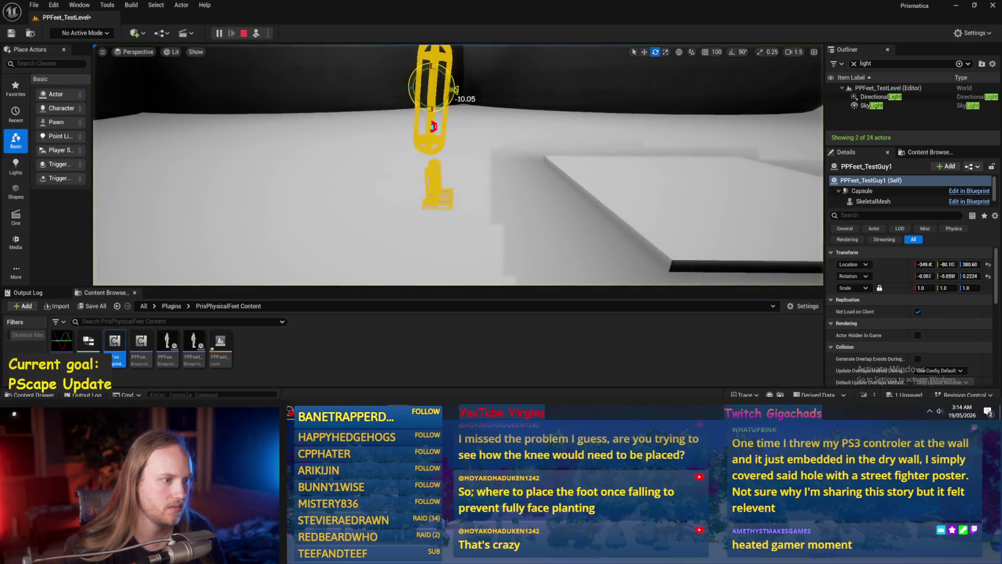
left_click_drag(454, 93, 454, 91)
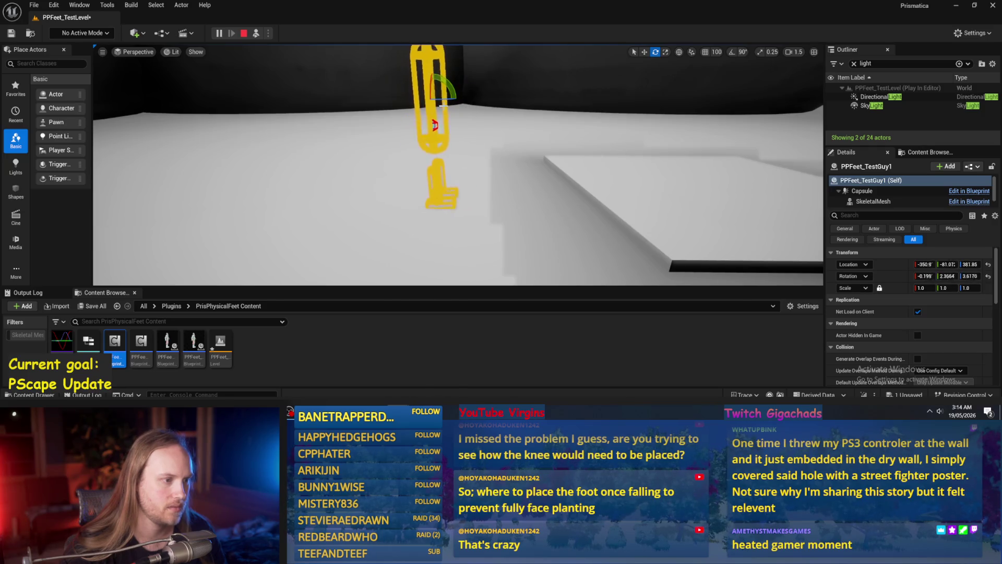
left_click_drag(443, 104, 469, 109)
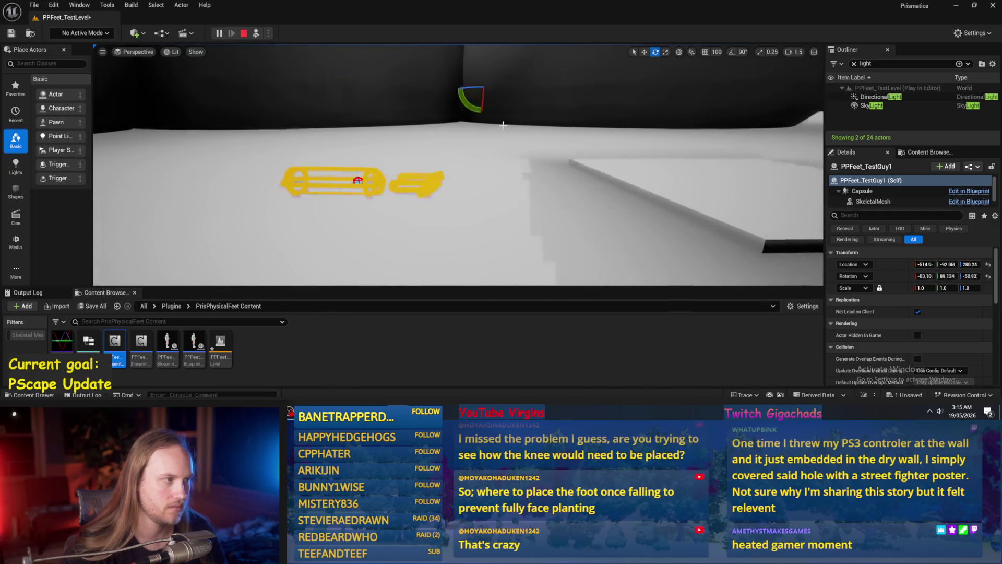
mouse_move(527, 101)
left_mouse_down()
mouse_move(546, 105)
mouse_move(558, 73)
mouse_move(543, 53)
mouse_move(558, 78)
left_mouse_up()
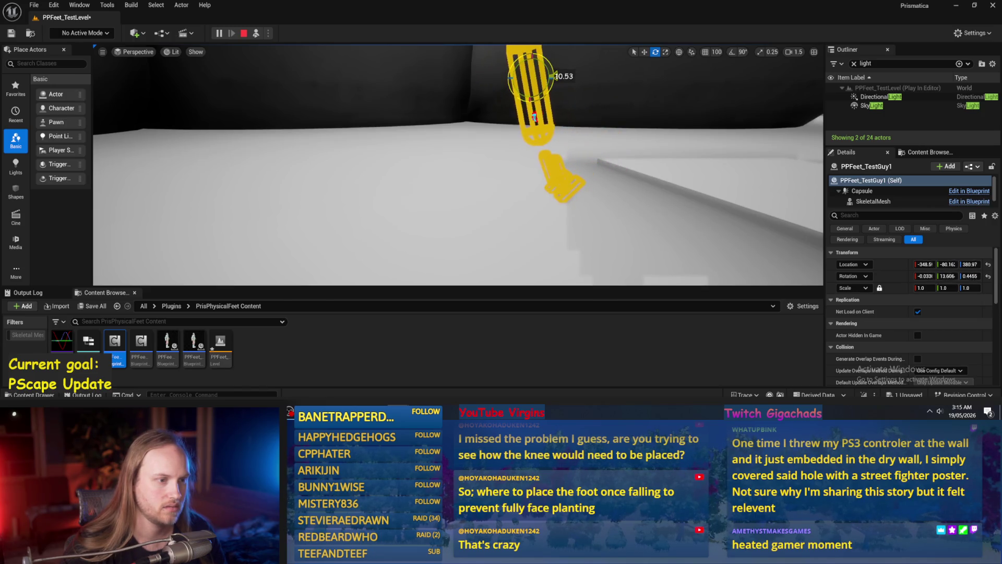
key("Escape")
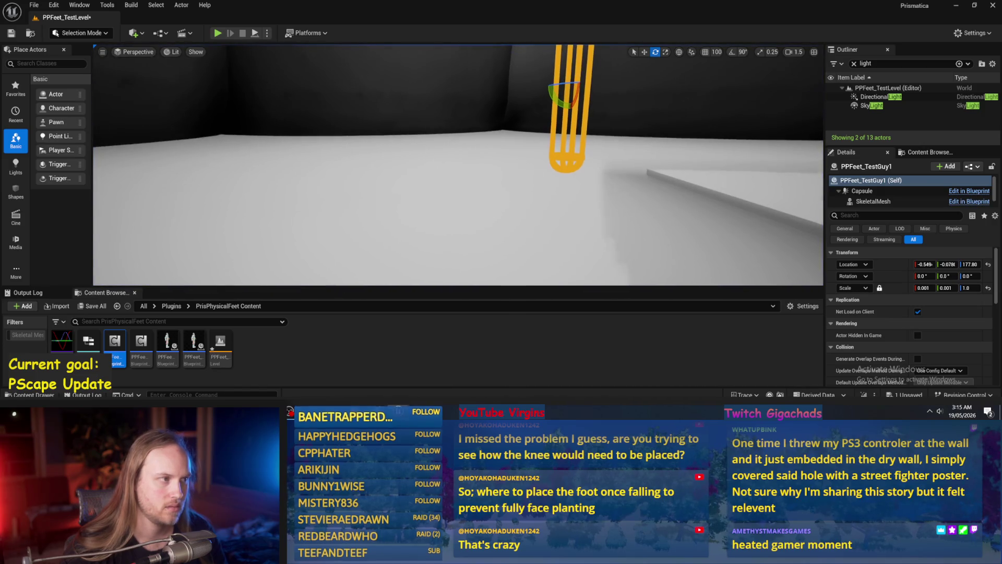
key("alt+p")
mouse_move(476, 99)
left_mouse_down()
mouse_move(420, 166)
mouse_move(446, 146)
mouse_move(423, 167)
mouse_move(440, 155)
left_mouse_up()
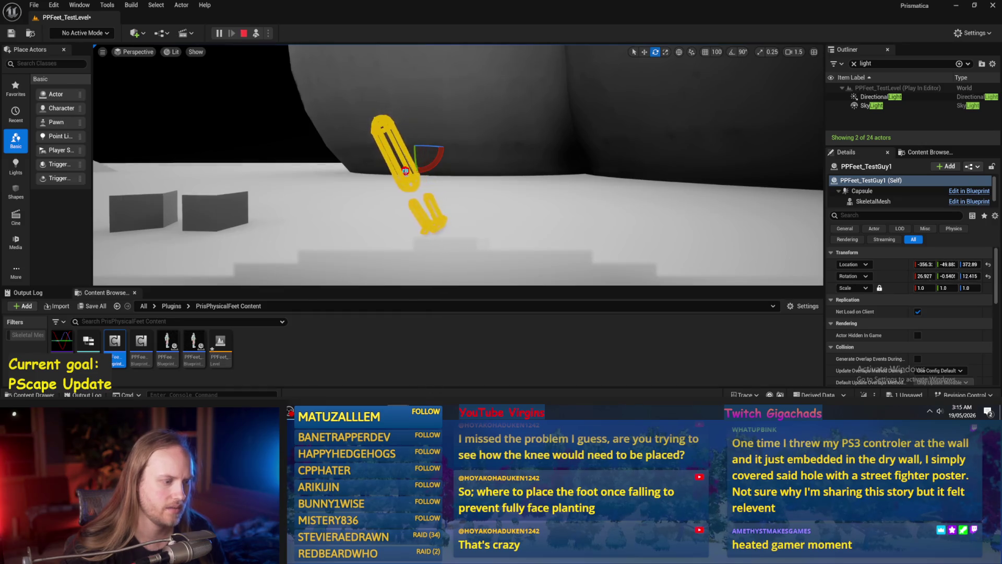
key("Escape")
- Set the test character's Rotation Z to 90 and playtest, tilting the capsule about 10° then 47°
left_click(966, 278)
type("90")
key("Return")
key("alt+p")
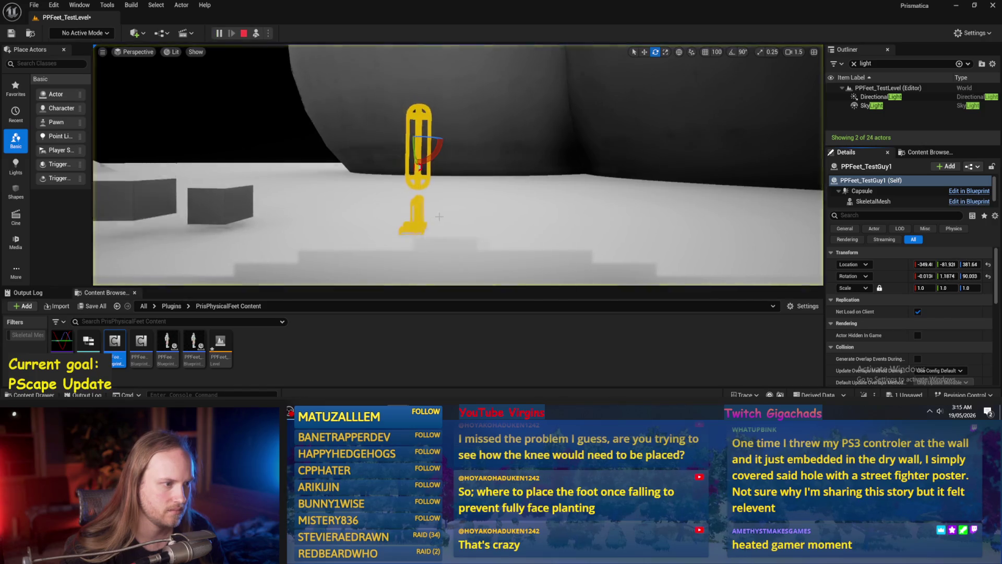
left_click_drag(431, 161, 425, 168)
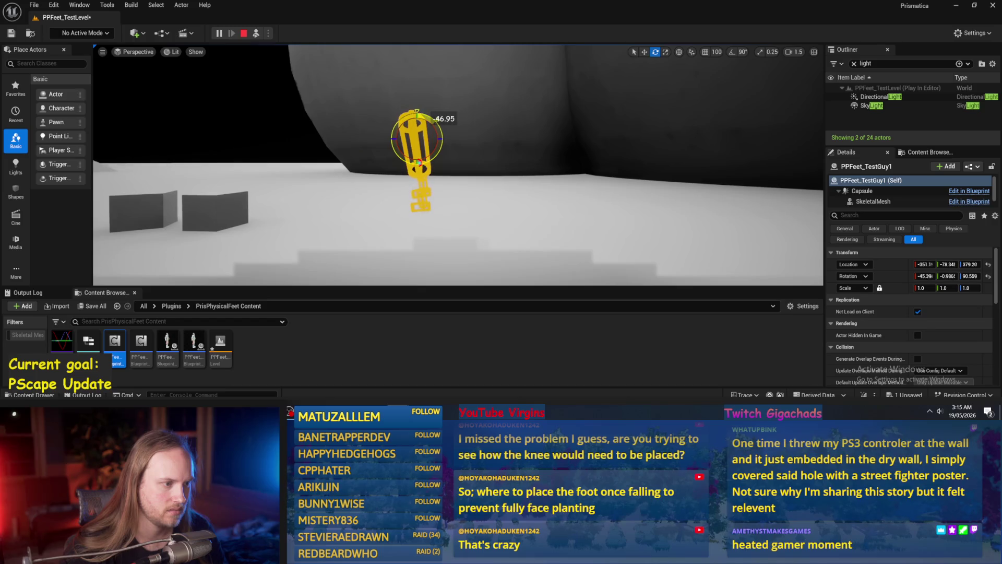
mouse_move(426, 168)
left_mouse_down()
mouse_move(413, 153)
mouse_move(415, 184)
mouse_move(415, 170)
left_mouse_up()
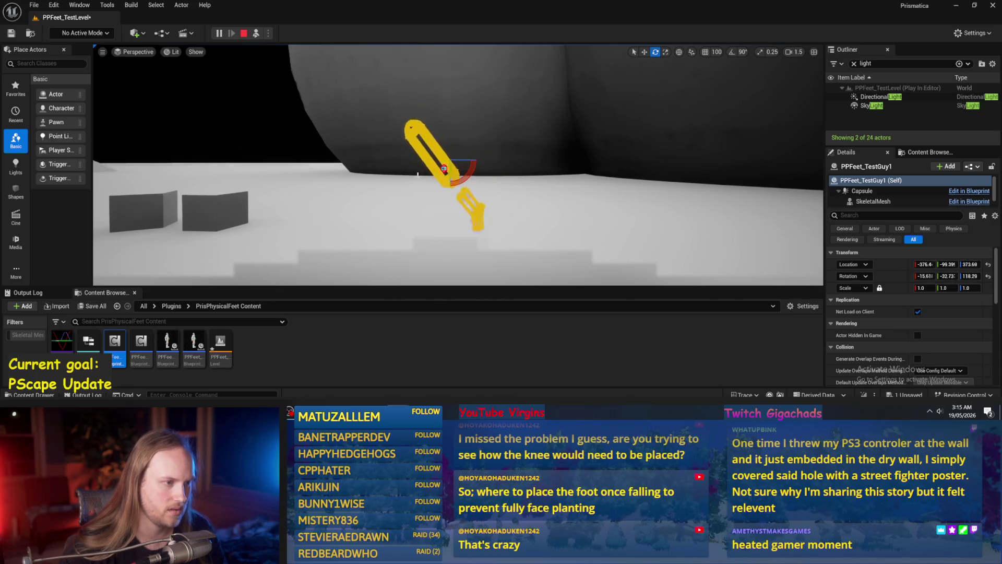
- Move Invert Rotator left and delete the Combine Rotators node
key("alt+Tab")
left_click_drag(453, 218, 422, 216)
left_click(527, 128)
key("Delete")
- Place Invert Rotator by Find Look at Rotation, Delta (Rotator) beside it, and move the capsule and axis nodes up
mouse_move(484, 227)
left_mouse_down()
mouse_move(512, 197)
mouse_move(424, 197)
left_mouse_up()
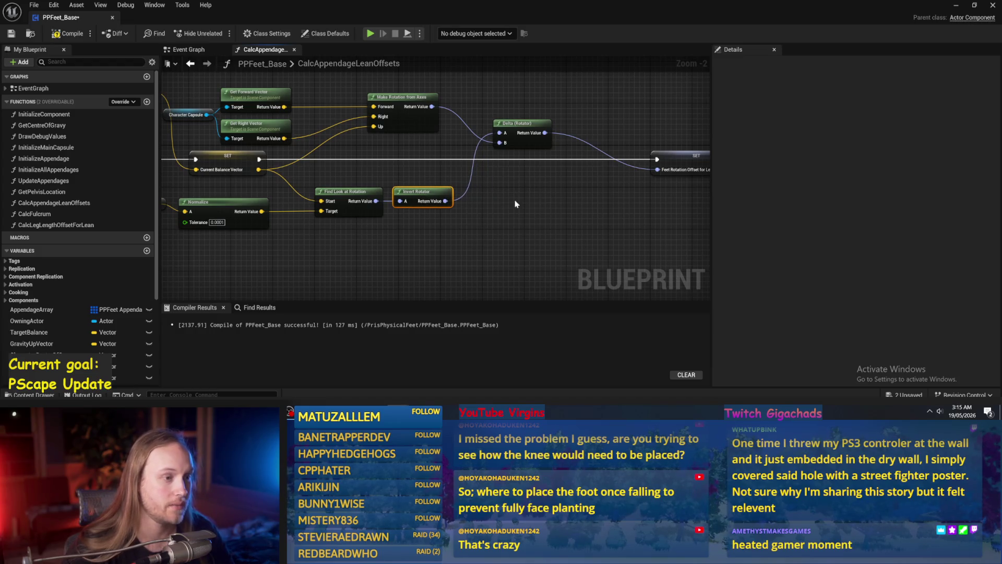
left_click_drag(532, 128, 533, 196)
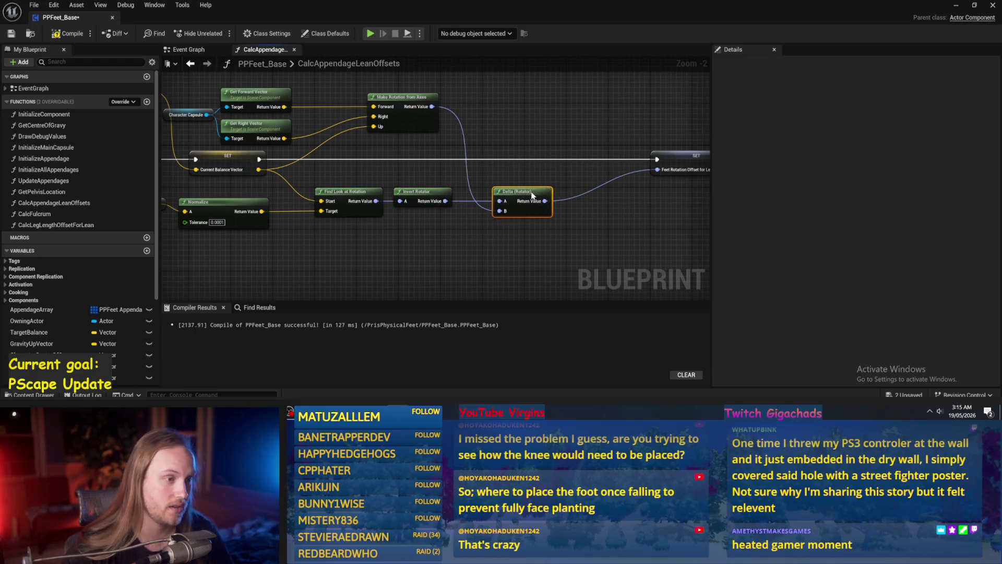
mouse_move(506, 65)
left_mouse_down()
mouse_move(586, 86)
mouse_move(301, 155)
mouse_move(246, 197)
left_mouse_up()
mouse_move(410, 182)
left_mouse_down()
mouse_move(440, 187)
mouse_move(426, 206)
left_mouse_up()
left_click(440, 187)
left_click_drag(502, 112, 277, 189)
mouse_move(355, 168)
left_mouse_down()
mouse_move(361, 152)
mouse_move(321, 117)
mouse_move(336, 130)
mouse_move(334, 145)
left_mouse_up()
left_click(357, 161)
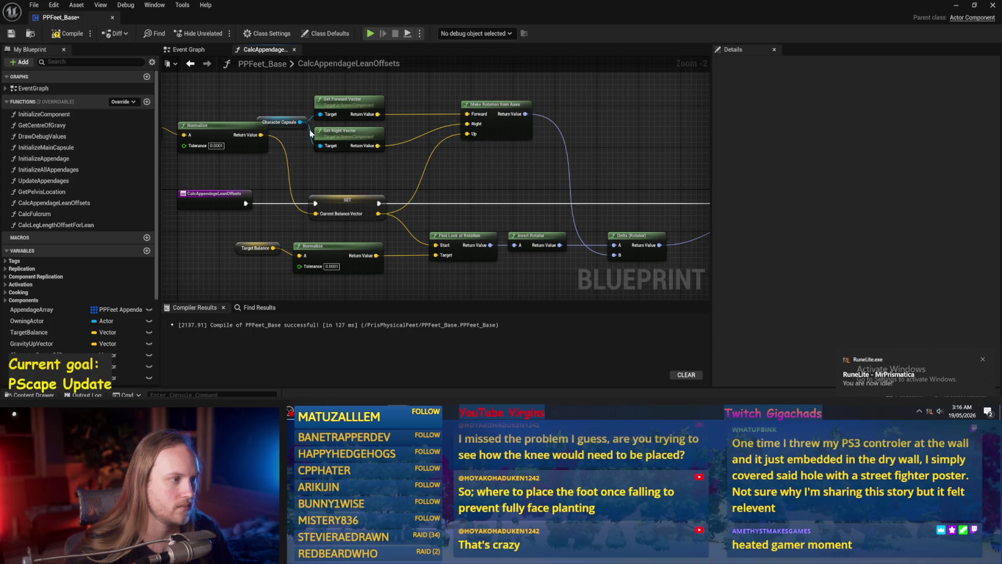
- Move the SET node left, then compile and save PPFeet_Base
left_click_drag(505, 168, 417, 189)
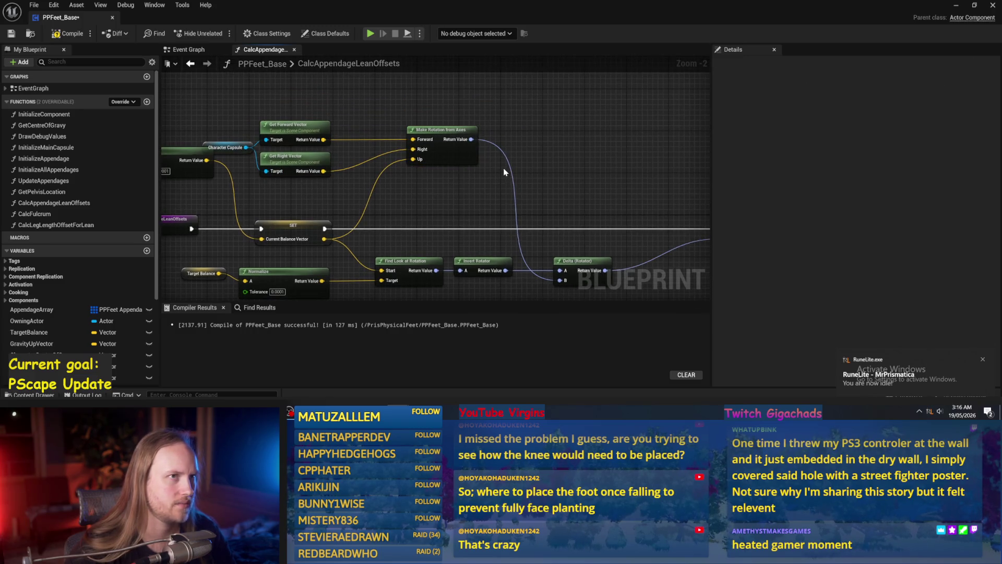
left_click_drag(505, 166, 487, 171)
left_click_drag(581, 229, 476, 201)
mouse_move(580, 200)
left_mouse_down()
mouse_move(487, 193)
mouse_move(597, 180)
left_mouse_up()
left_click(67, 33)
left_click(11, 34)
- Briefly hide and restore the blueprint editor, then recompile PPFeet_Base
mouse_move(500, 131)
left_mouse_down()
mouse_move(541, 156)
mouse_move(485, 136)
mouse_move(524, 124)
left_mouse_up()
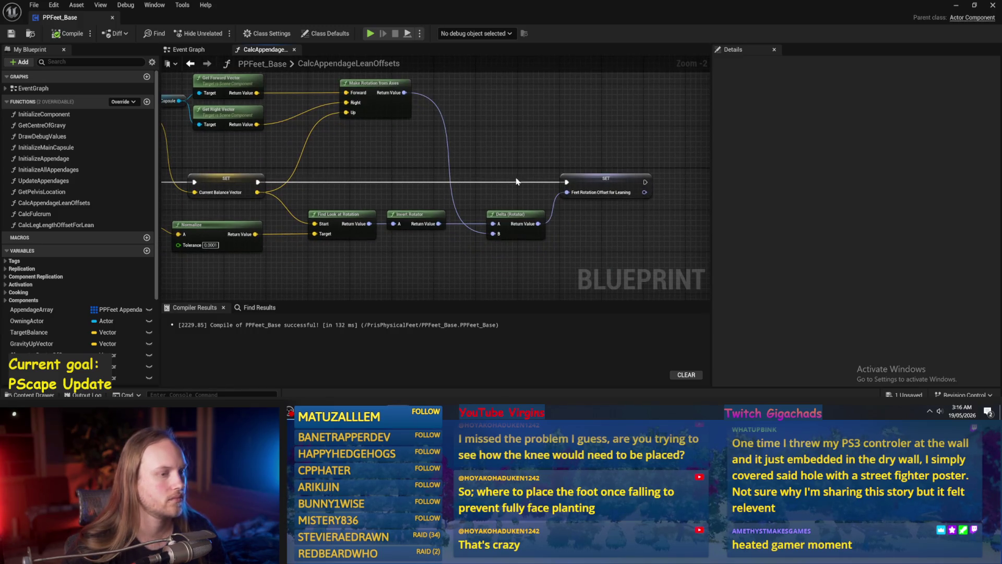
left_click(957, 6)
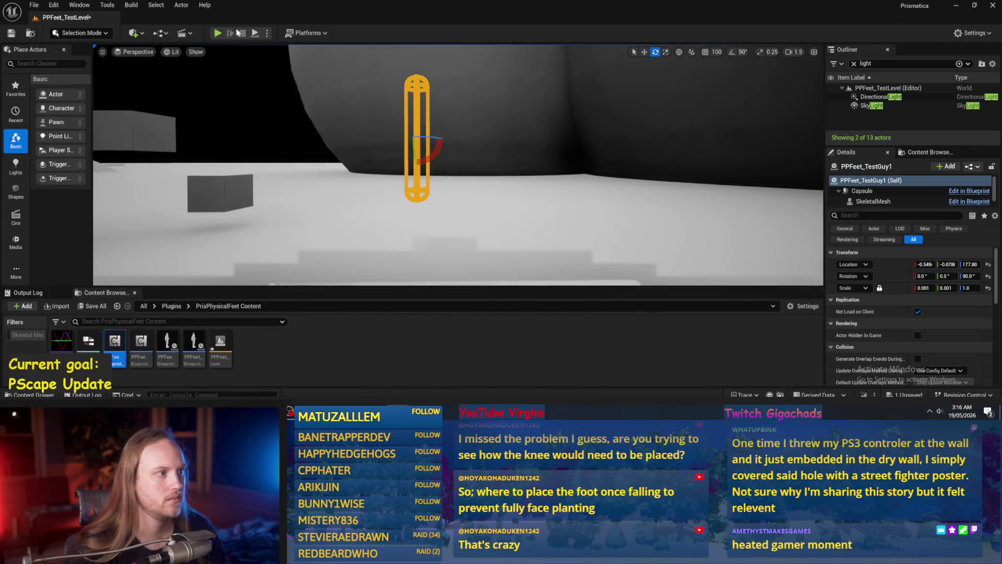
mouse_move(398, 413)
left_click(398, 374)
right_click(514, 159)
key("Escape")
left_click_drag(457, 118, 482, 159)
left_click(68, 34)
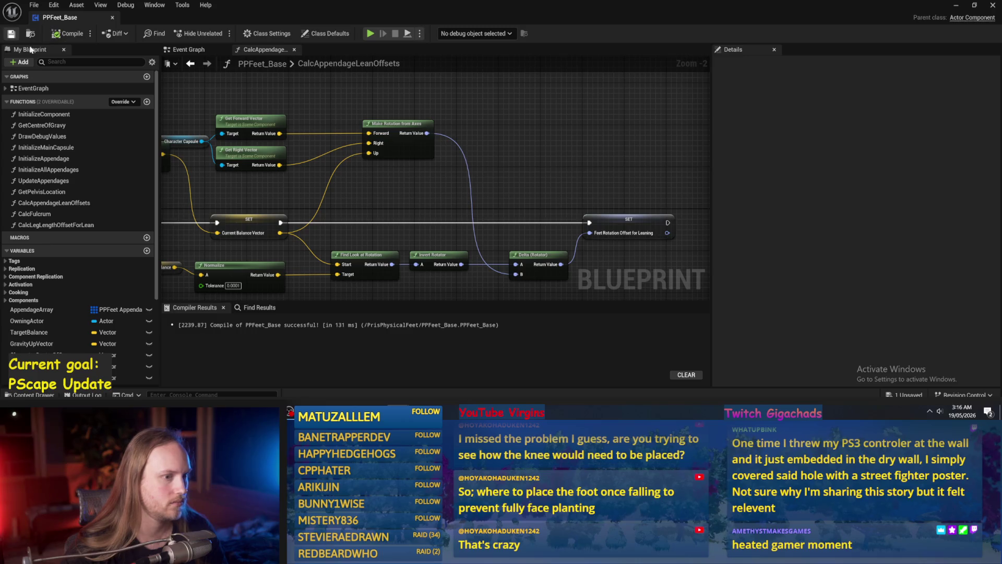
- Look over the lean-rotation nodes once more, then switch to the Event Graph
left_click_drag(629, 181, 504, 141)
left_click(505, 188)
left_click(507, 225)
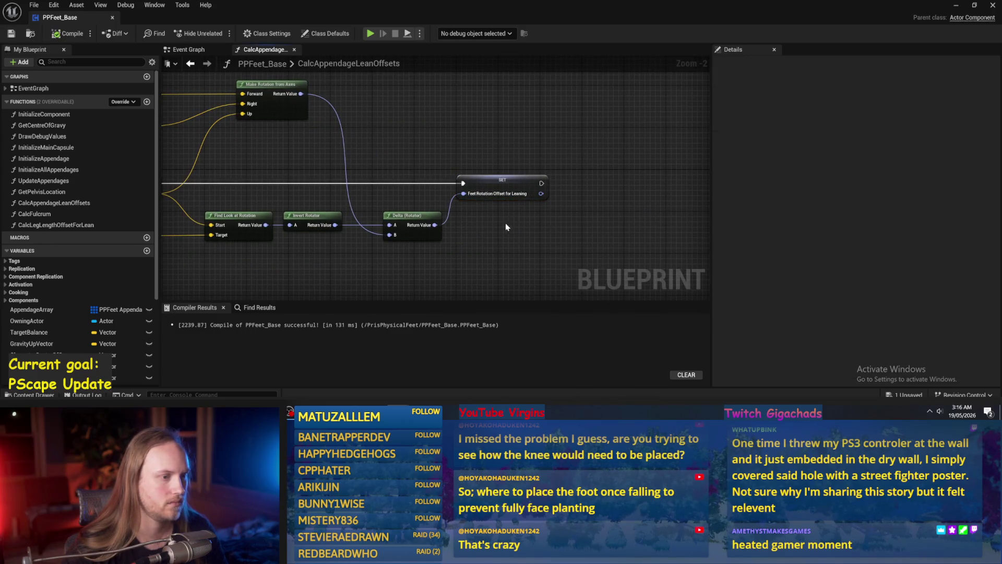
left_click(189, 49)
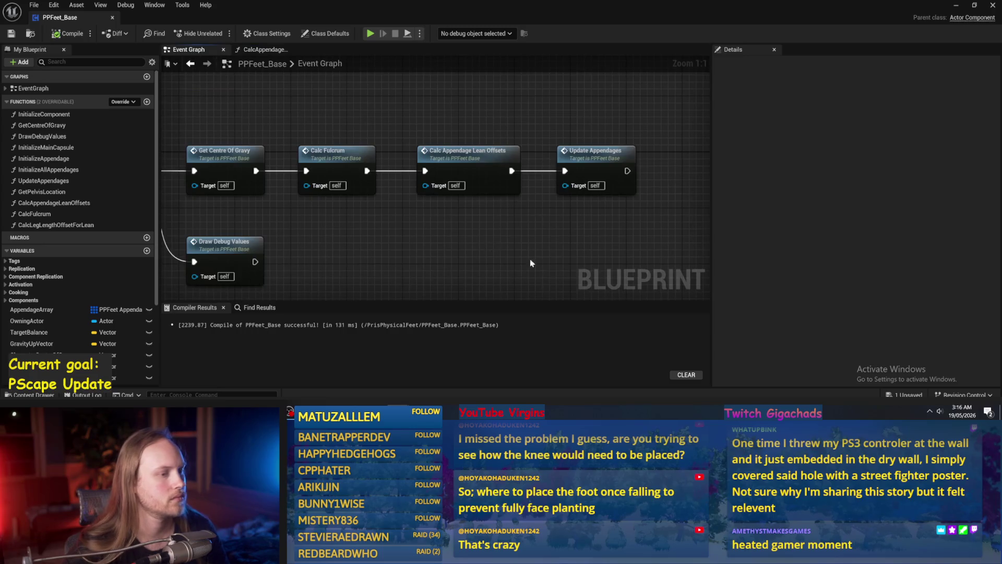
- Recompile PPFeet_Base while inspecting the Event Tick chain, then open Calc Appendage Lean Offsets from its call
scroll(487, 237, "down", 1)
left_click(68, 34)
left_click_drag(405, 261, 456, 256)
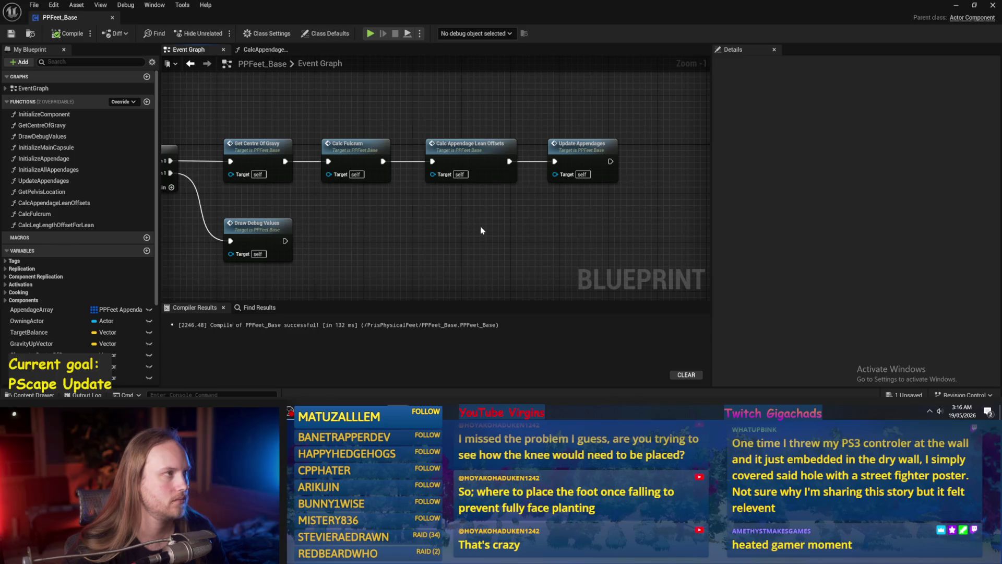
scroll(482, 236, "down", 3)
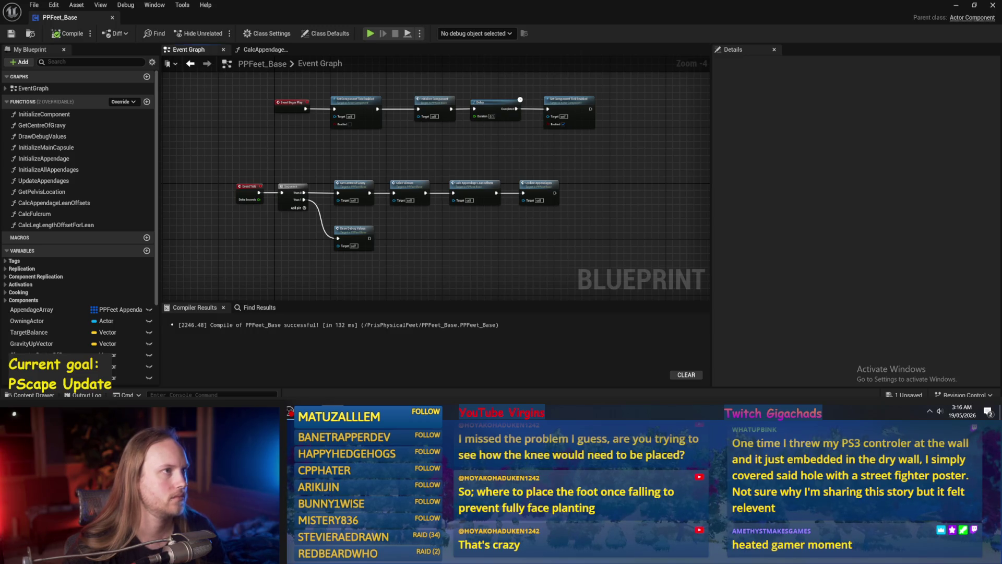
scroll(530, 224, "up", 4)
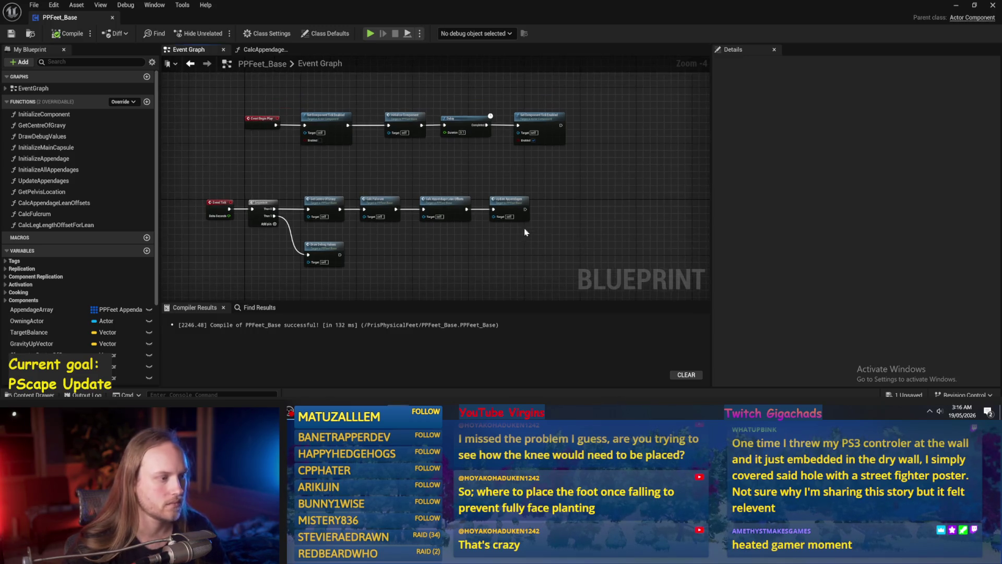
left_click(68, 33)
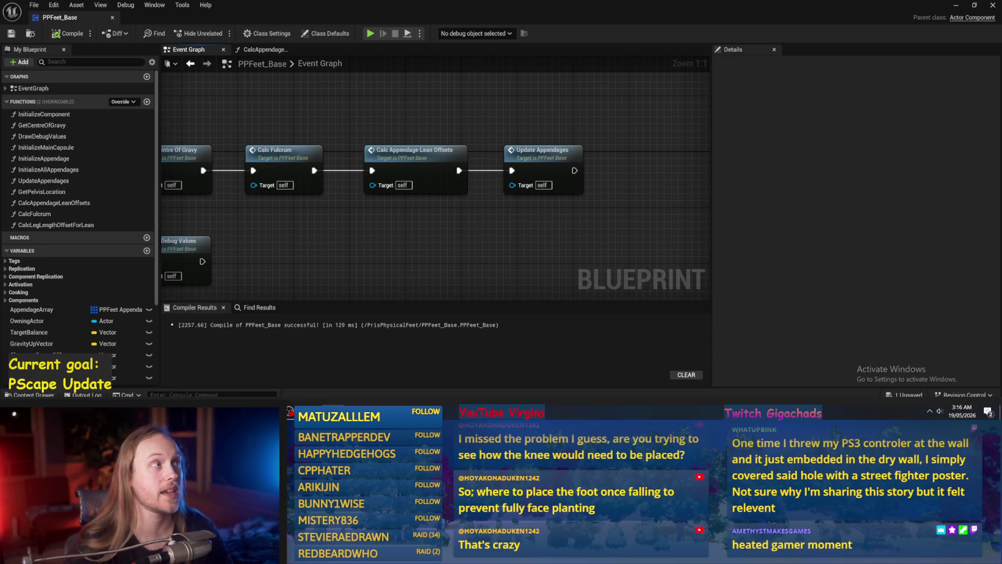
mouse_move(364, 218)
left_mouse_down()
mouse_move(351, 206)
mouse_move(361, 202)
left_mouse_up()
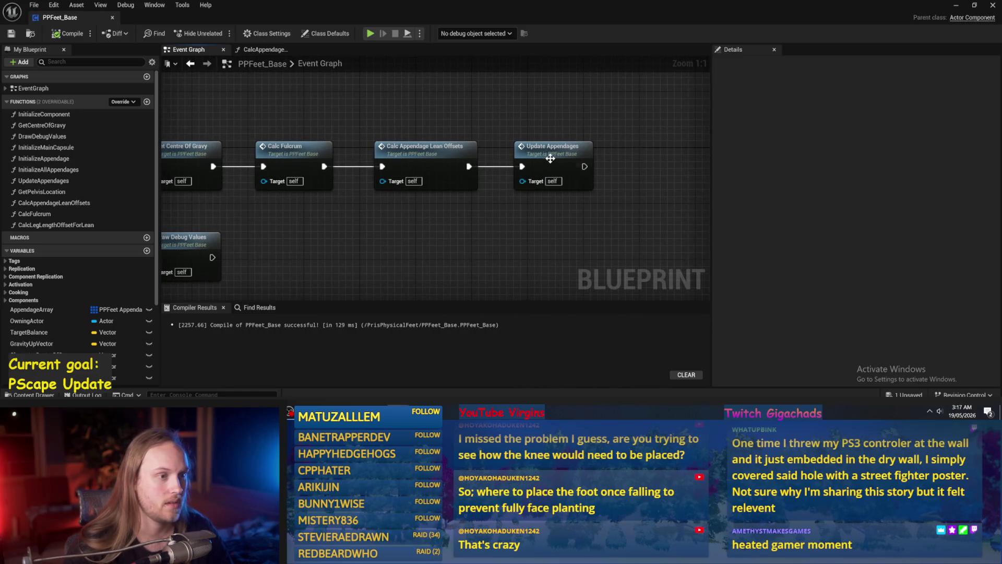
double_click(400, 159)
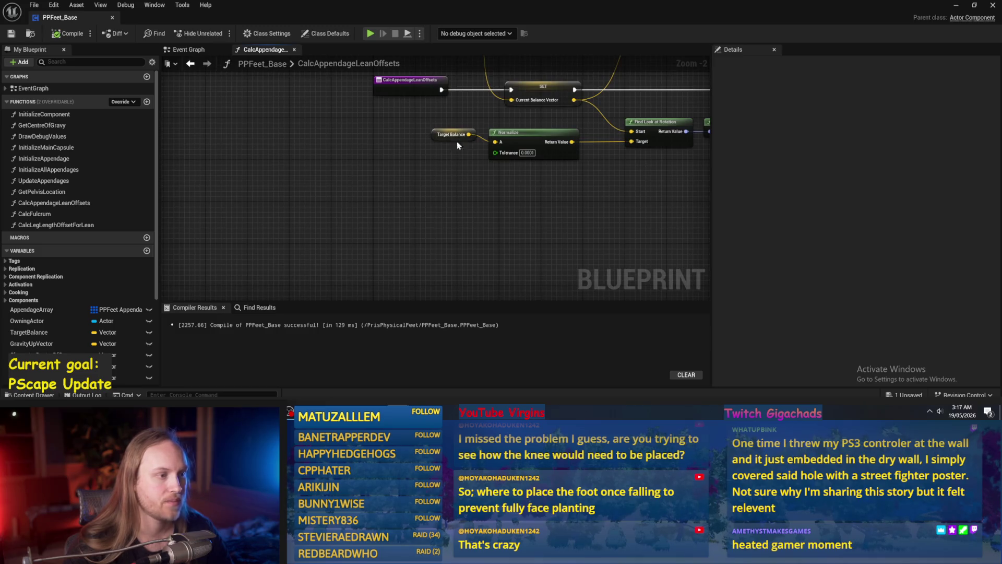
- Set the Target Balance default X and Y to 0.5, then compile and save PPFeet_Base
left_click(449, 134)
left_click(916, 278)
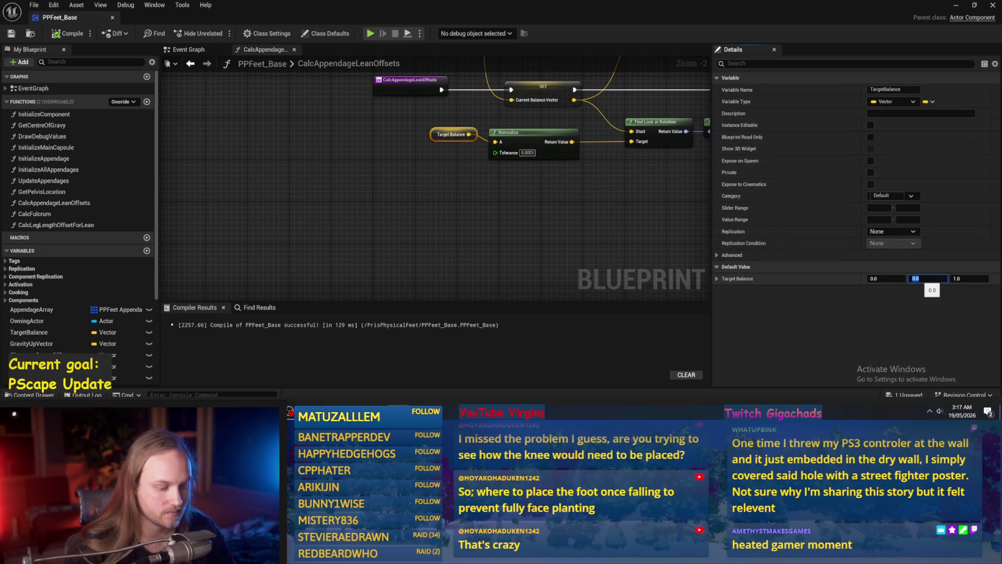
type("0.5")
key("shift+Tab")
type(".5")
key("Return")
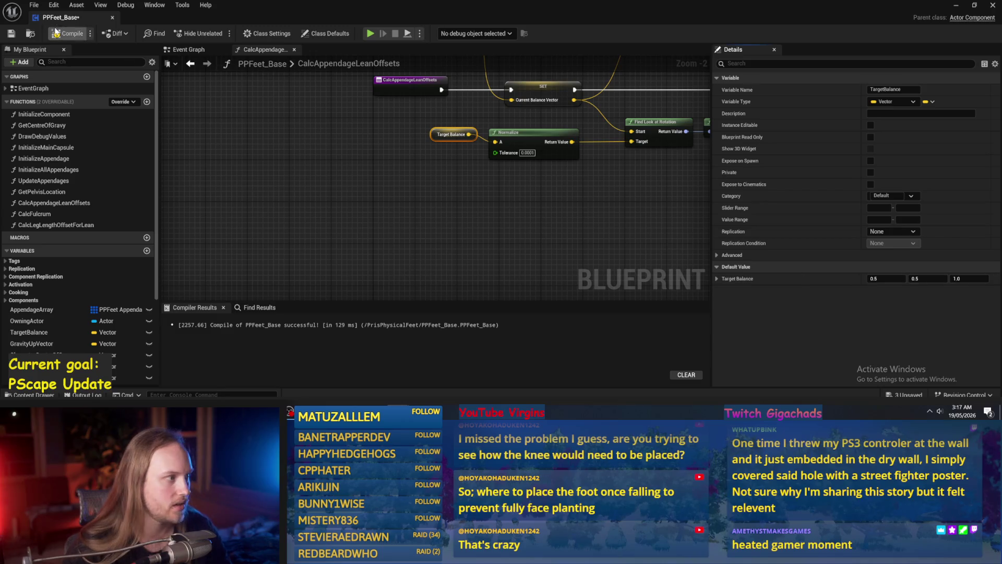
left_click(10, 34)
- Reset the test actor's Z rotation to 0, simulate the level twice, and frame PPFeet_TestGuy1
left_click(956, 5)
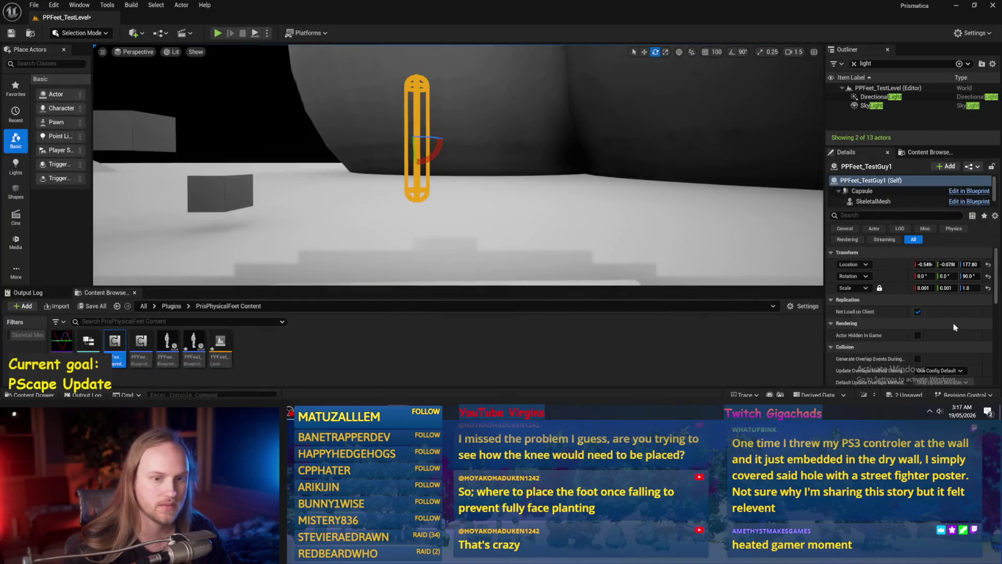
left_click(989, 276)
left_click(255, 34)
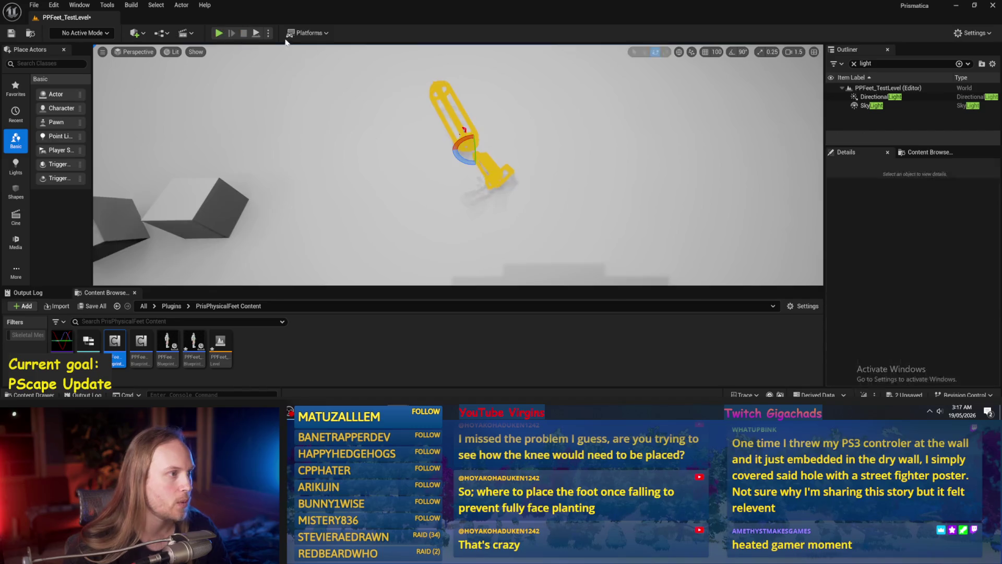
left_click(244, 33)
left_click(256, 34)
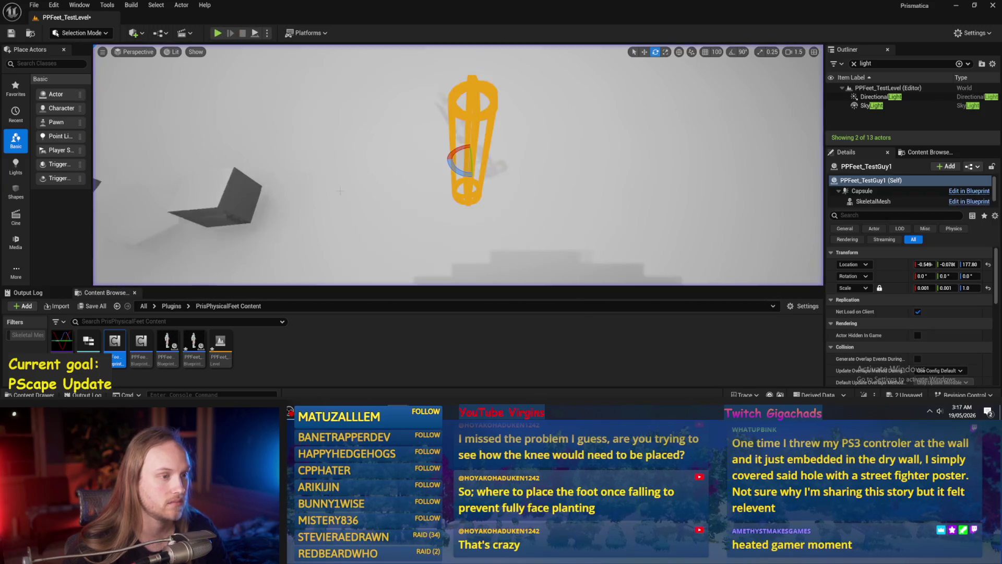
key("Escape")
key("f")
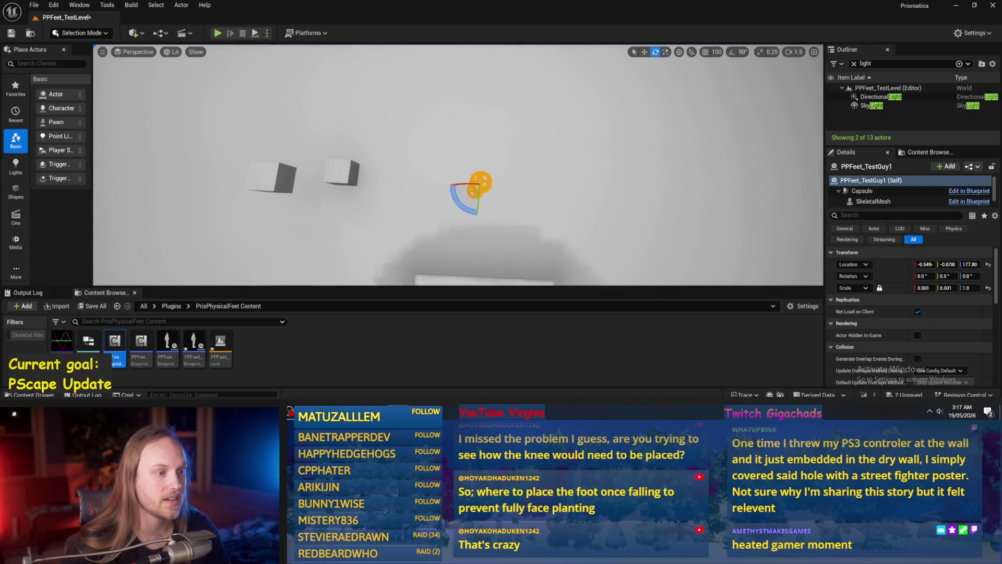
left_click_drag(446, 204, 451, 218)
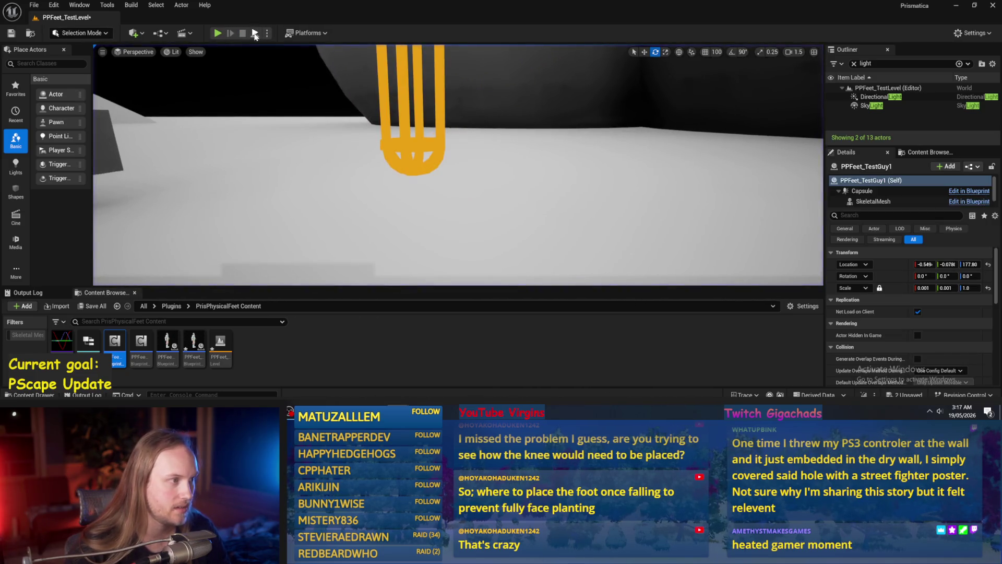
- Play the level twice to watch the capsule fall, then Save All
key("alt+p")
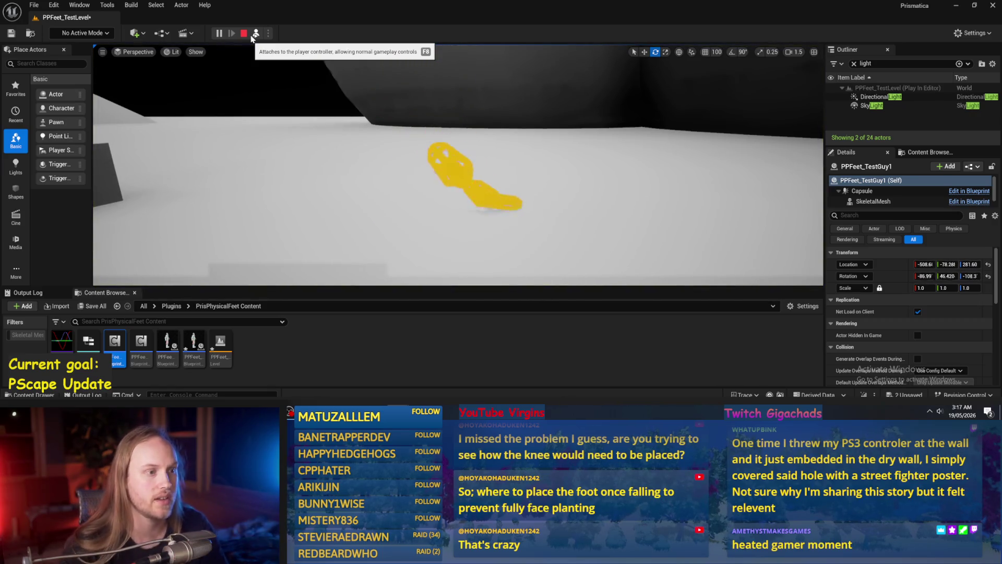
key("Escape")
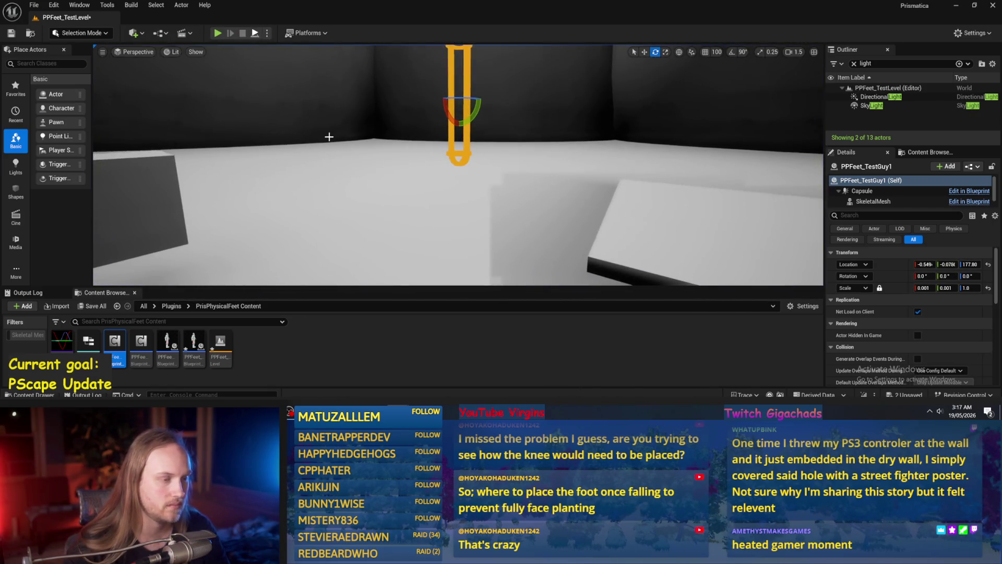
key("alt+p")
key("Escape")
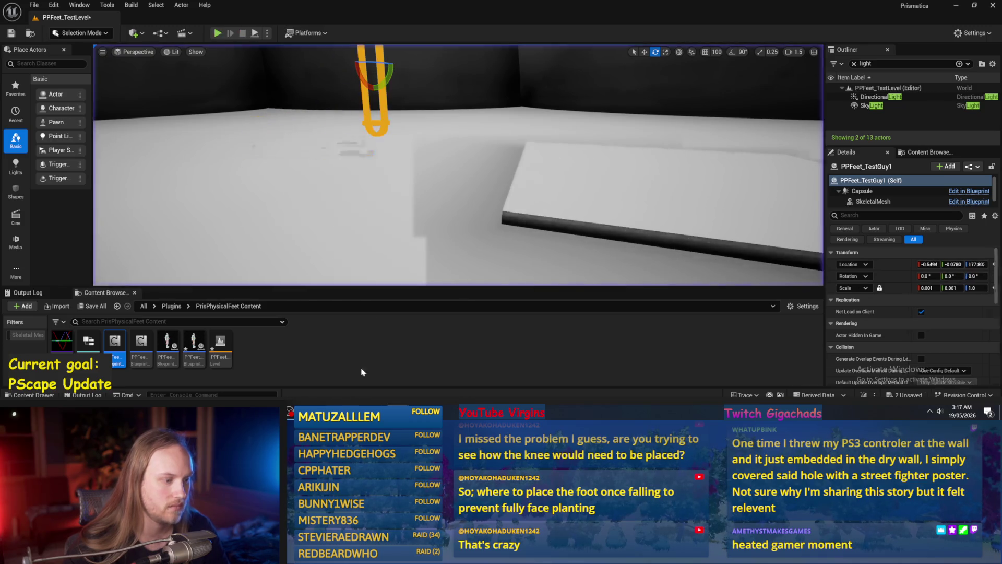
left_click(35, 5)
left_click(57, 139)
- Run a brief capsule simulation, then return to the blueprint showing Make Rotation from Axes and SET
left_click_drag(473, 171, 433, 175)
left_click(255, 35)
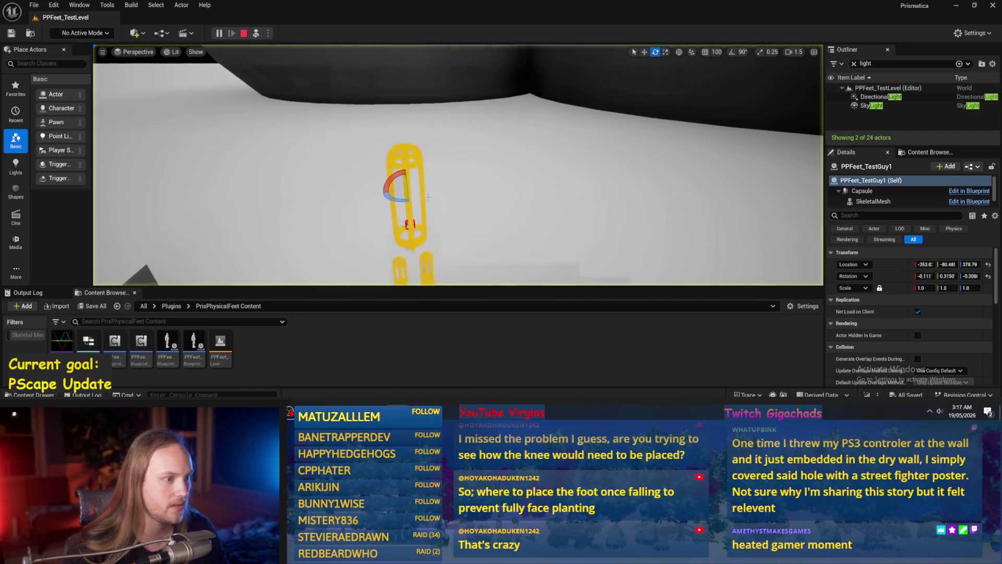
key("Escape")
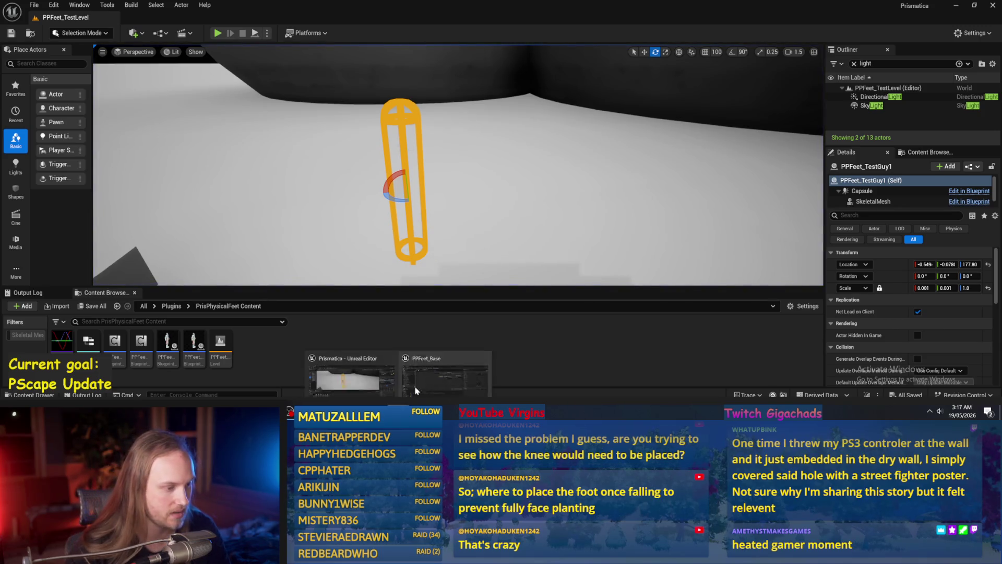
key("alt+Tab")
mouse_move(477, 238)
left_mouse_down()
mouse_move(407, 256)
mouse_move(334, 249)
mouse_move(573, 243)
left_mouse_up()
- Recompile, shift Invert Rotator, Delta (Rotator) and SET further right, and save PPFeet_Base
left_click(68, 34)
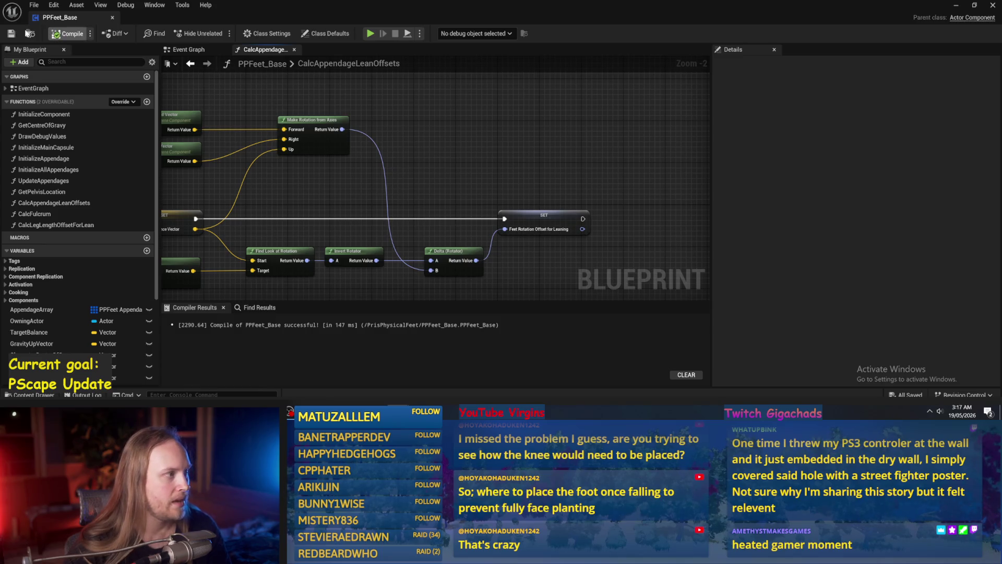
mouse_move(328, 207)
left_mouse_down()
mouse_move(426, 185)
mouse_move(425, 167)
mouse_move(559, 162)
mouse_move(447, 154)
left_mouse_up()
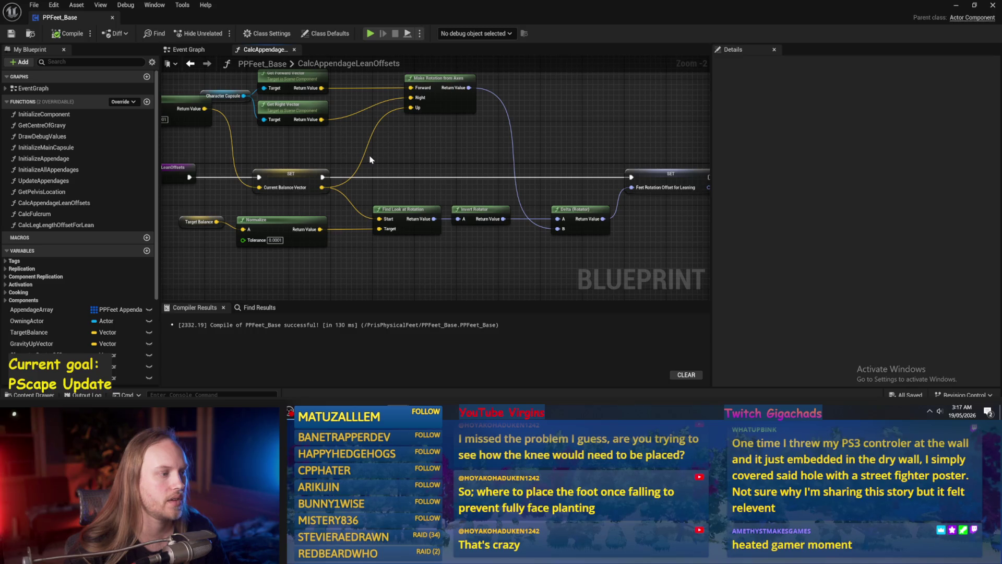
left_click_drag(376, 172, 396, 219)
mouse_move(413, 261)
left_mouse_down()
mouse_move(490, 215)
mouse_move(439, 148)
mouse_move(369, 158)
left_mouse_up()
left_click_drag(658, 134, 418, 213)
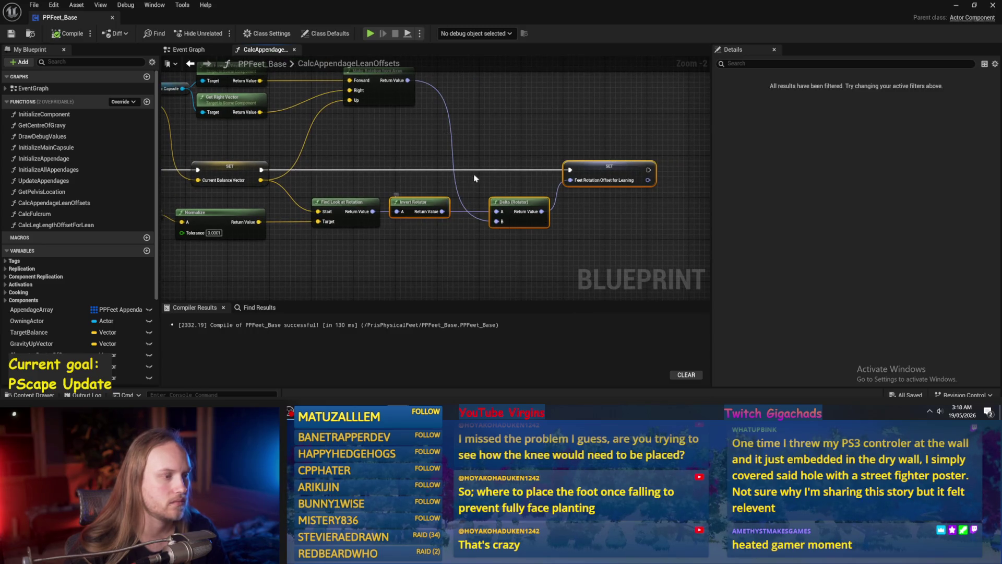
left_click_drag(635, 203, 583, 222)
left_click(361, 221, "ctrl")
mouse_move(363, 220)
left_mouse_down()
mouse_move(496, 220)
mouse_move(486, 220)
left_mouse_up()
left_click_drag(386, 203, 446, 186)
key("ctrl+s")
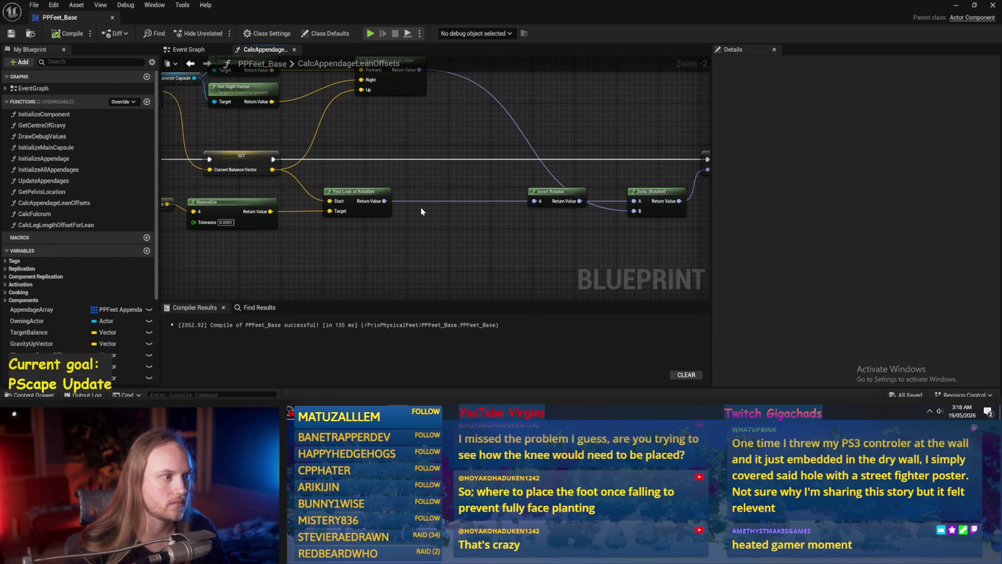
- Place Invert Rotator beside Find Look at Rotation, move Delta and SET right, recompile, and return to Paint
left_click_drag(437, 193, 430, 200)
left_click_drag(544, 204, 413, 205)
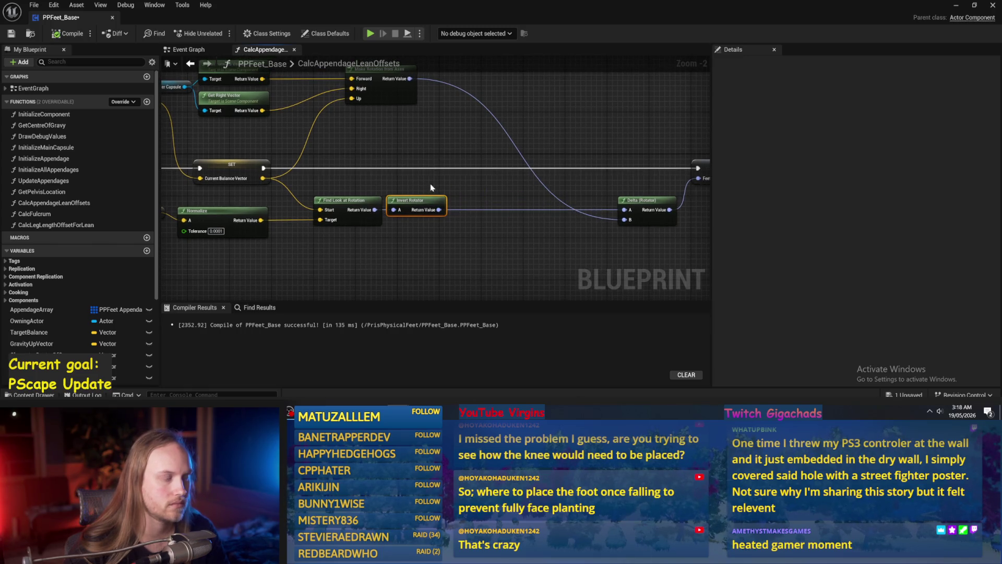
right_click(438, 211)
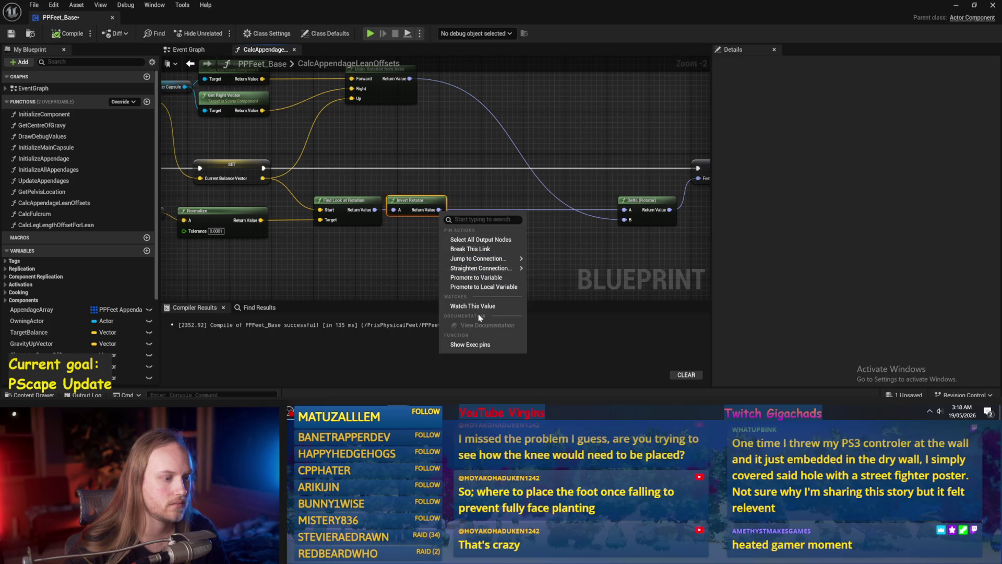
left_click_drag(520, 174, 474, 161)
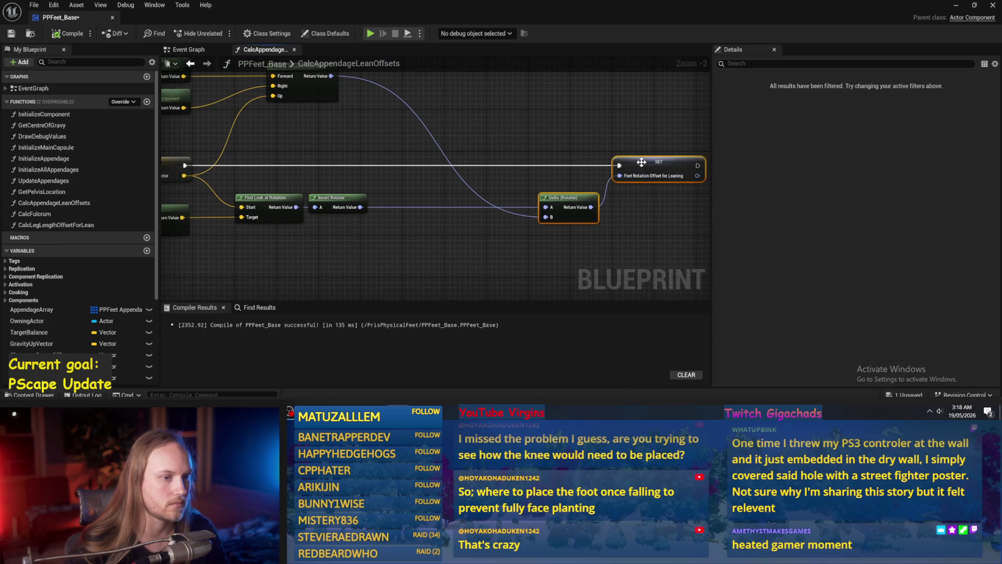
left_click_drag(621, 163, 662, 163)
left_click(82, 35)
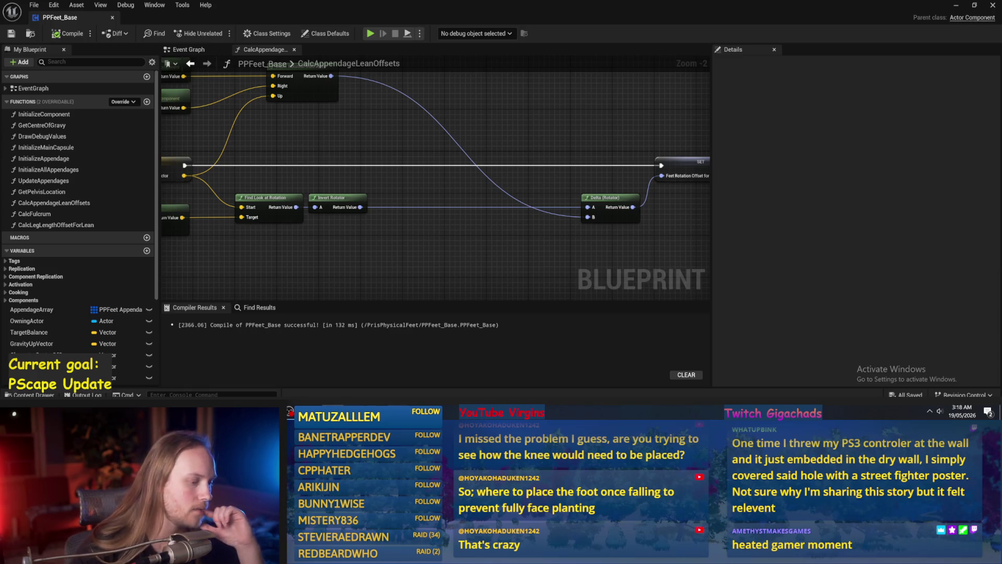
key("alt+Tab")
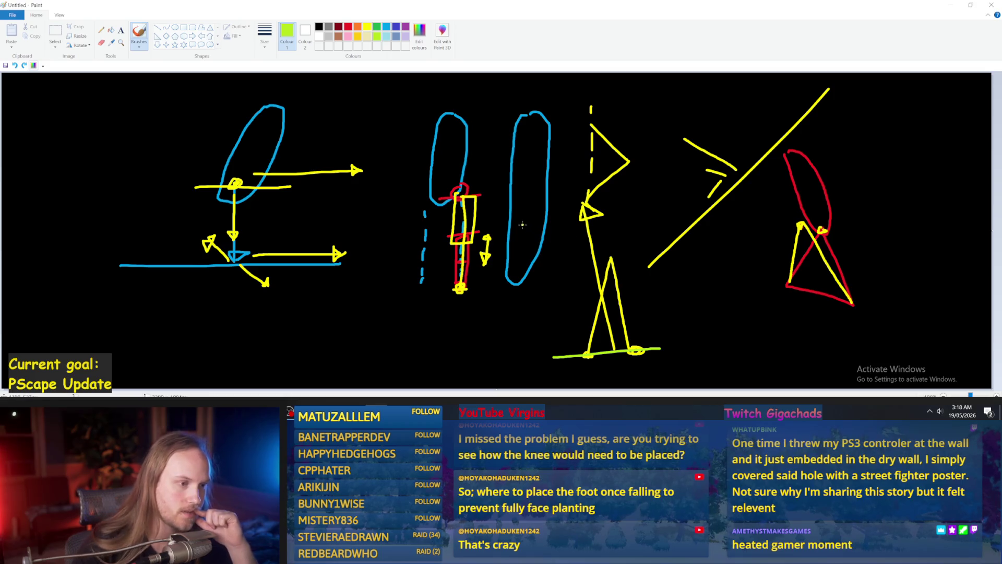
- Sketch a green leg and foot in the lower left, undoing the stray green loop and yellow stroke
left_click_drag(855, 207, 957, 213)
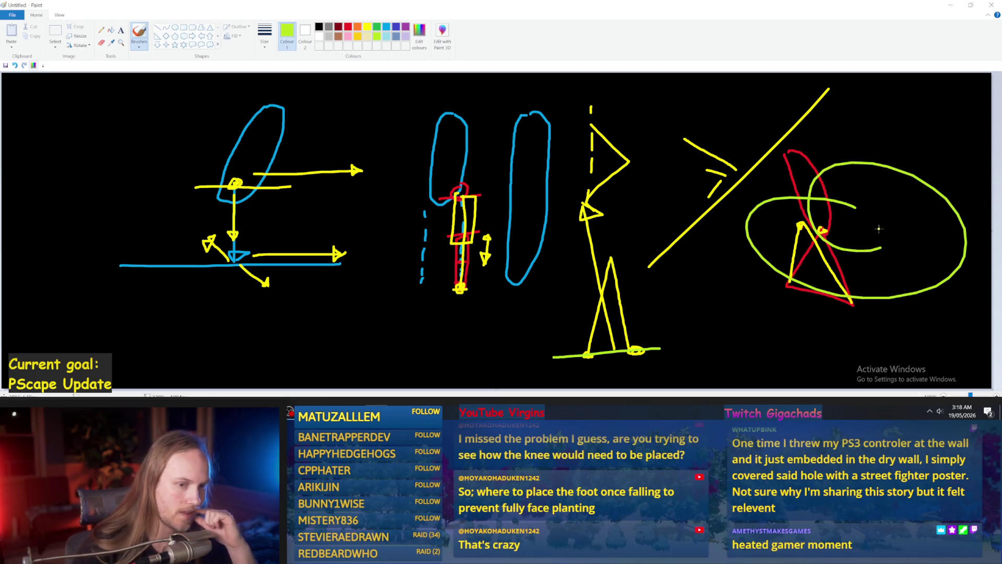
key("ctrl+z")
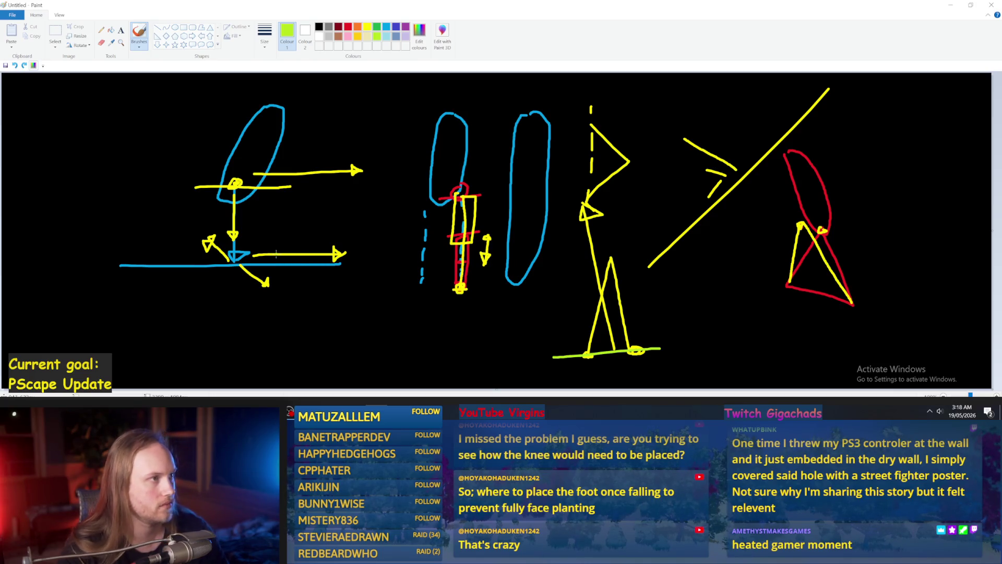
mouse_move(268, 285)
left_mouse_down()
mouse_move(133, 313)
mouse_move(423, 313)
left_mouse_up()
key("ctrl+z")
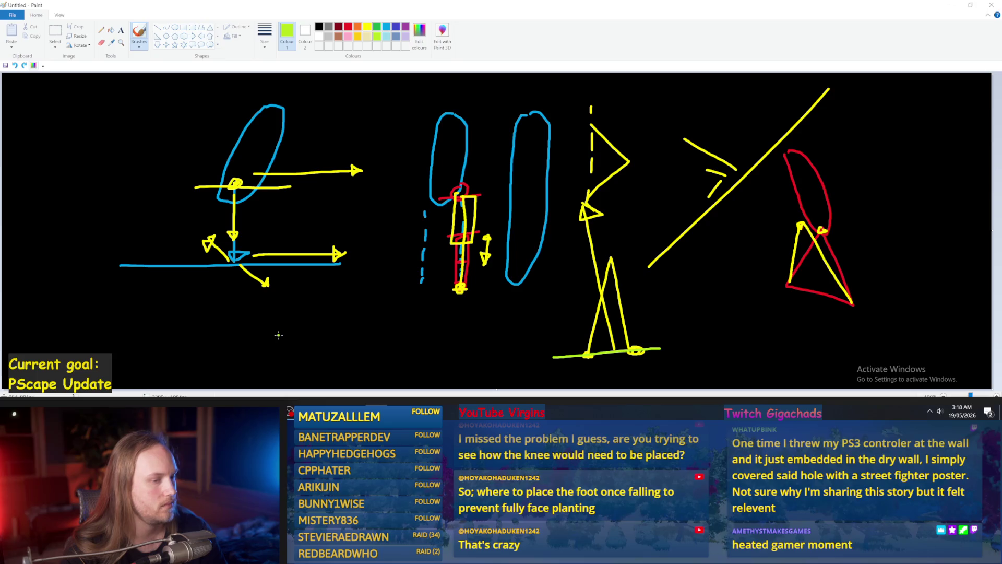
mouse_move(103, 283)
left_mouse_down()
mouse_move(102, 313)
mouse_move(134, 290)
mouse_move(101, 308)
mouse_move(109, 314)
mouse_move(115, 284)
mouse_move(102, 281)
left_mouse_up()
key("ctrl+z")
mouse_move(133, 340)
left_mouse_down()
mouse_move(146, 376)
mouse_move(151, 342)
mouse_move(156, 376)
left_mouse_up()
key("ctrl+z")
mouse_move(135, 316)
left_mouse_down()
mouse_move(157, 321)
mouse_move(112, 349)
mouse_move(124, 314)
left_mouse_up()
key("ctrl+z")
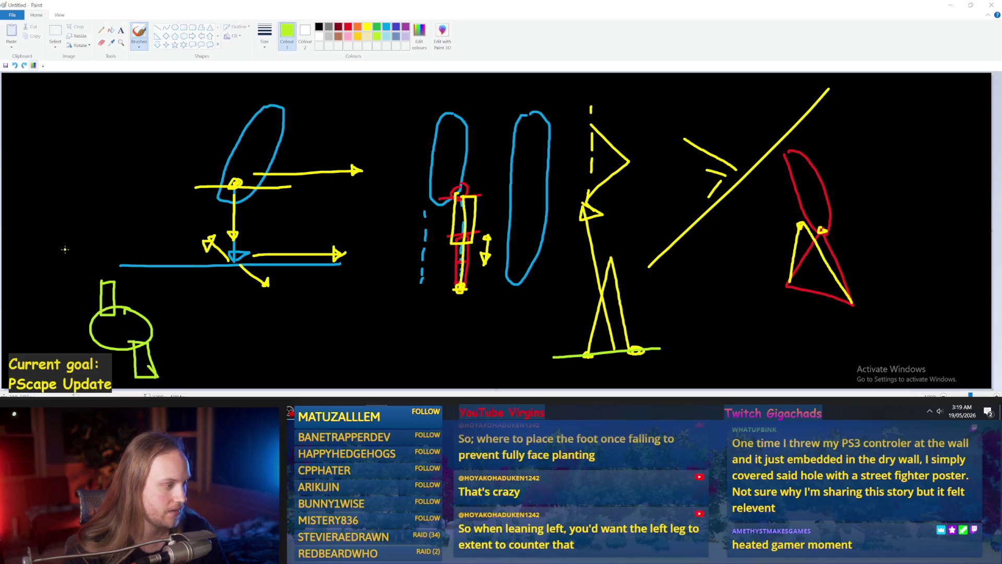
- Try green diagonal lines through the figure, then undo every diagonal attempt
left_click_drag(62, 241, 147, 388)
key("ctrl+z")
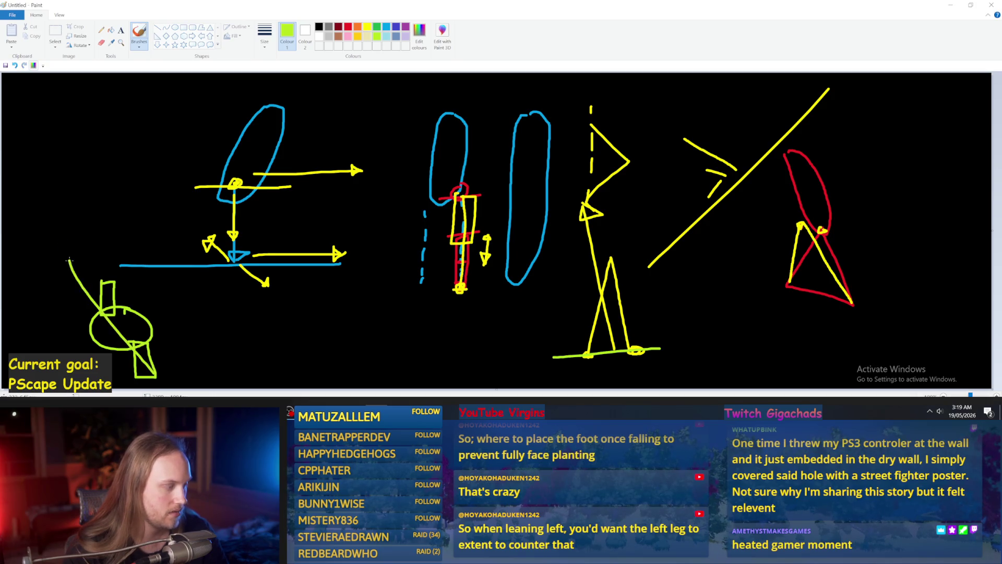
mouse_move(79, 254)
left_mouse_down()
mouse_move(156, 389)
mouse_move(55, 224)
left_mouse_up()
key("ctrl+z")
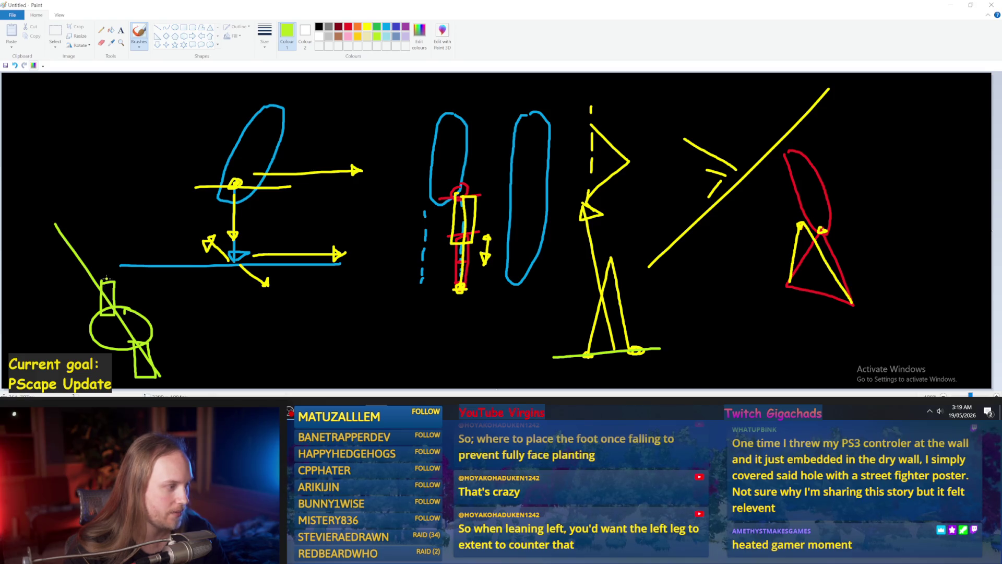
key("ctrl+z")
- Draw a red vertical line through the green figure, undoing the stray red arrow and arcs
left_click(348, 28)
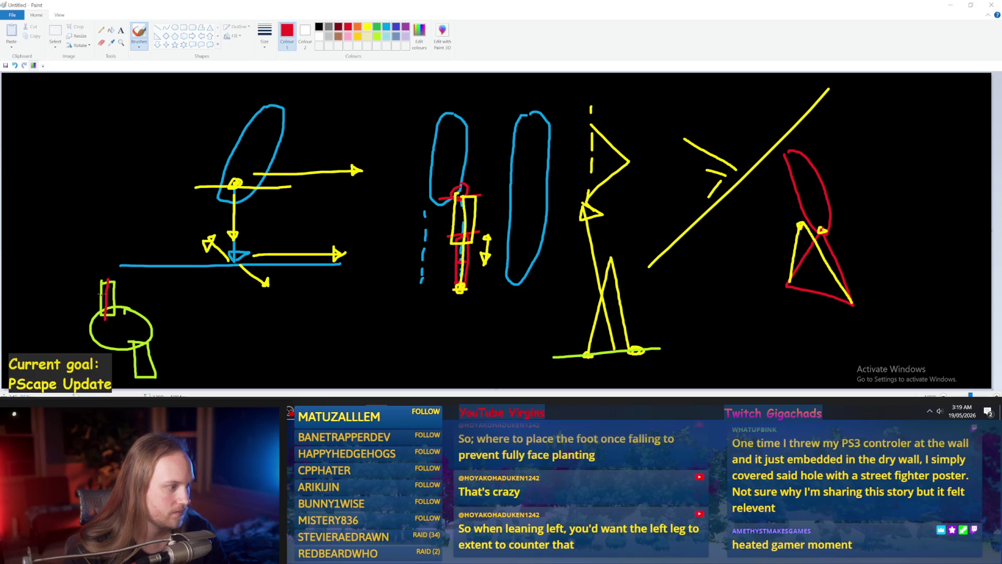
mouse_move(107, 275)
left_mouse_down()
mouse_move(106, 334)
mouse_move(144, 379)
mouse_move(195, 360)
left_mouse_up()
mouse_move(99, 297)
left_mouse_down()
mouse_move(42, 295)
mouse_move(56, 288)
mouse_move(57, 304)
left_mouse_up()
key("ctrl+z")
key("ctrl+z")
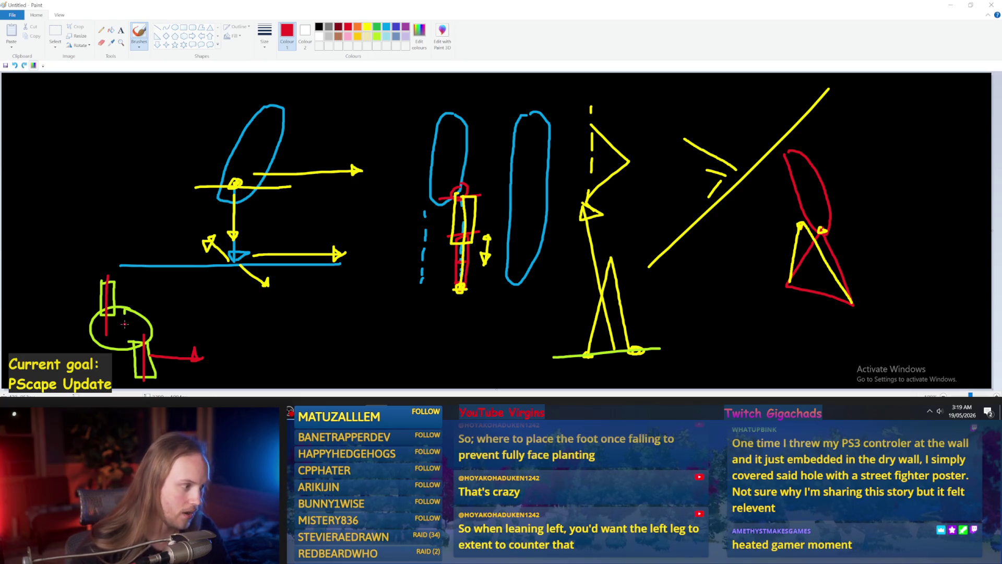
mouse_move(155, 291)
left_mouse_down()
mouse_move(47, 365)
mouse_move(151, 248)
mouse_move(163, 316)
left_mouse_up()
key("ctrl+z")
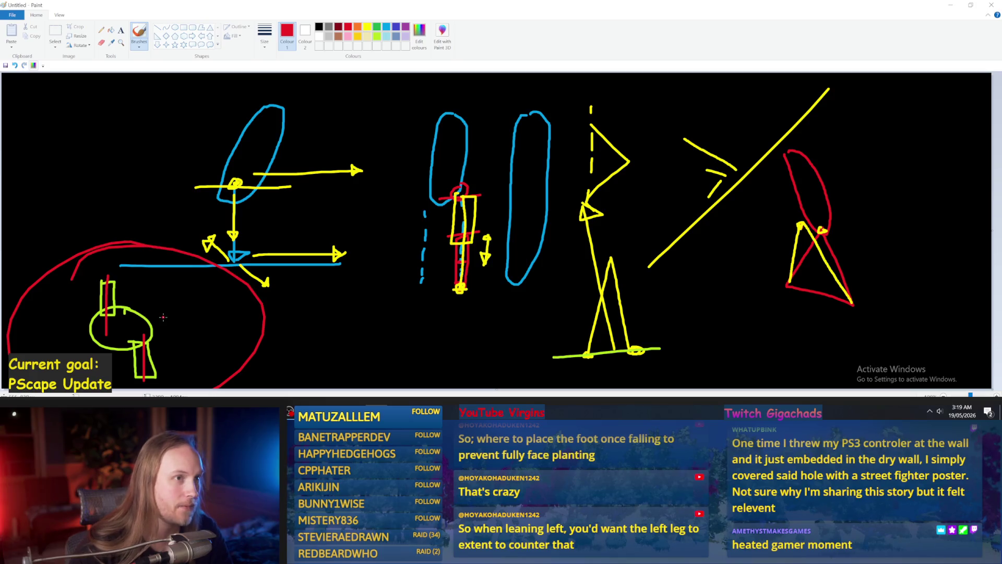
key("ctrl+z")
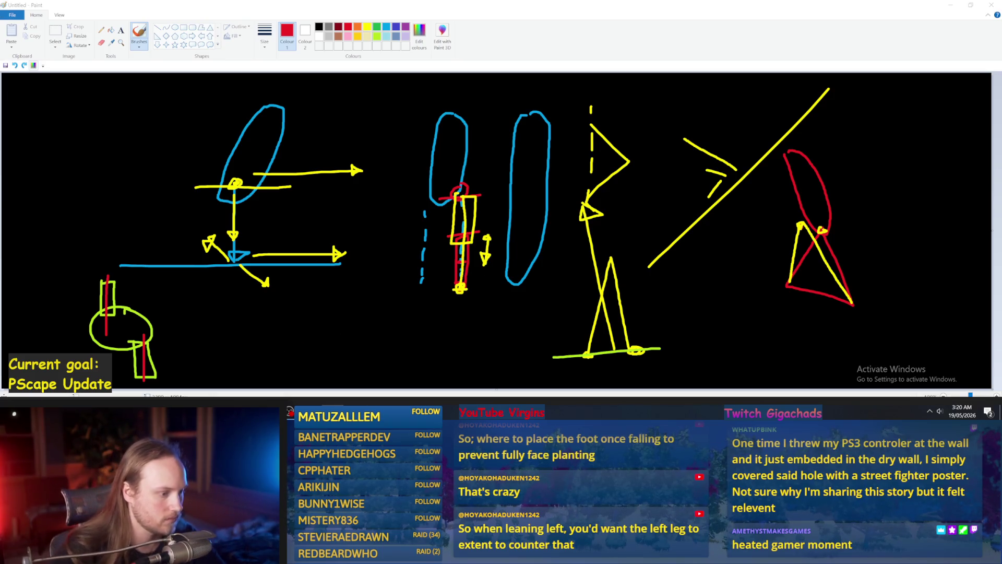
- Recompile PPFeet_Base and start a quick playtest of PPFeet_TestLevel
mouse_move(389, 404)
left_click(345, 373)
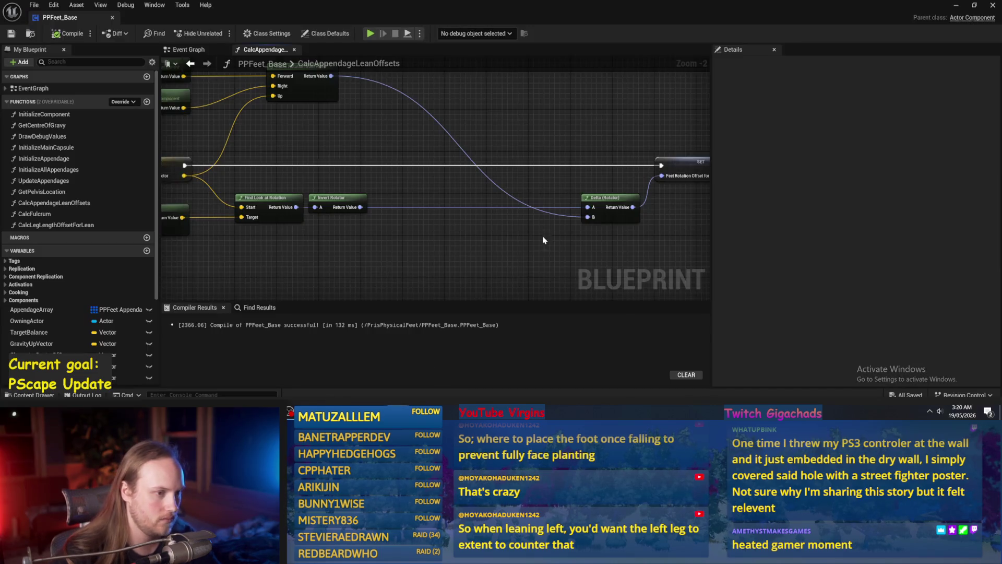
left_click(59, 35)
mouse_move(451, 227)
left_mouse_down()
mouse_move(475, 191)
mouse_move(429, 220)
left_mouse_up()
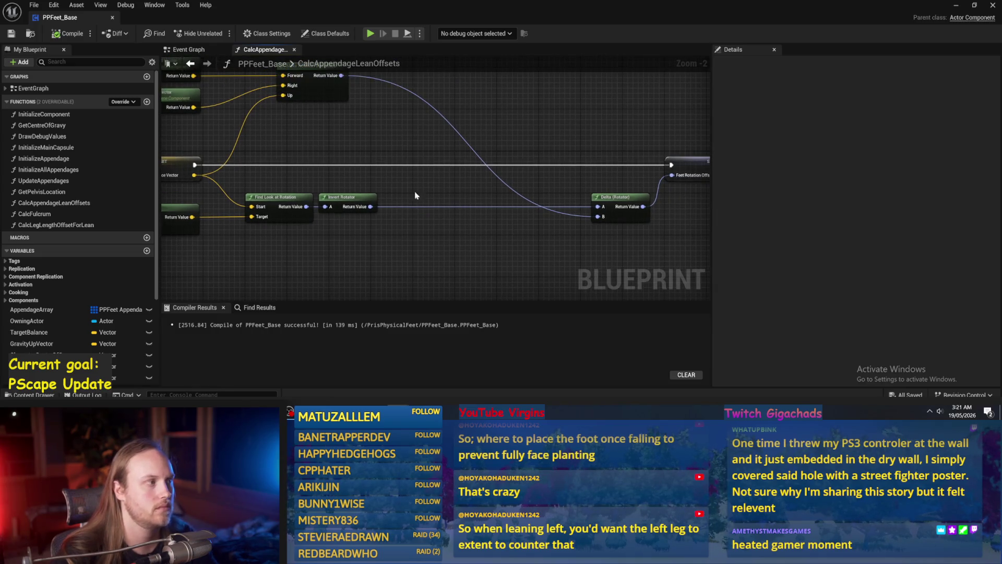
left_click(63, 33)
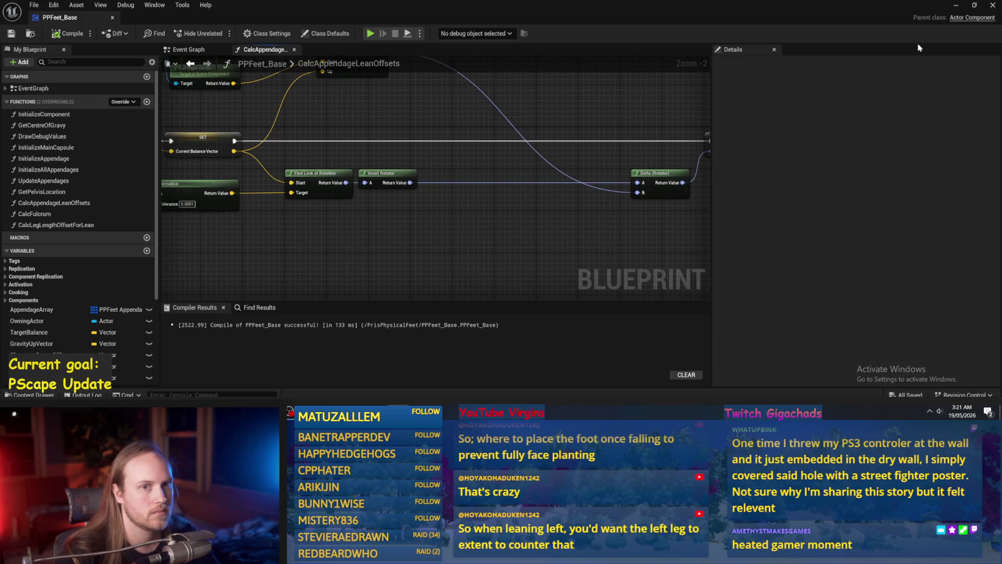
key("alt+Tab")
key("alt+p")
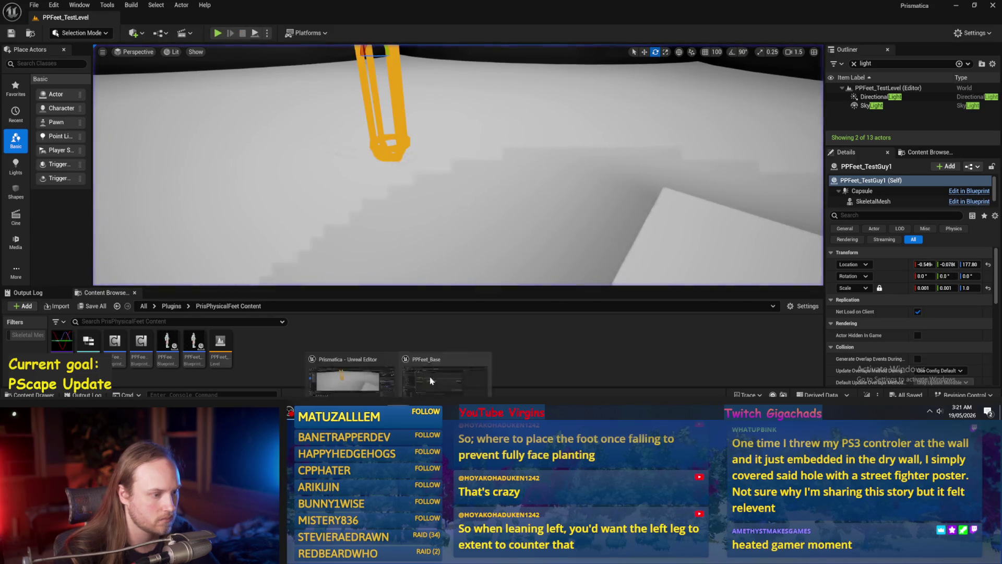
key("alt+Tab")
- Enter -0 as the Target Balance default value, recompile, and play the test level again
scroll(467, 267, "down", 2)
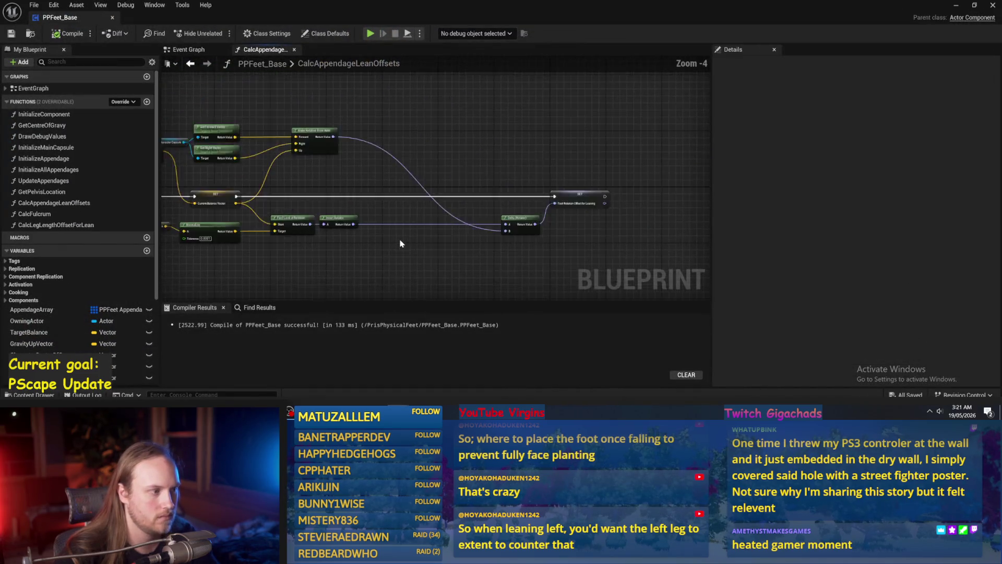
scroll(526, 231, "up", 1)
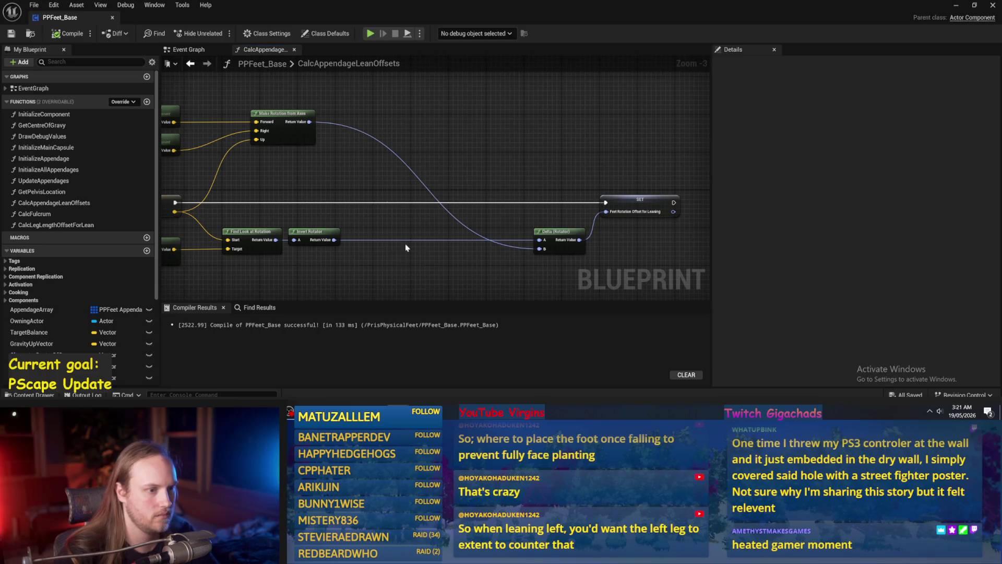
left_click(243, 218)
left_click(927, 278)
type("-0")
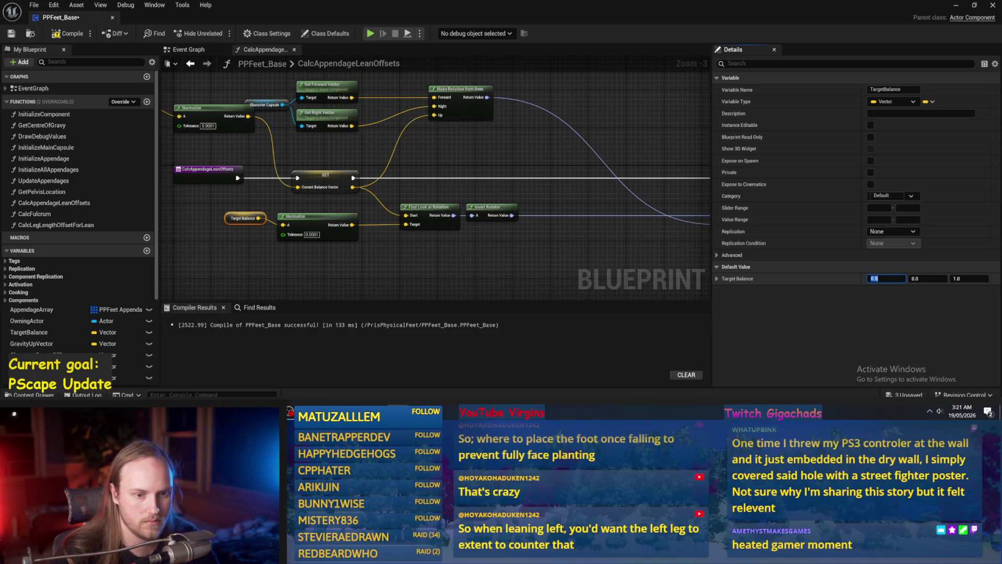
left_click(574, 251)
left_click(52, 36)
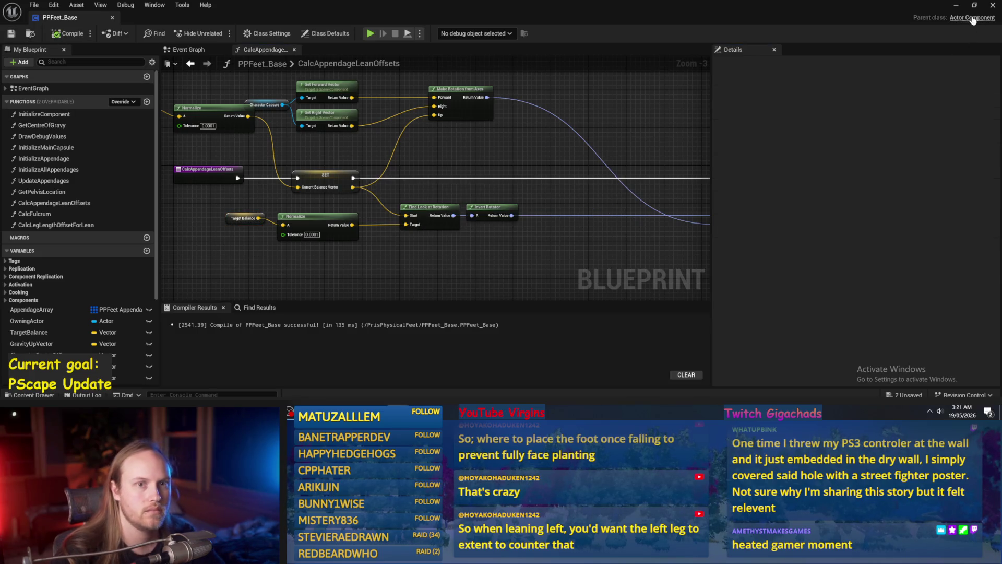
key("alt+Tab")
left_click(218, 33)
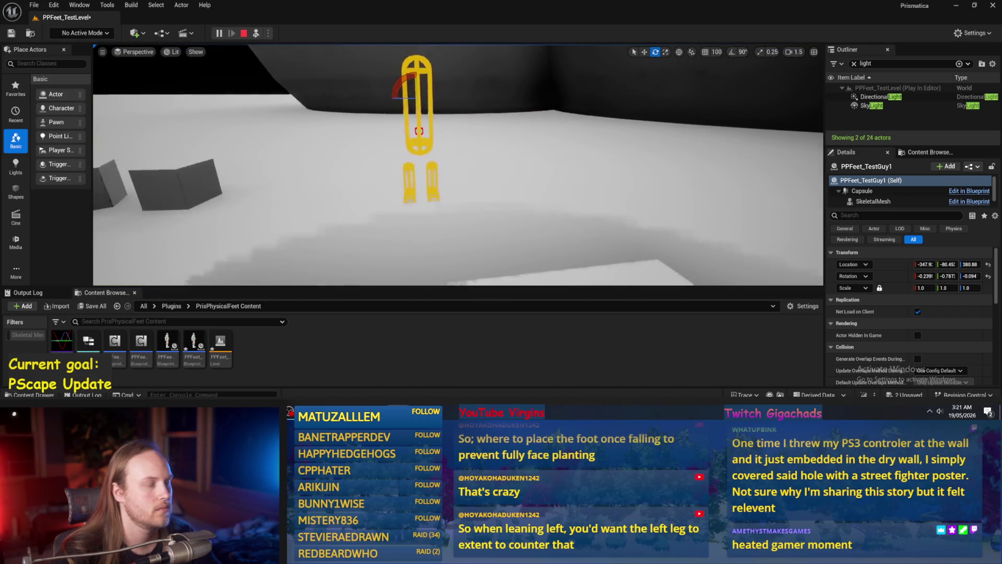
- Tilt the capsule character about 45°, restart play to watch it balance, then stop with Esc
left_click_drag(433, 99, 412, 73)
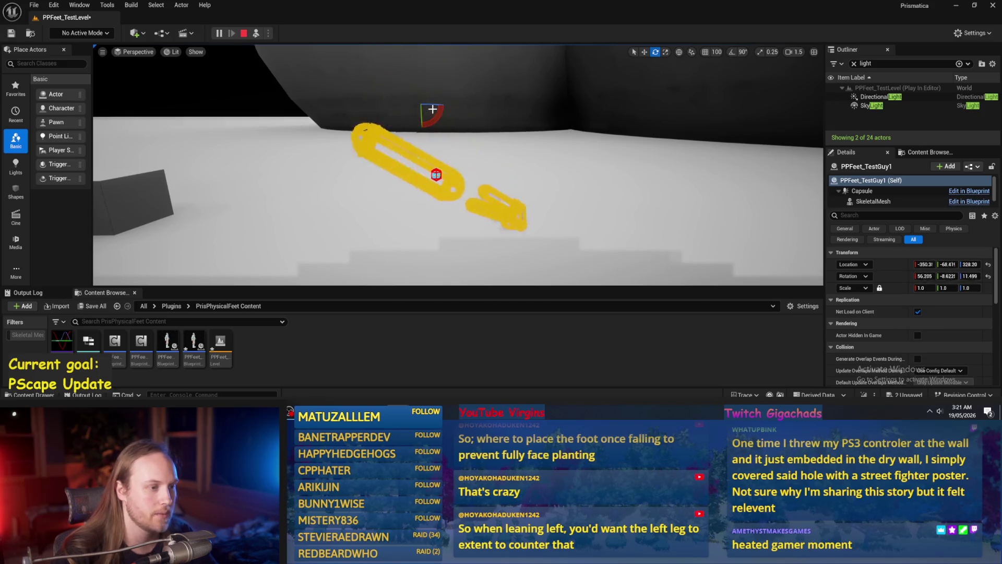
left_click(243, 33)
left_click(256, 34)
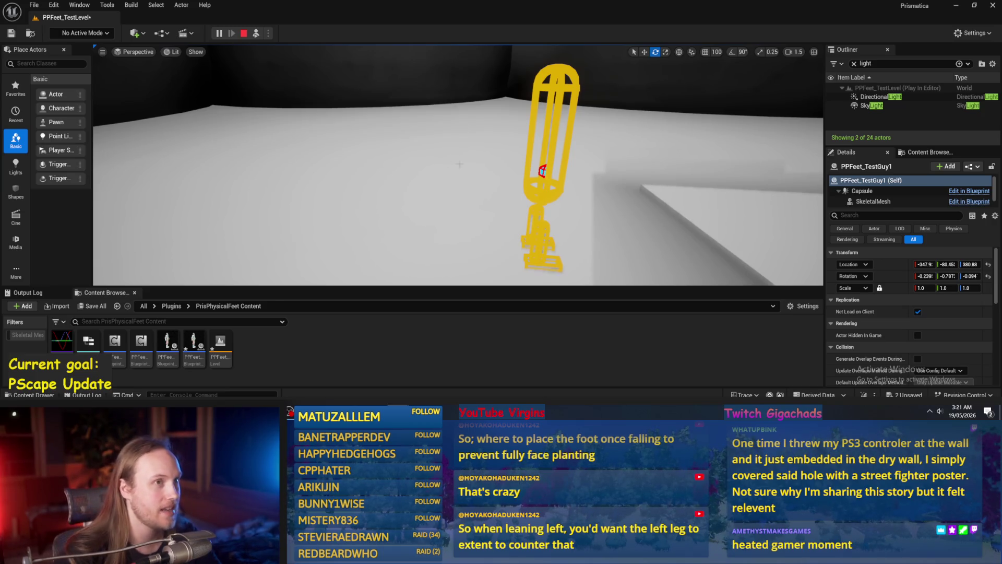
scroll(493, 173, "down", 3)
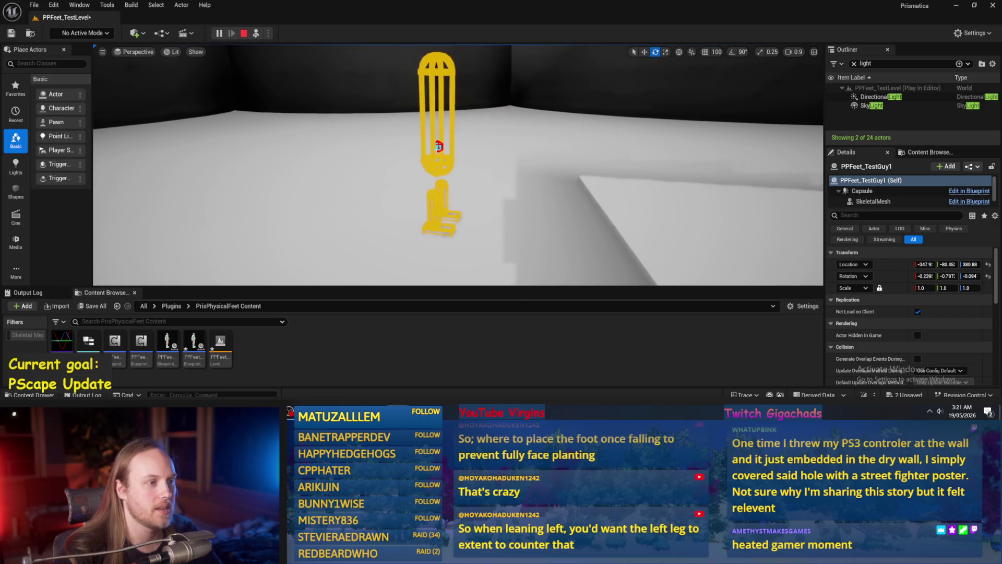
right_click(437, 109)
key("Escape")
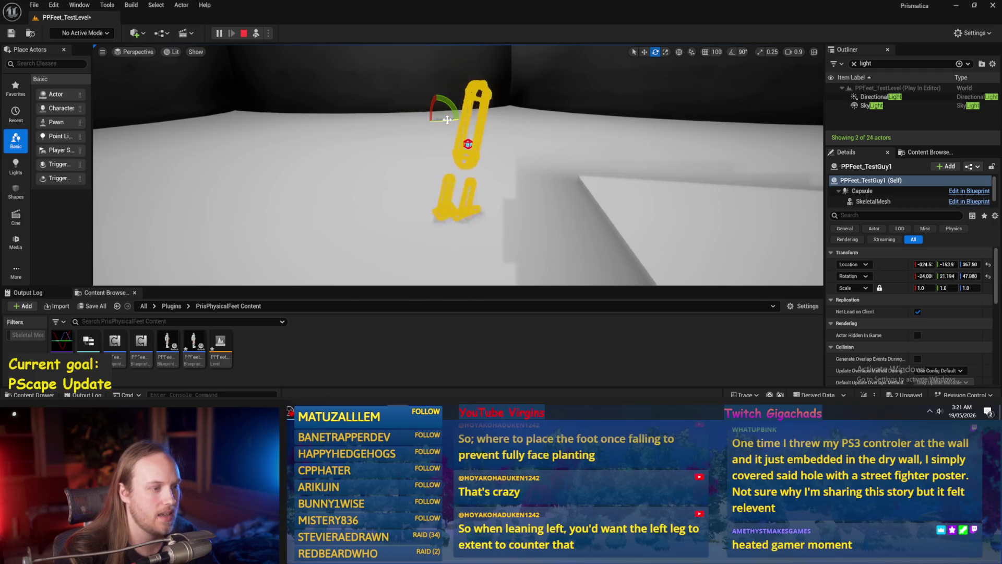
key("Escape")
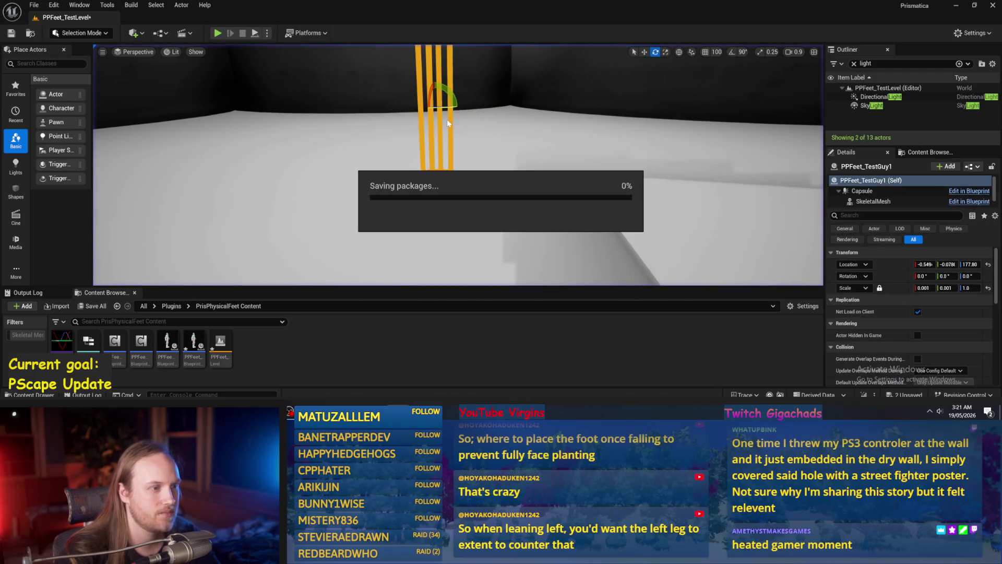
- Turn the viewport camera and select the capsule character in the test level
left_click_drag(427, 156, 475, 198)
left_click(476, 198)
left_click(426, 130)
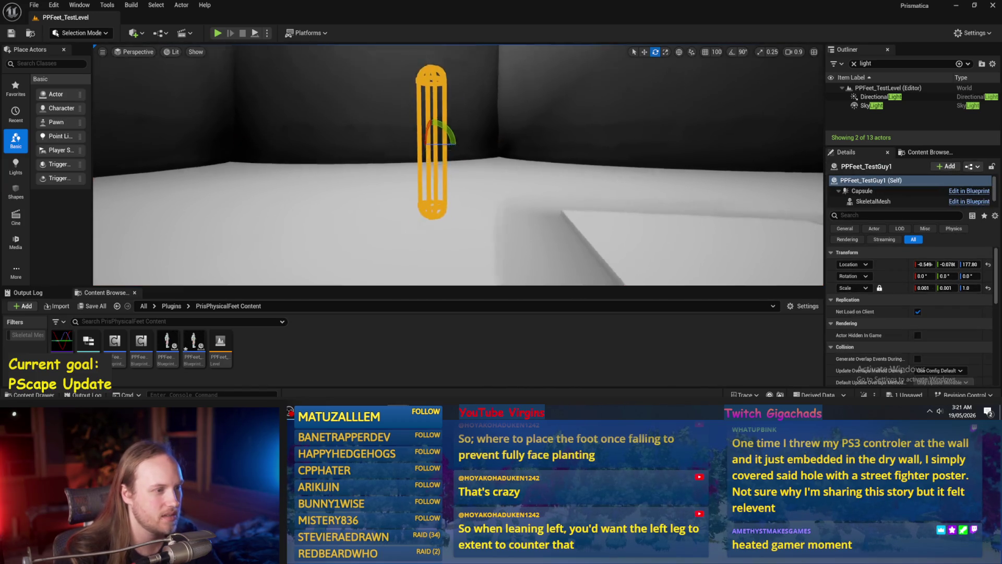
- Return to PPFeet_Base, recompile it, and pan the graph to the lean-rotation nodes
mouse_move(398, 413)
left_click(444, 373)
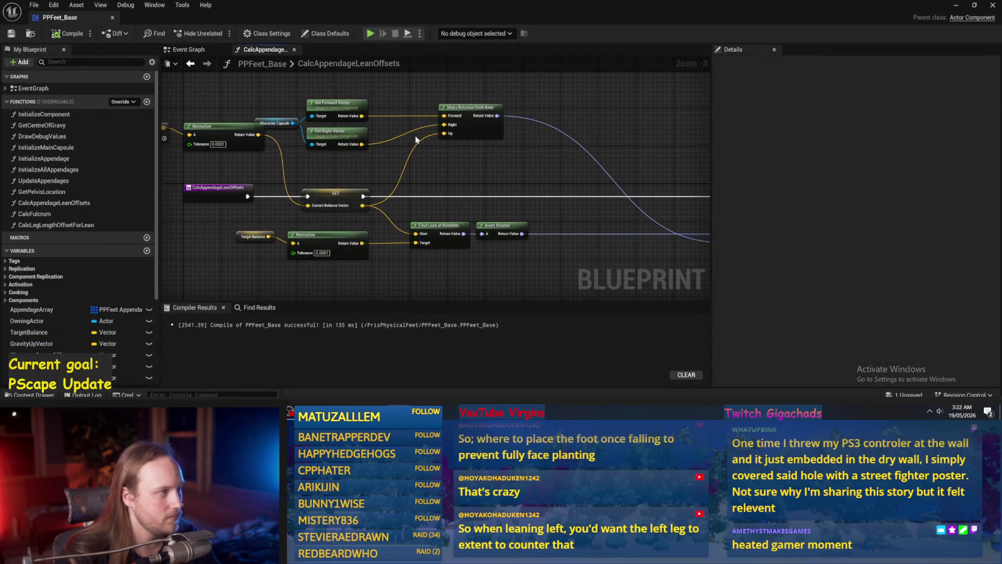
left_click(68, 33)
left_click_drag(611, 184, 494, 178)
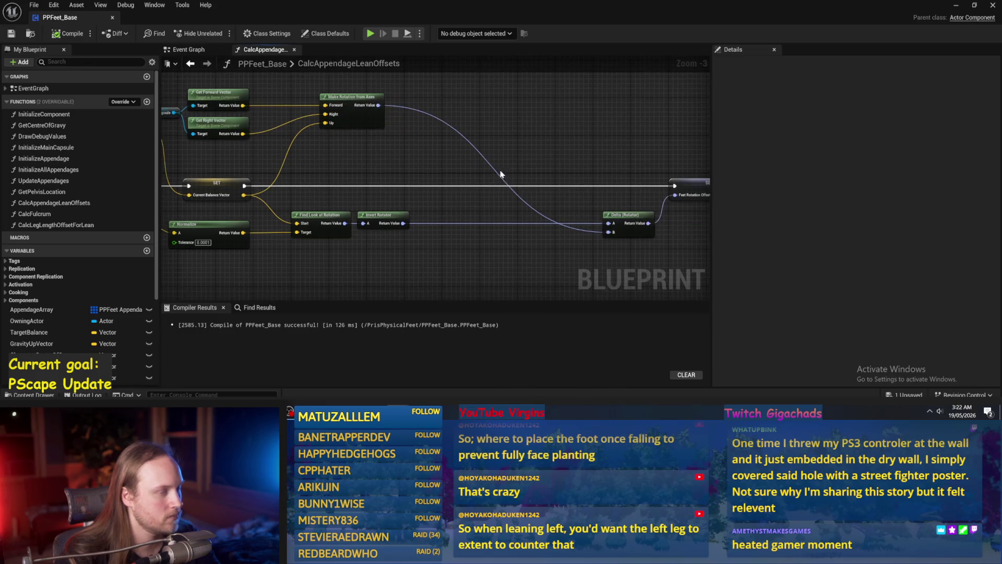
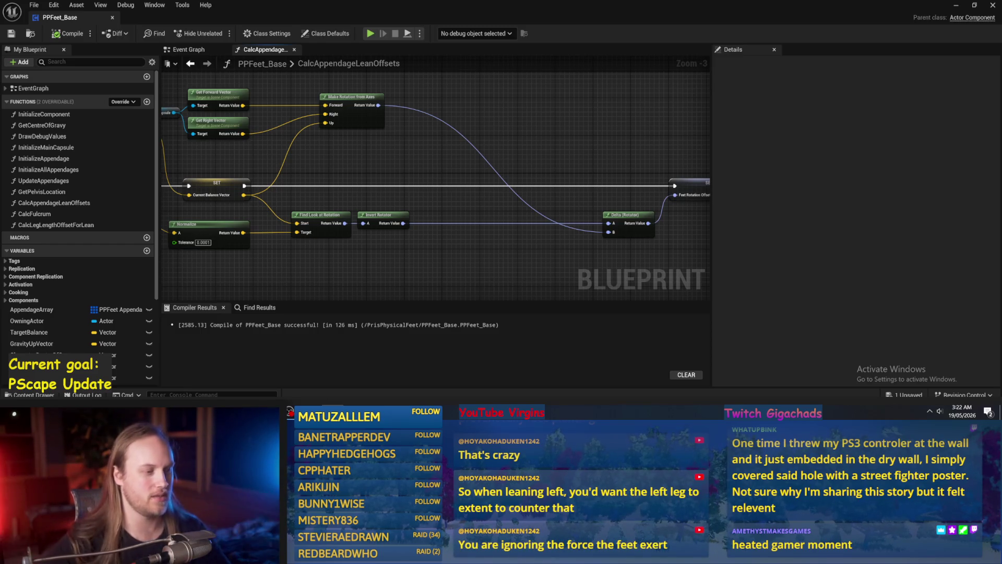
- Move the SET and Delta (Rotator) nodes closer in, then compile and save PPFeet_Base
left_click_drag(577, 135, 502, 128)
left_click(66, 34)
left_click(11, 33)
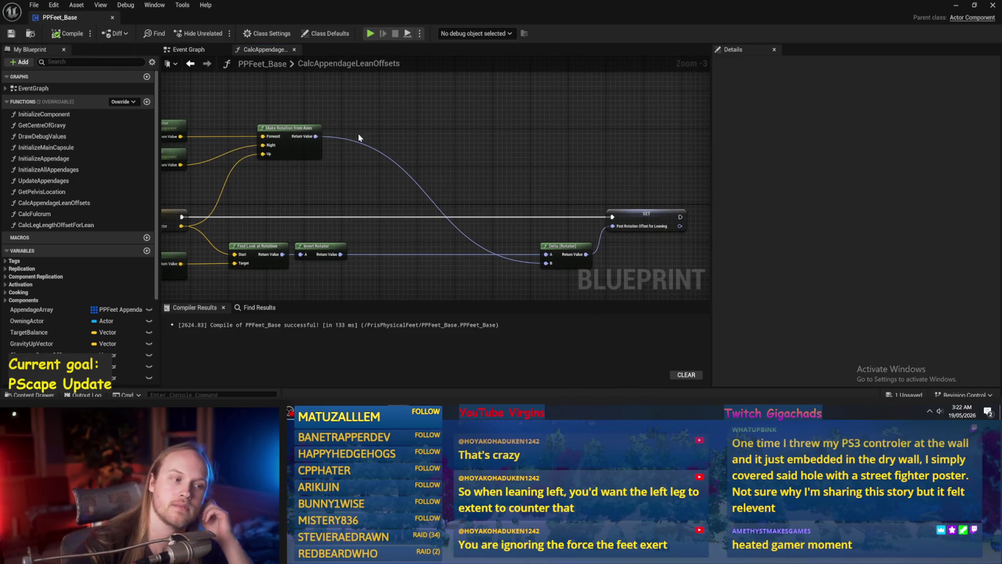
mouse_move(572, 179)
left_mouse_down()
mouse_move(647, 247)
mouse_move(487, 213)
left_mouse_up()
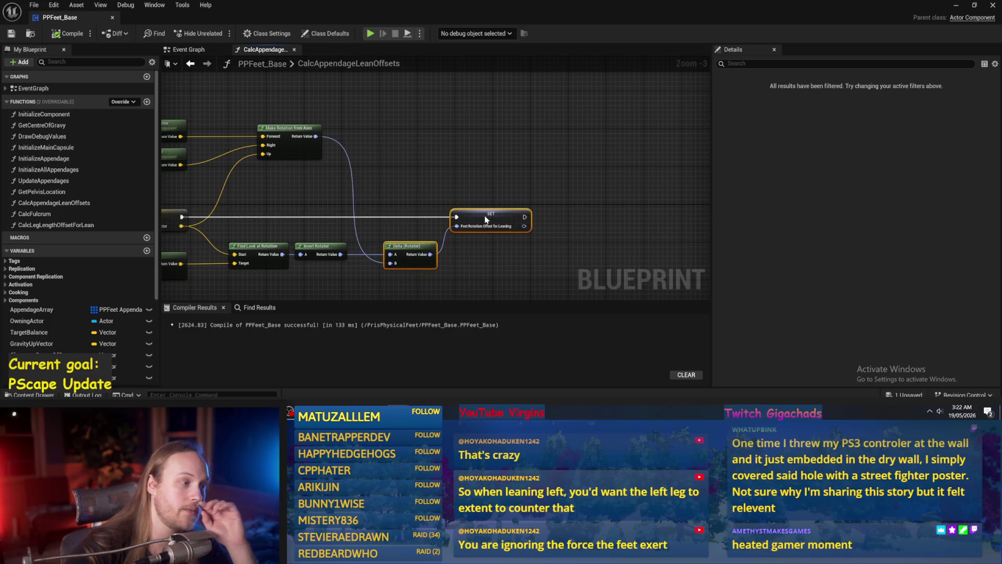
left_click_drag(365, 208, 438, 162)
left_click(65, 33)
left_click(11, 33)
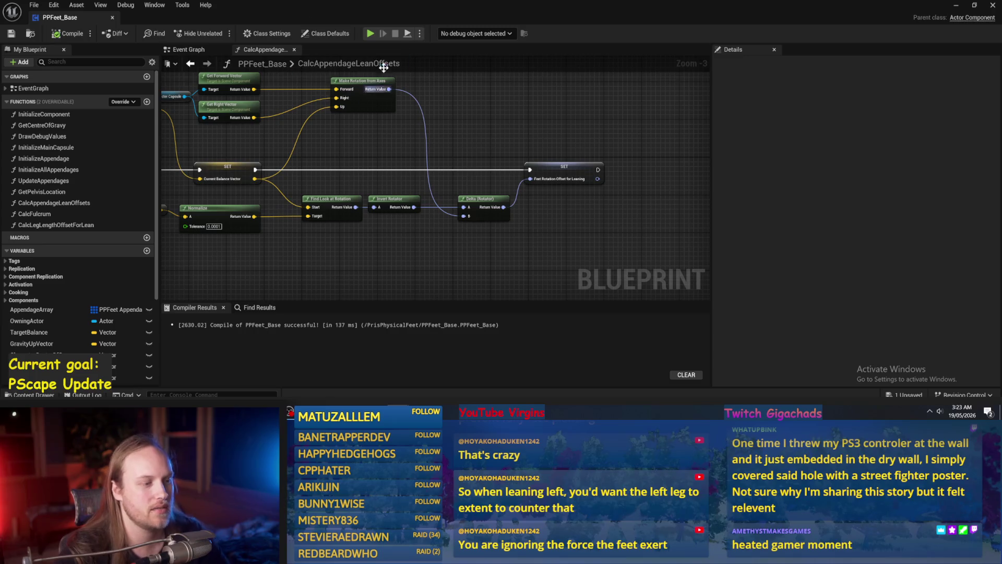
- Recompile with Make Rotation and SET centred, then open the CalcLegLengthOffsetForLean function
left_click_drag(485, 109, 474, 122)
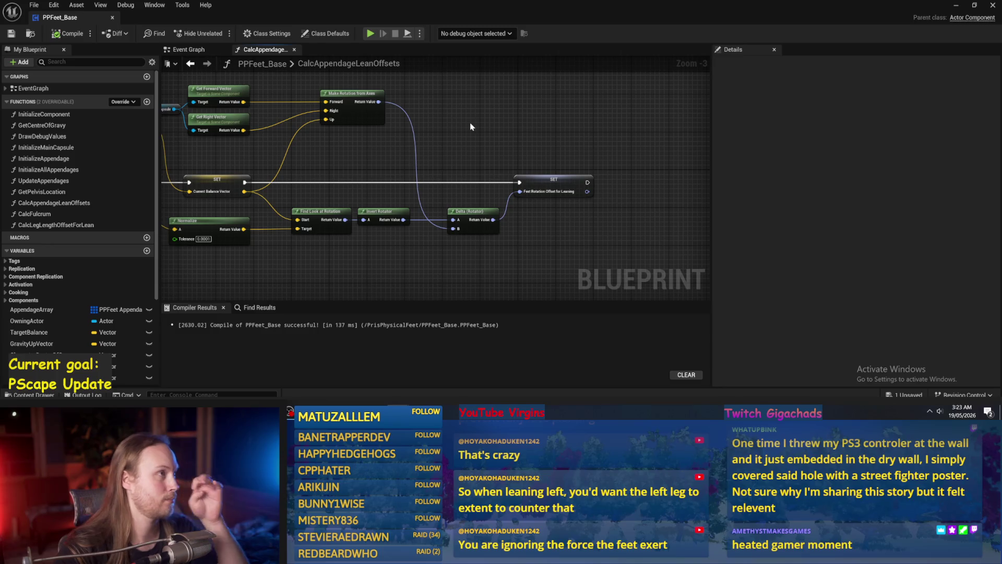
mouse_move(481, 134)
left_mouse_down()
mouse_move(470, 127)
mouse_move(481, 150)
mouse_move(604, 179)
left_mouse_up()
left_click(68, 33)
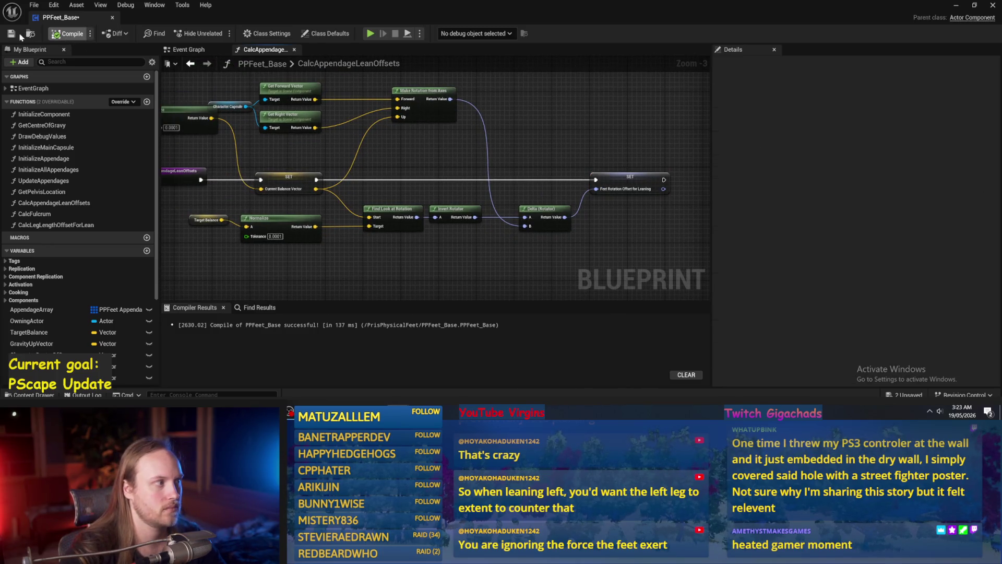
mouse_move(502, 205)
left_mouse_down()
mouse_move(532, 157)
mouse_move(505, 180)
mouse_move(485, 235)
left_mouse_up()
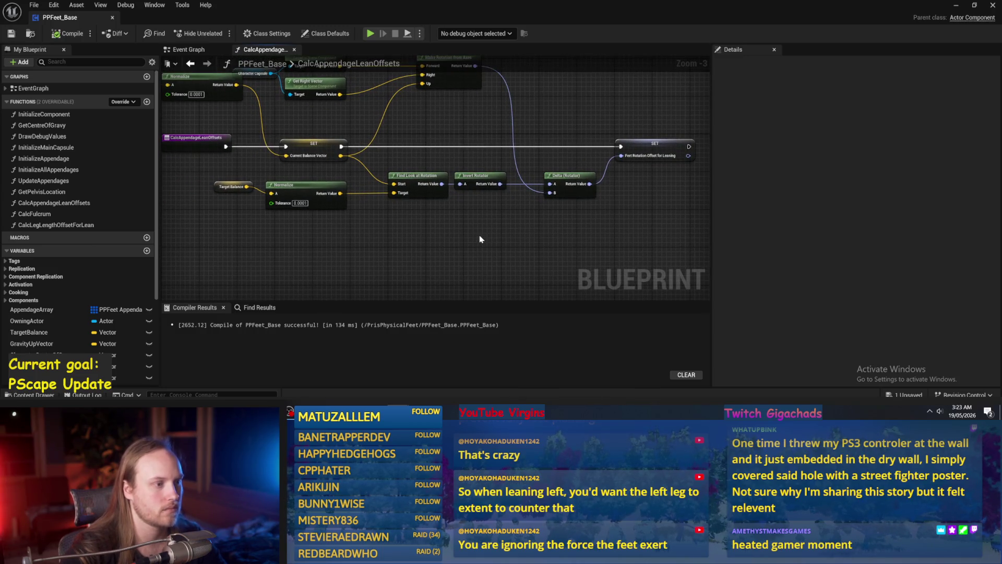
mouse_move(478, 233)
left_mouse_down()
mouse_move(407, 242)
mouse_move(328, 161)
left_mouse_up()
double_click(79, 225)
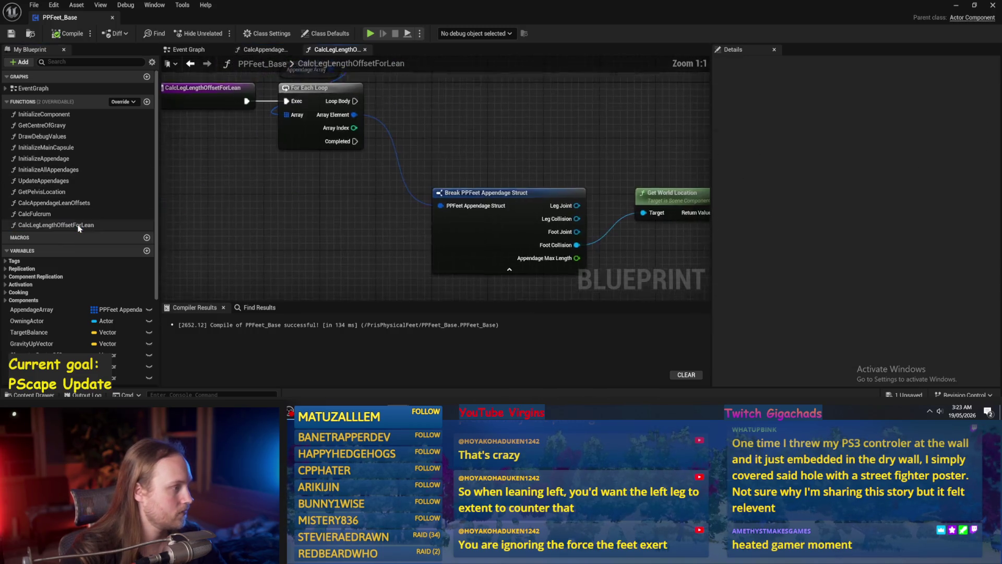
- Drag a Character Centre Of Gravy getter into the graph beside Get World Location
left_click_drag(296, 238, 368, 177)
scroll(535, 137, "down", 2)
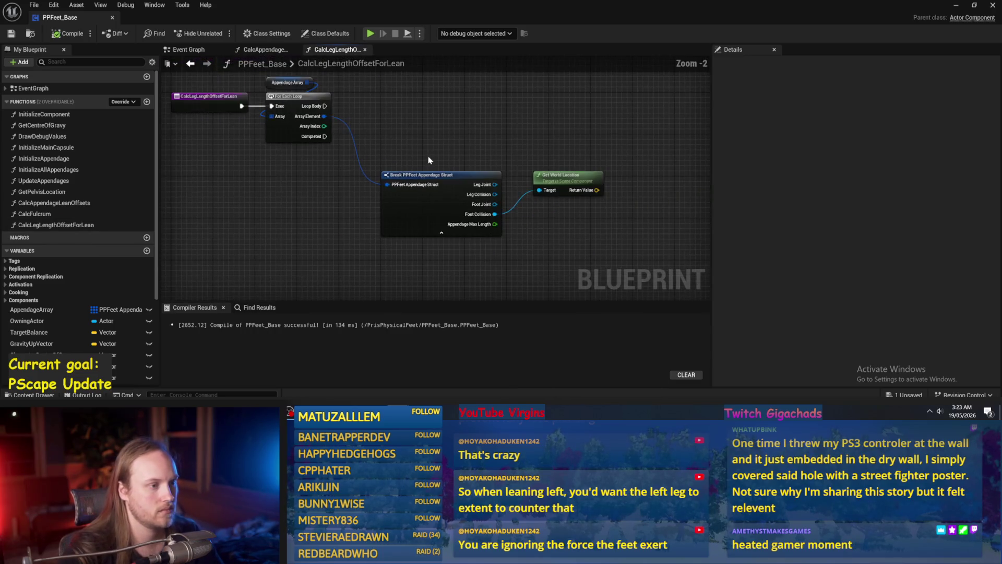
left_click(441, 198)
left_click_drag(434, 217, 363, 233)
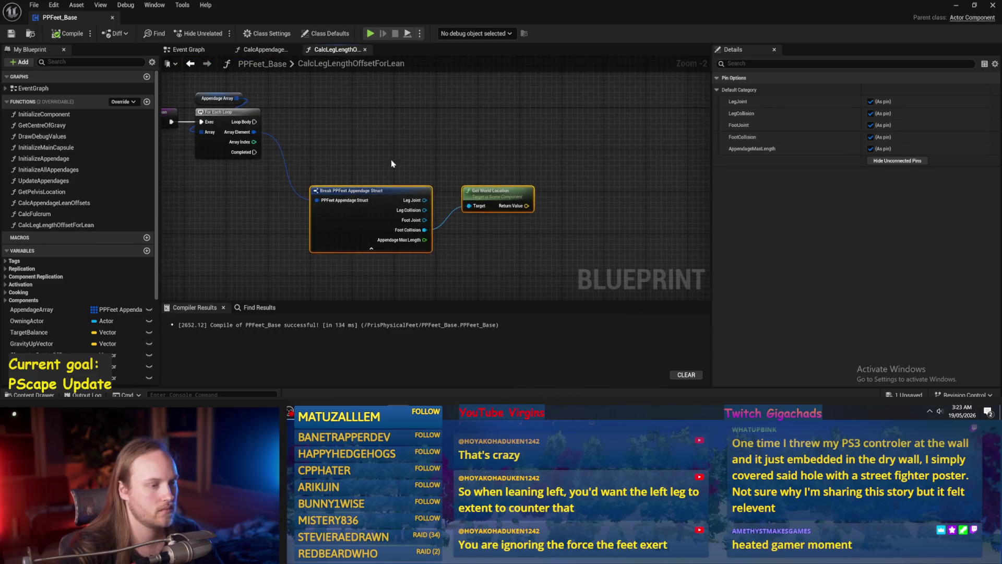
left_click_drag(448, 163, 488, 164)
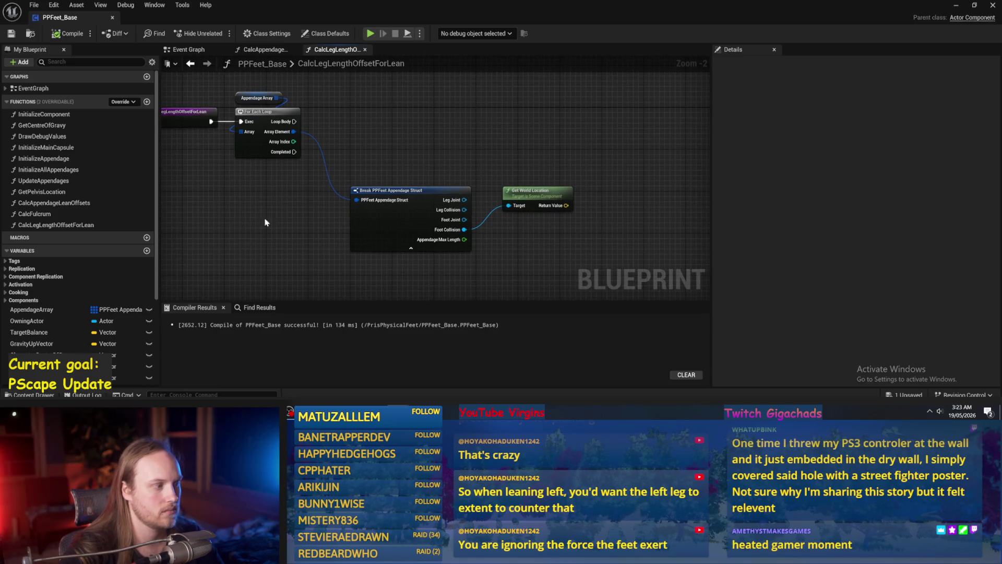
scroll(34, 348, "down", 2)
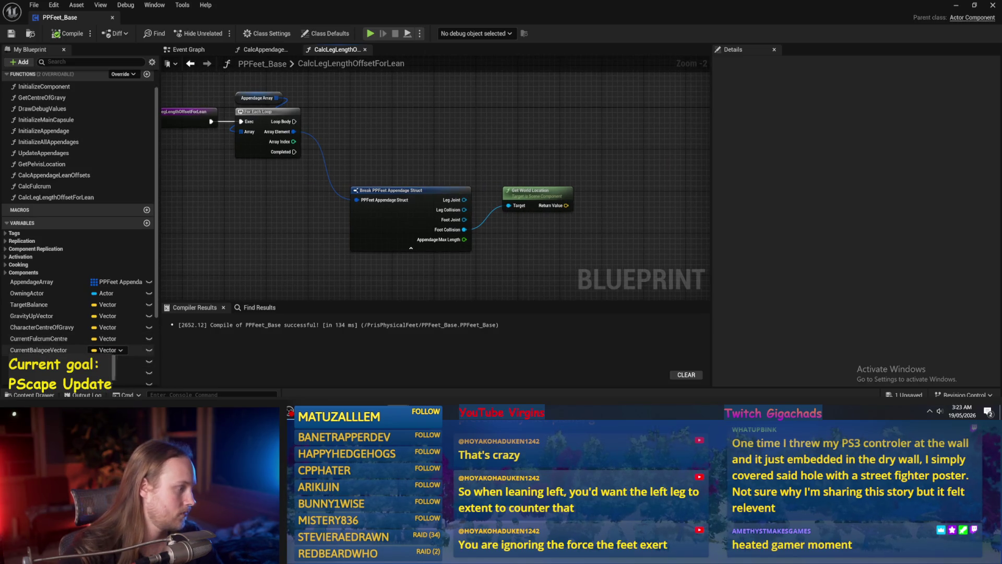
mouse_move(39, 328)
left_mouse_down()
mouse_move(520, 134)
mouse_move(514, 129)
left_mouse_up()
left_click_drag(481, 157, 463, 170)
mouse_move(509, 139)
left_mouse_down()
mouse_move(473, 133)
mouse_move(476, 171)
mouse_move(495, 189)
left_mouse_up()
left_click(472, 182)
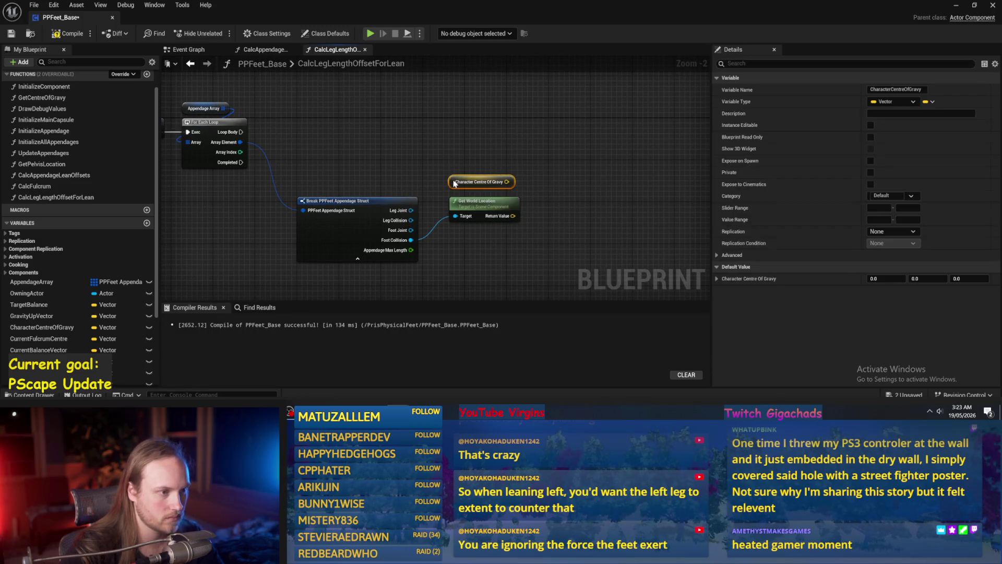
left_click(462, 167)
- Compile and save PPFeet_Base, then shift the Character Centre Of Gravy node upward
left_click(68, 33)
left_click(11, 33)
left_click_drag(539, 231, 548, 217)
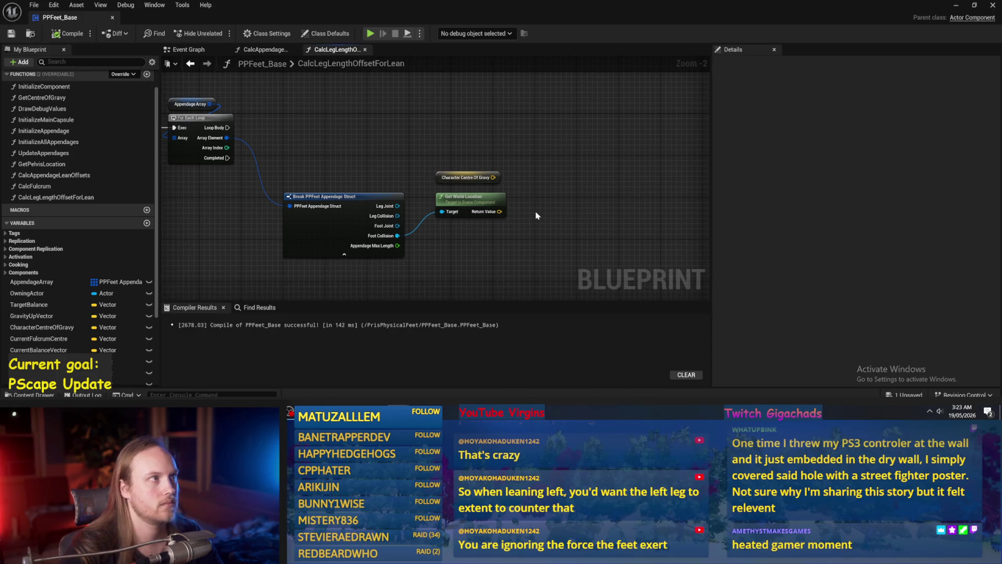
left_click_drag(525, 171, 477, 172)
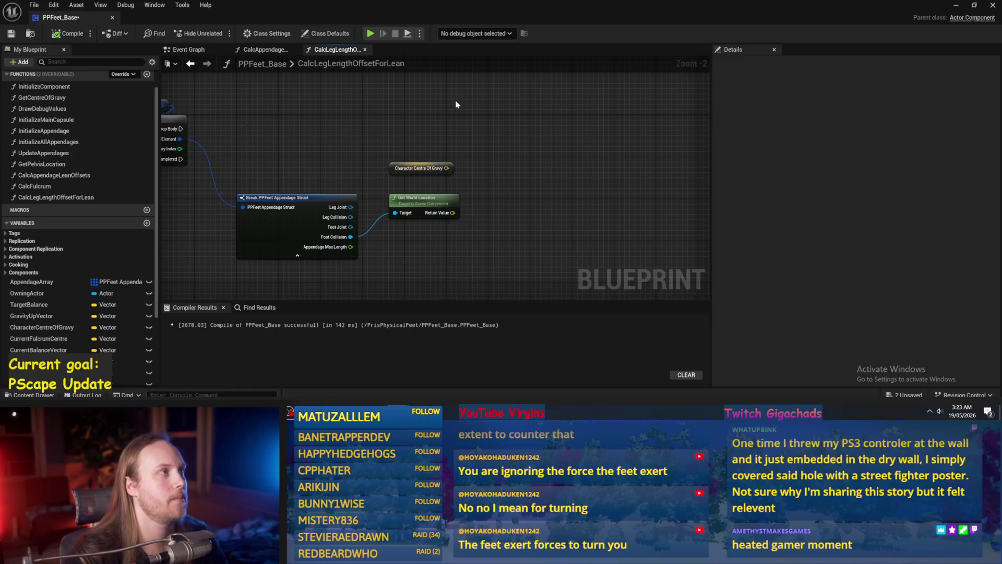
- Recompile and save PPFeet_Base after adjusting the graph view
left_click_drag(494, 196, 527, 178)
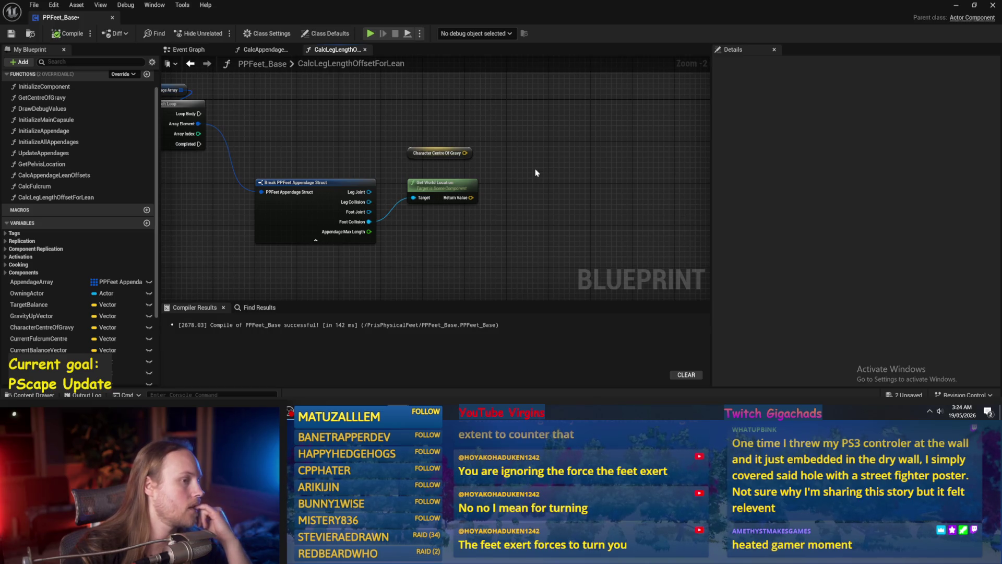
mouse_move(534, 171)
left_mouse_down()
mouse_move(543, 150)
mouse_move(568, 186)
left_mouse_up()
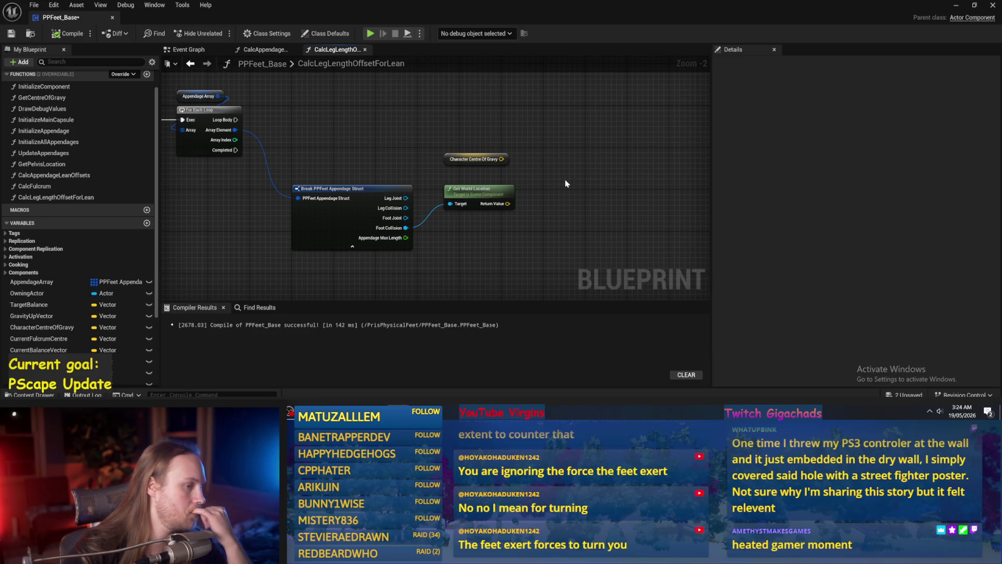
left_click(68, 33)
left_click(11, 34)
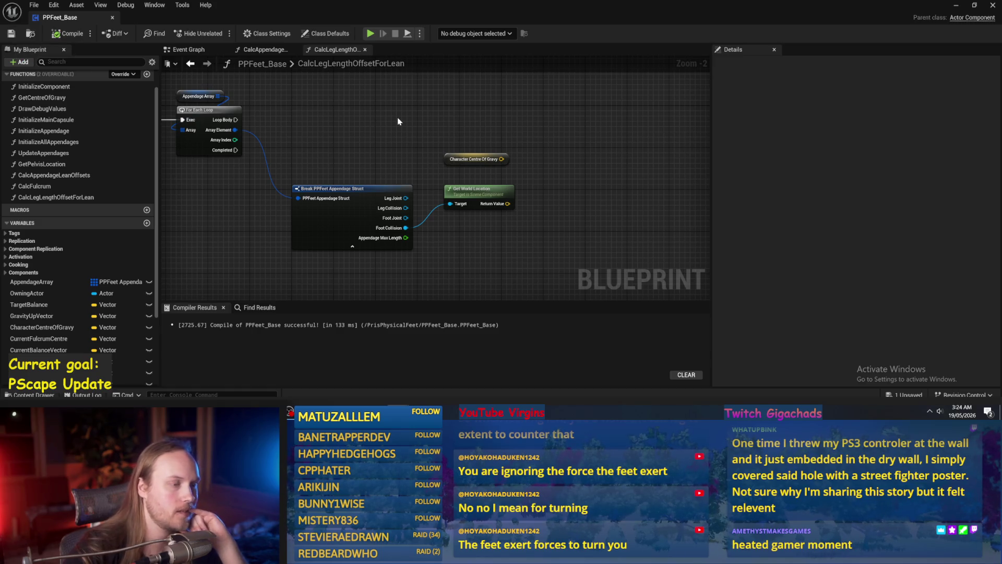
- Place a Feet Rotation Offset for Leaning getter beside the Character Centre Of Gravy node
left_click_drag(397, 117, 342, 125)
scroll(78, 304, "down", 4)
mouse_move(104, 355)
left_mouse_down()
mouse_move(191, 296)
mouse_move(476, 177)
mouse_move(512, 141)
left_mouse_up()
left_click(485, 193)
left_click(418, 168)
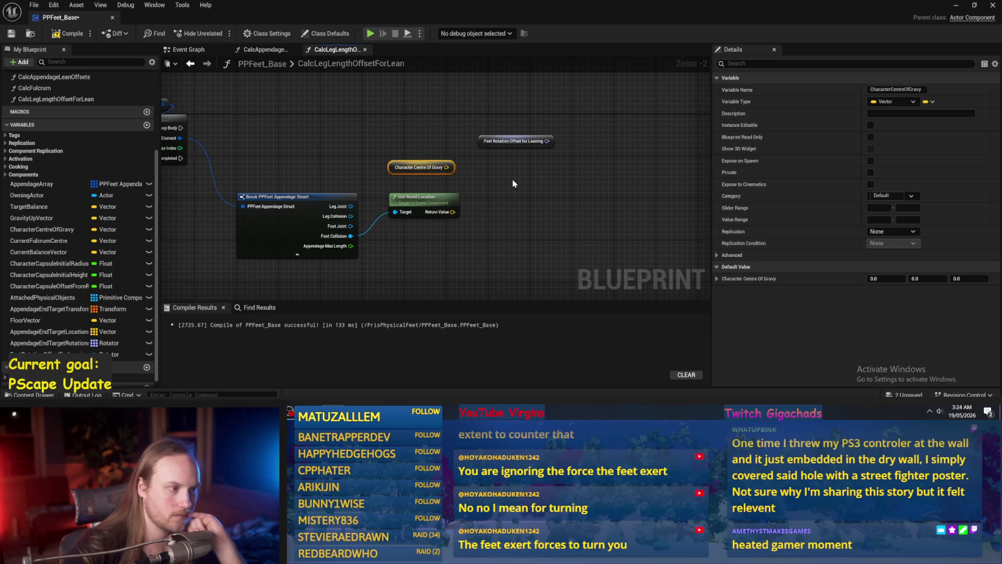
- Nudge Character Centre Of Gravy into place, recompile and save, then switch to the Paint sketch
mouse_move(492, 170)
left_mouse_down()
mouse_move(603, 180)
mouse_move(528, 197)
mouse_move(537, 220)
mouse_move(460, 192)
mouse_move(464, 180)
left_mouse_up()
left_click(497, 187)
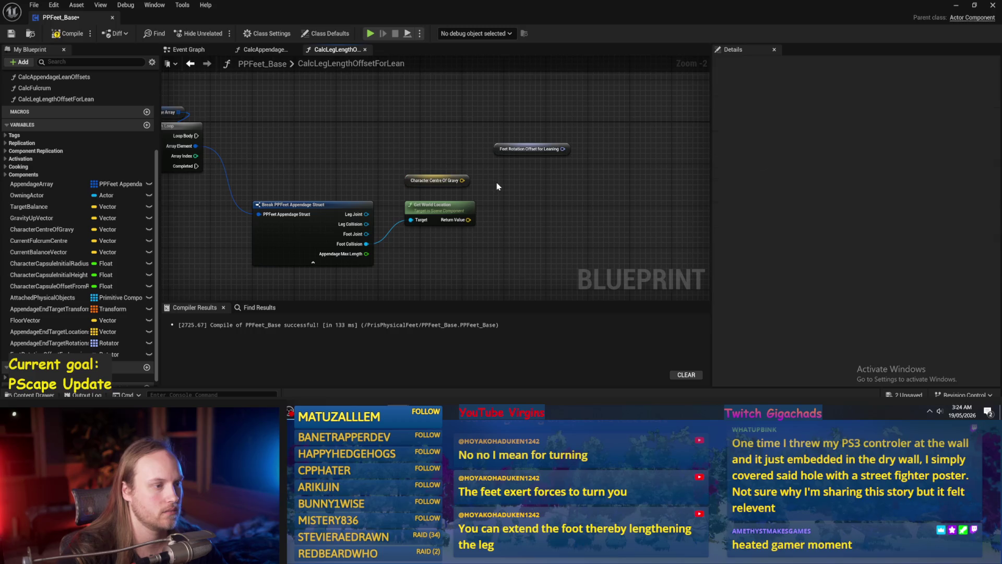
left_click(68, 33)
left_click(11, 34)
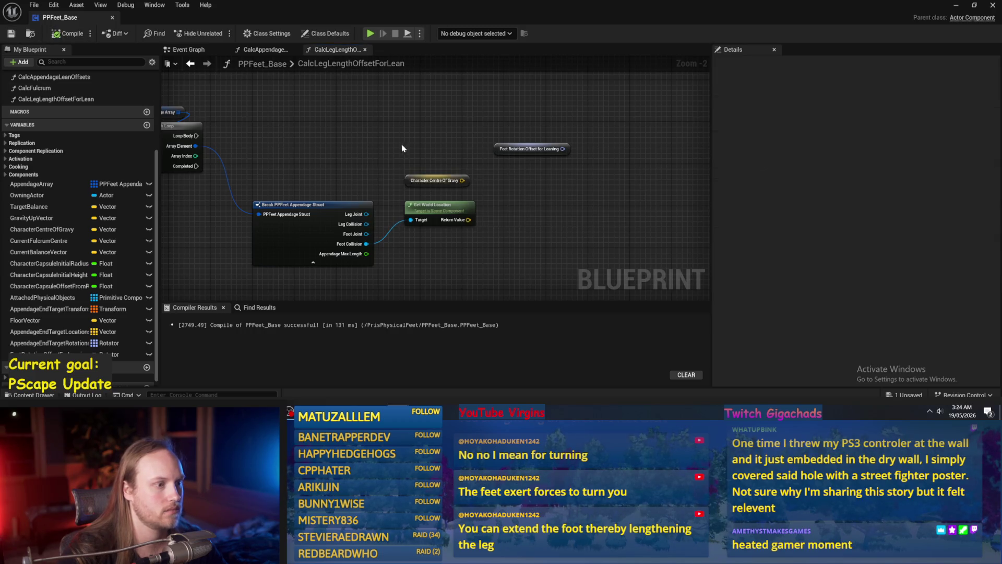
key("alt+Tab")
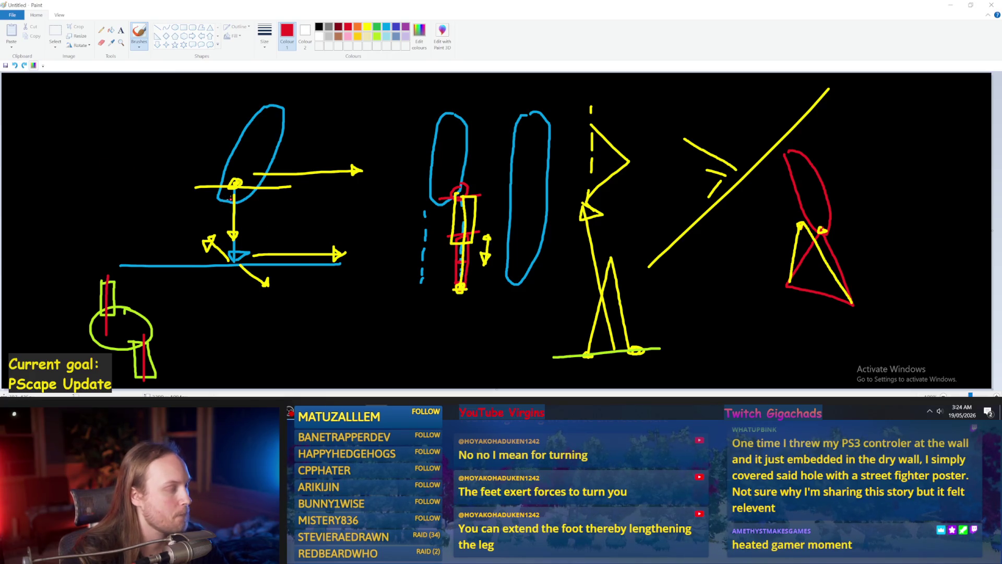
- Draw red leg lines down-left and down-right from the hip, redoing the right one
left_click_drag(227, 196, 190, 258)
left_click_drag(247, 203, 257, 240)
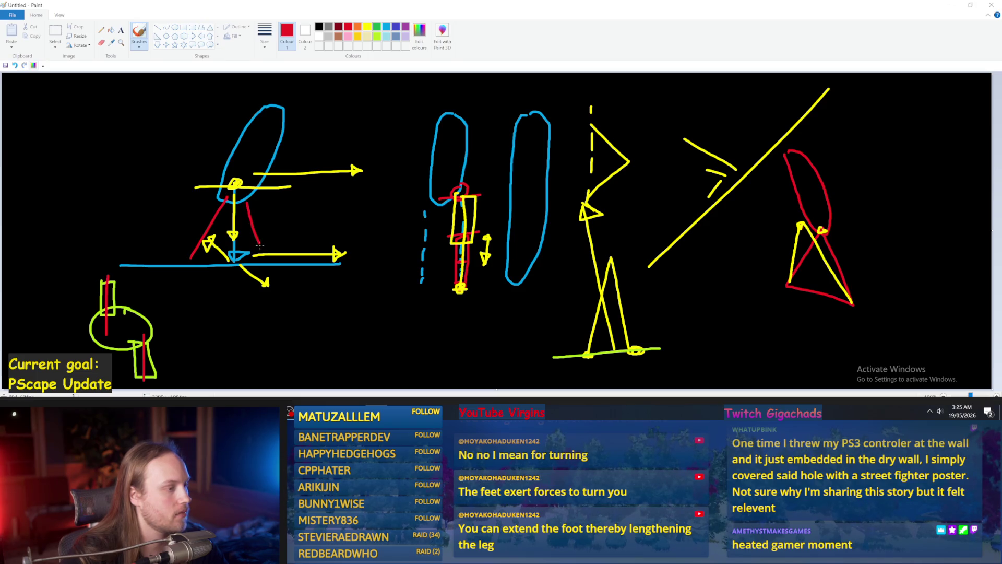
key("ctrl+z")
left_click_drag(249, 201, 272, 259)
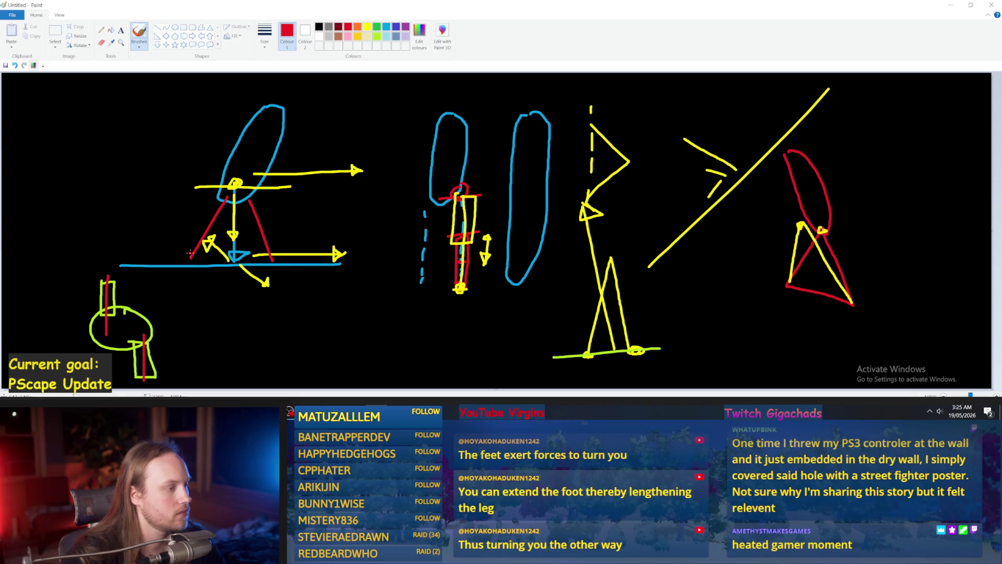
mouse_move(398, 409)
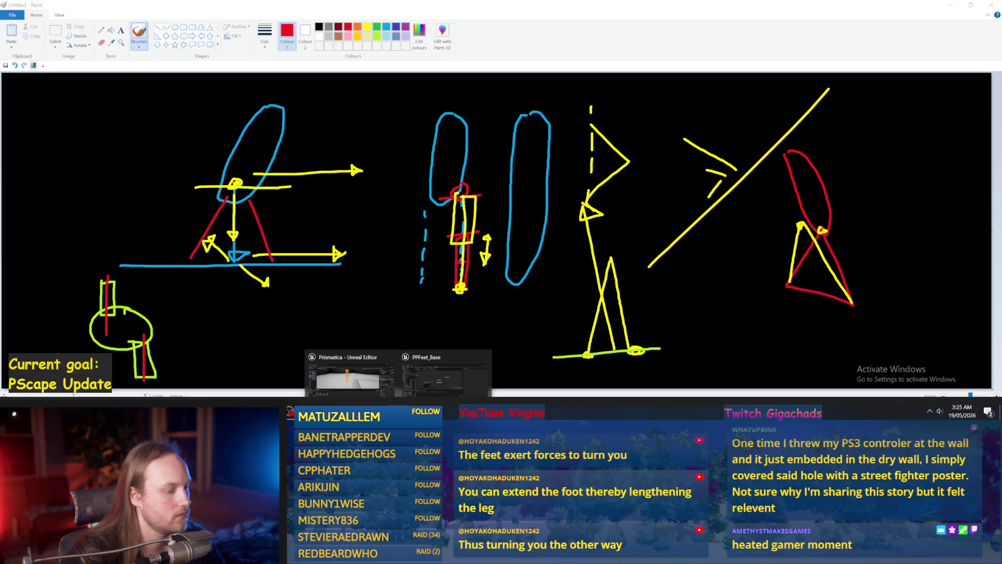
left_click(468, 376)
- Play-test the level, tilting the character capsule to about -17 degrees
scroll(461, 264, "up", 2)
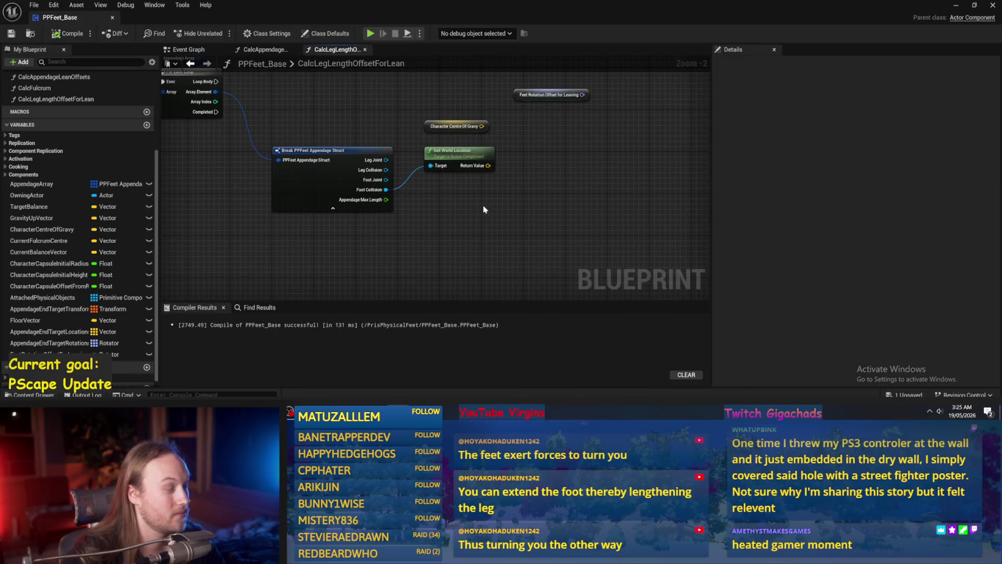
scroll(438, 230, "up", 2)
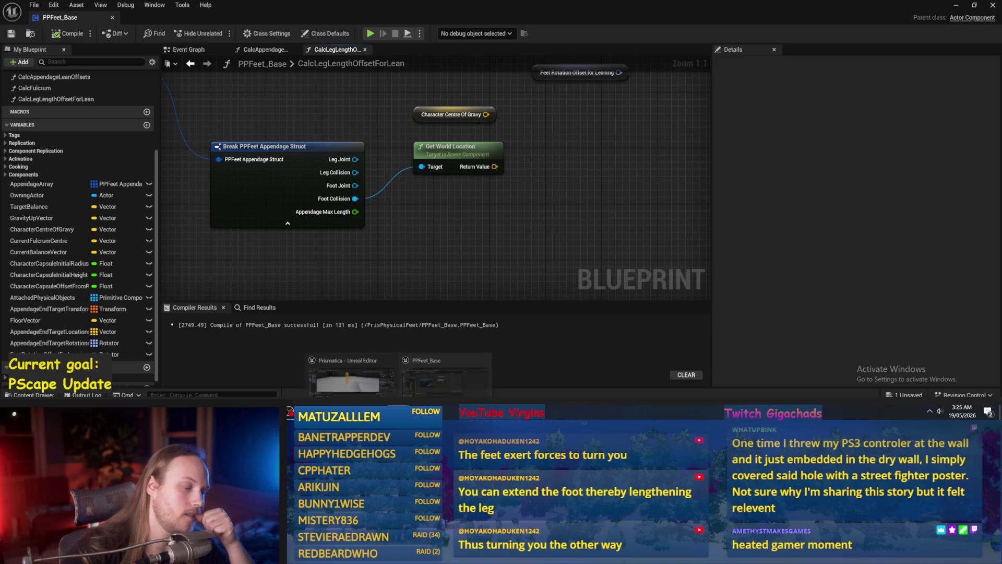
scroll(469, 248, "down", 2)
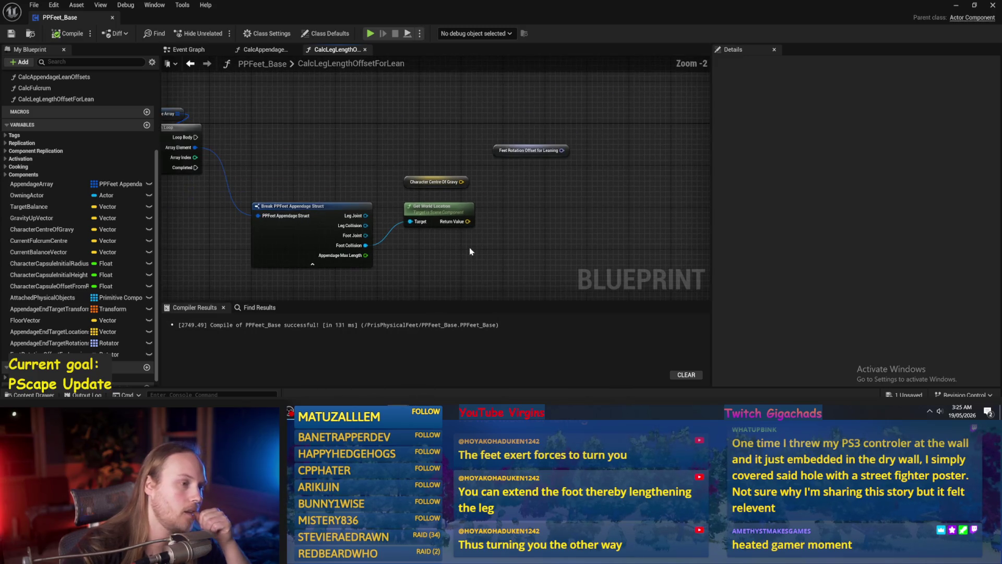
left_click(956, 5)
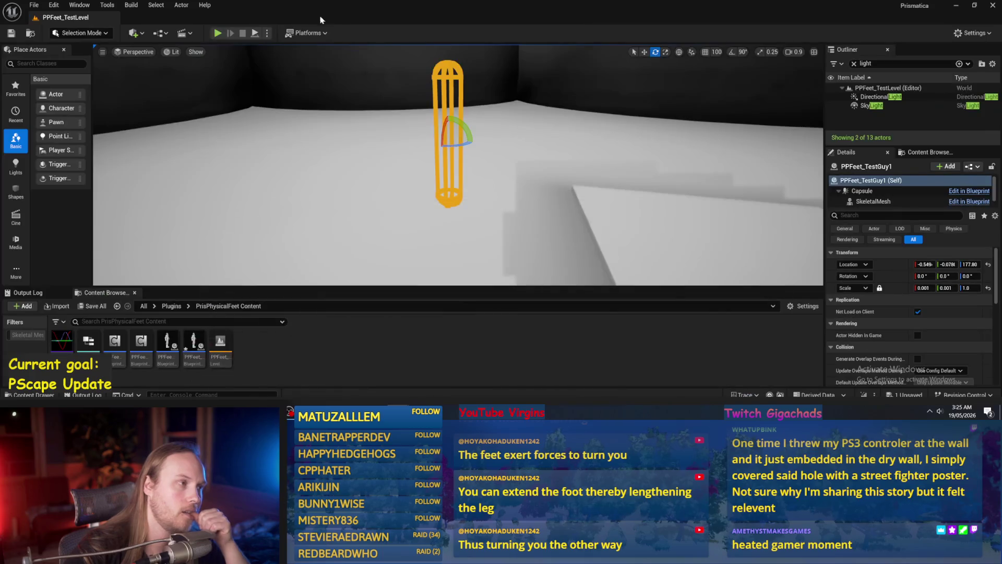
left_click(254, 34)
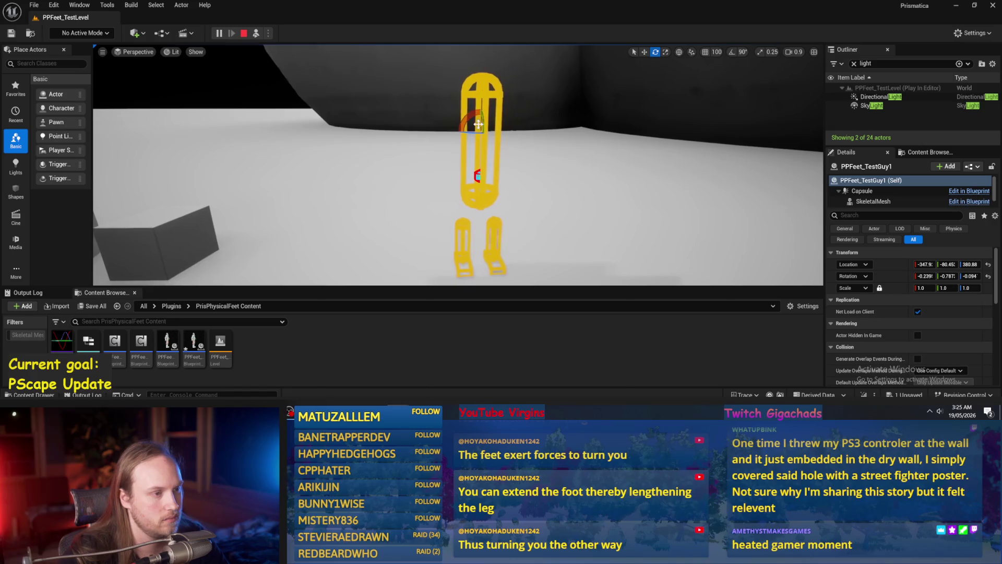
left_click_drag(473, 113, 459, 117)
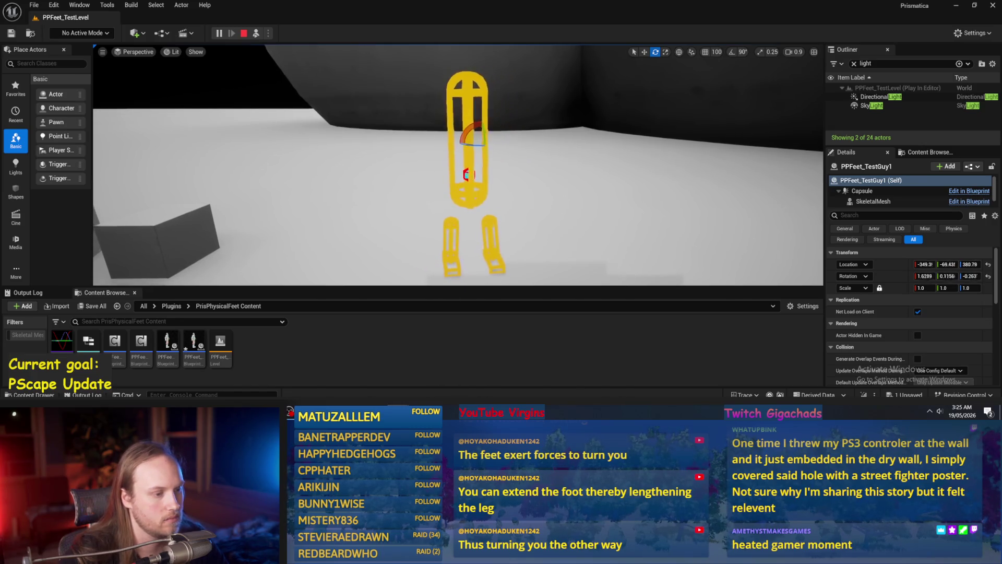
left_click_drag(486, 115, 500, 84)
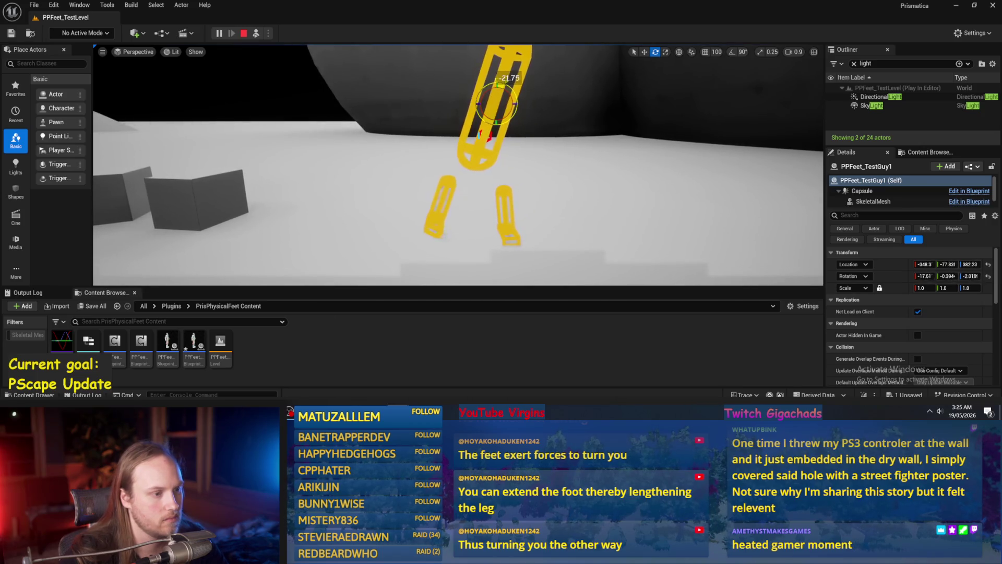
- Stop the play session and return to PPFeet_Base's CalcAppendageLeanOffsets graph
key("Escape")
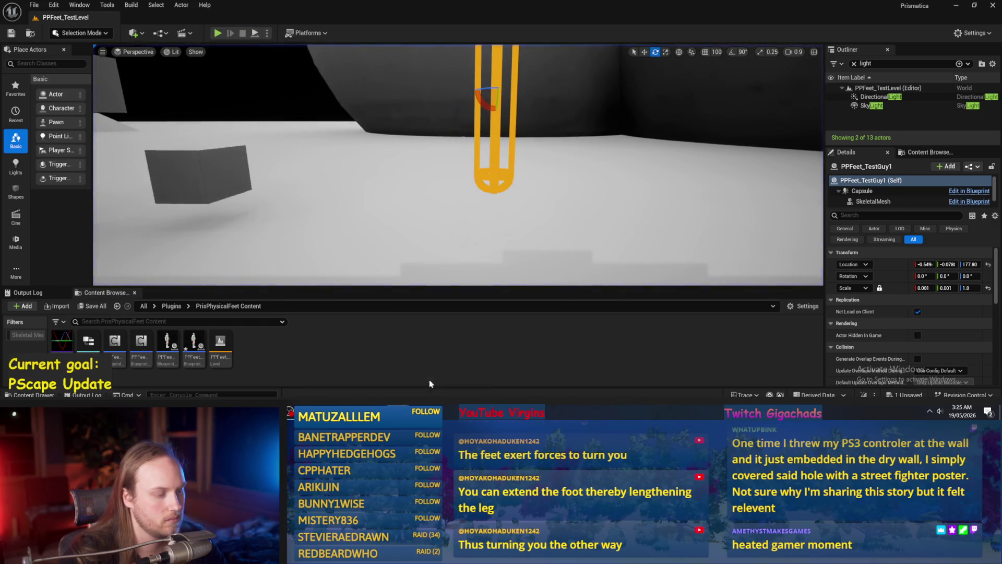
key("alt+Tab")
left_click(259, 49)
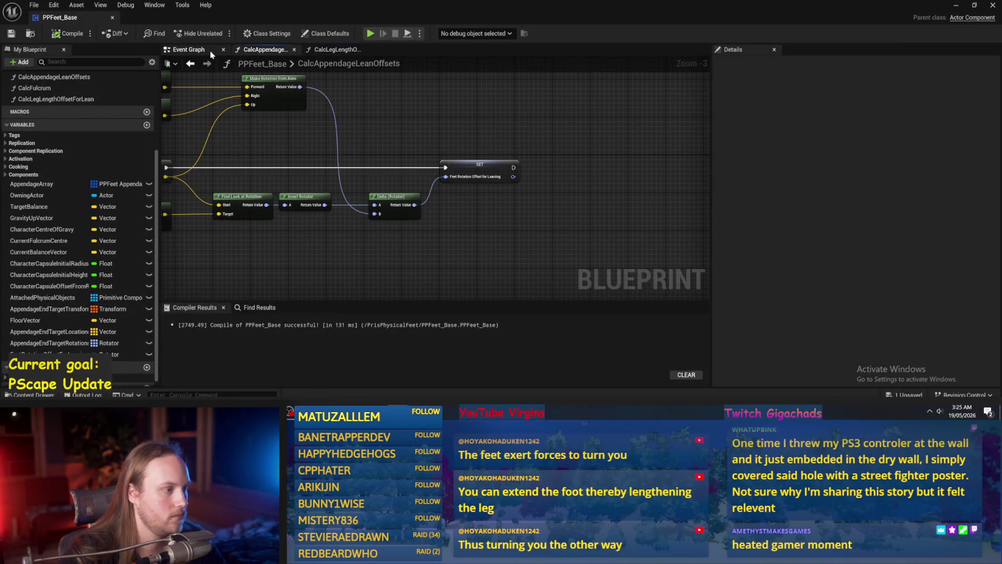
- In CalcAppendageLeanOffsets, enter 1 into the Target Balance value and compile
left_click(188, 50)
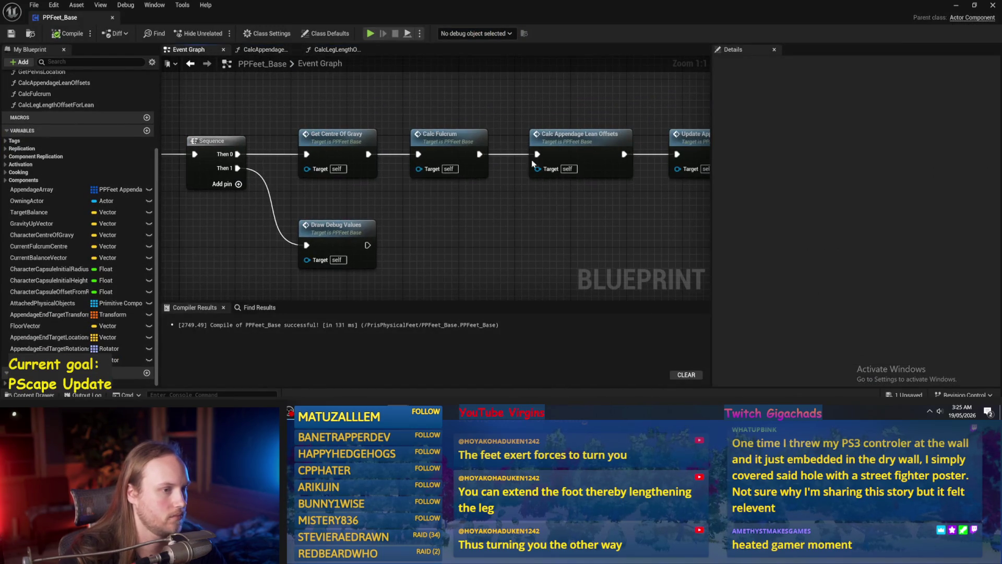
double_click(458, 180)
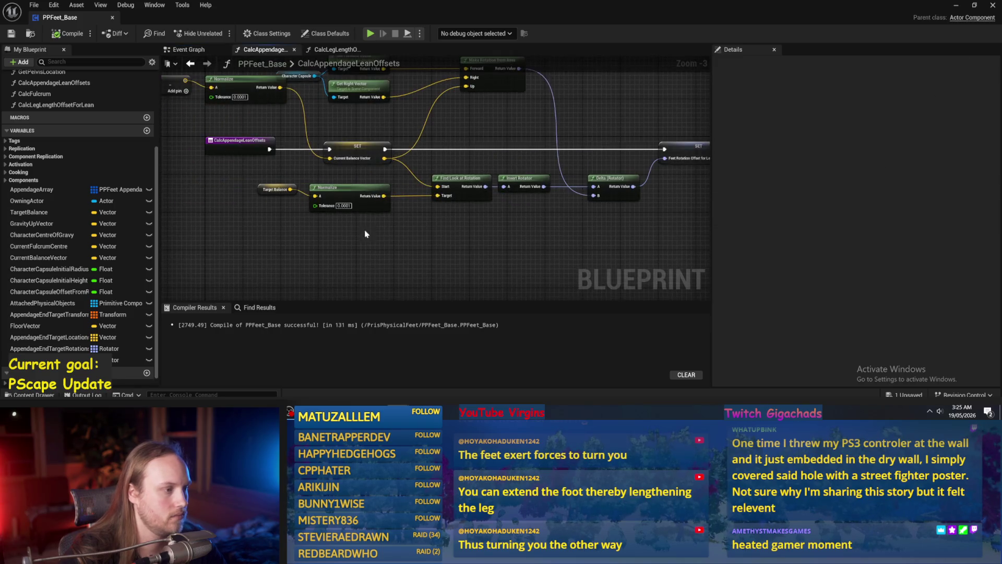
scroll(358, 231, "up", 2)
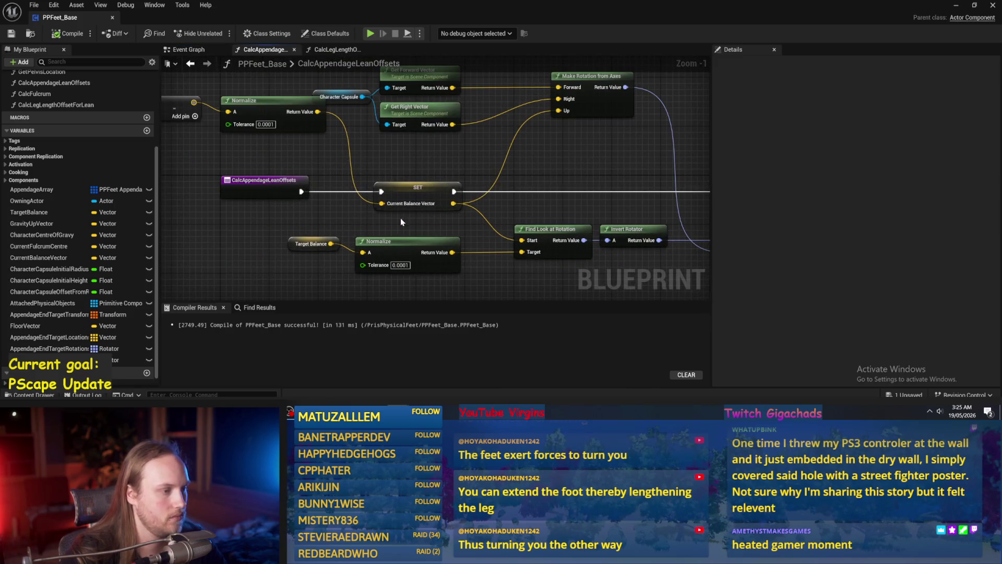
left_click(312, 243)
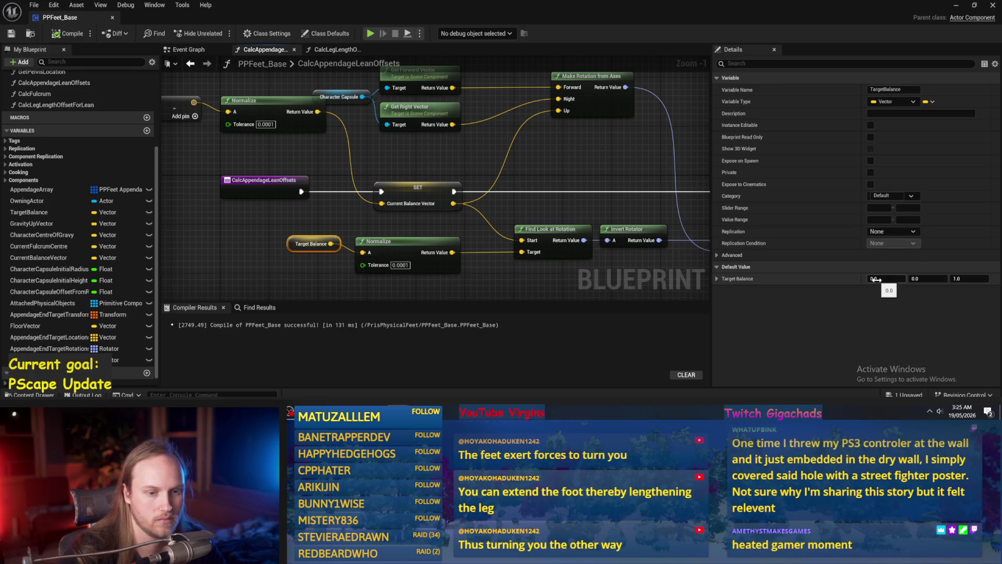
type("1")
key("Return")
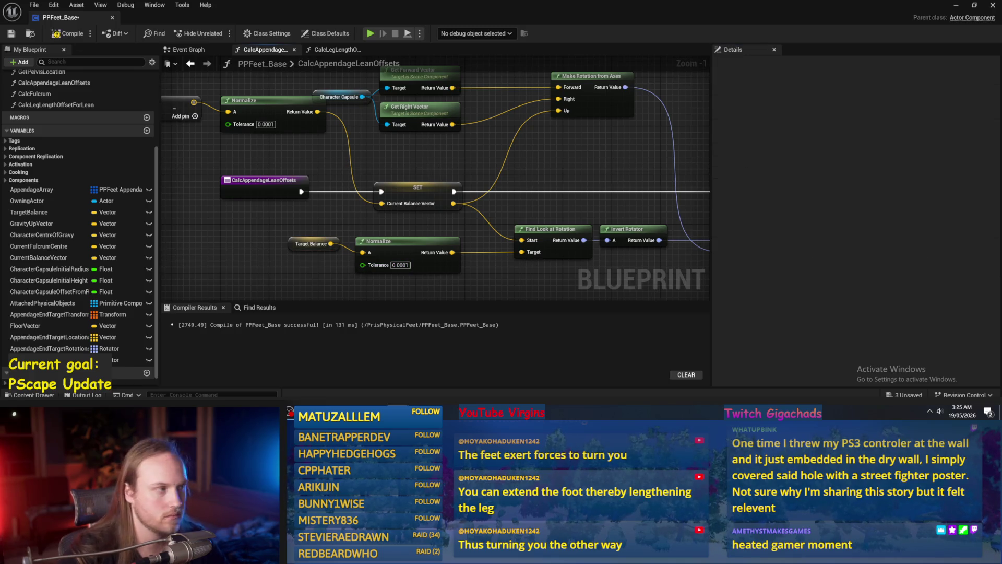
left_click(55, 34)
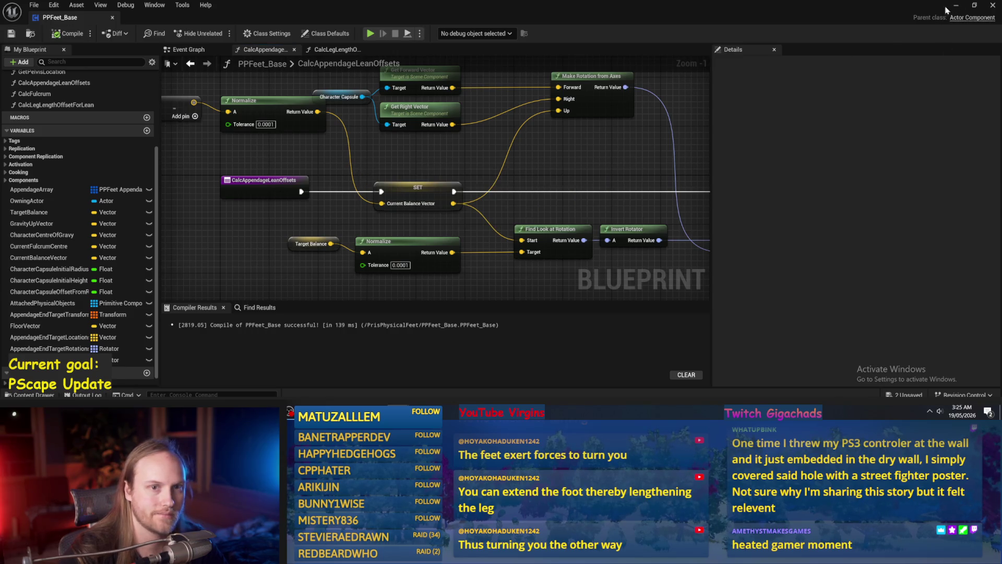
- Set the Target Balance default to (0, 0.5, 1), then compile and save
left_click(953, 6)
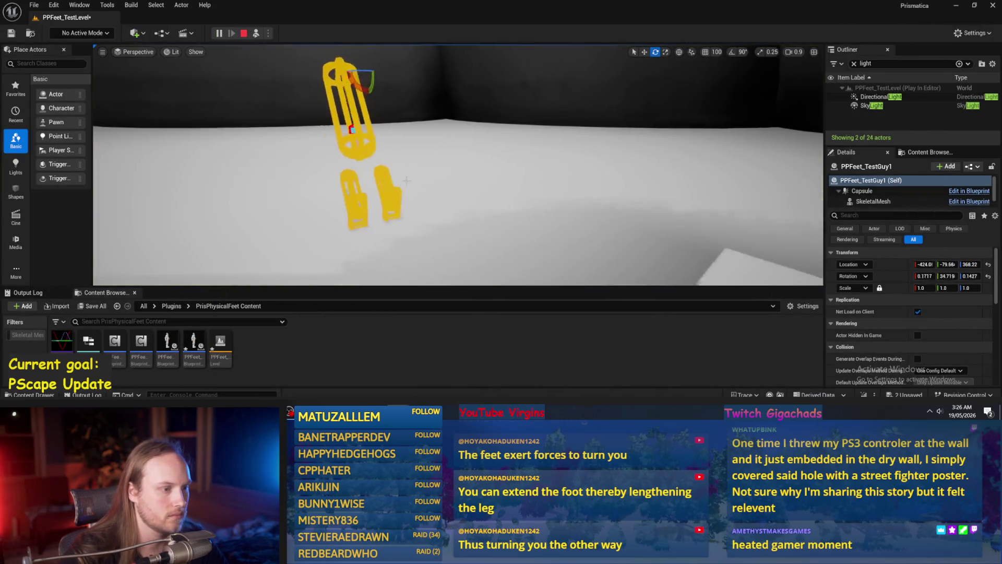
key("alt+Tab")
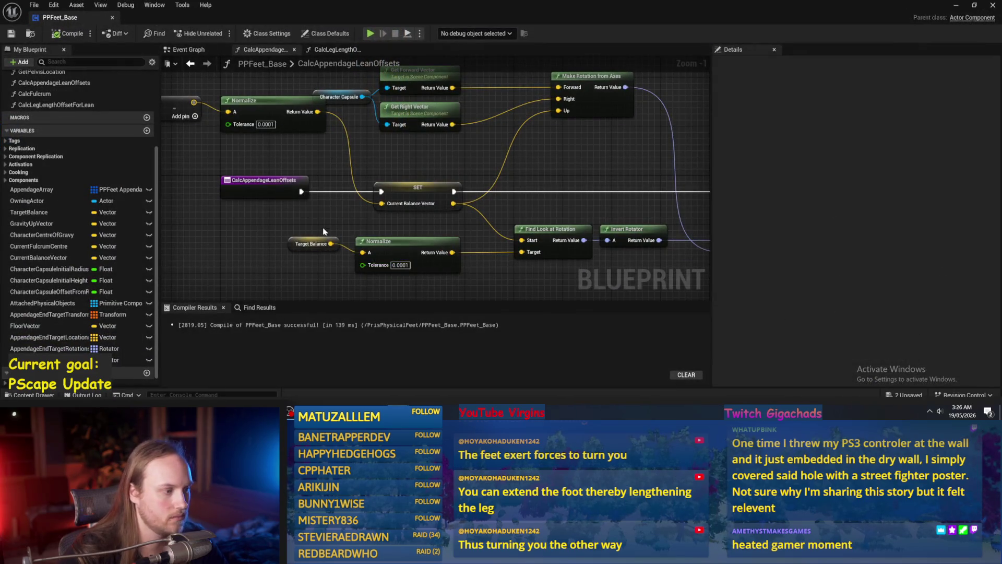
left_click(316, 243)
left_click(912, 278)
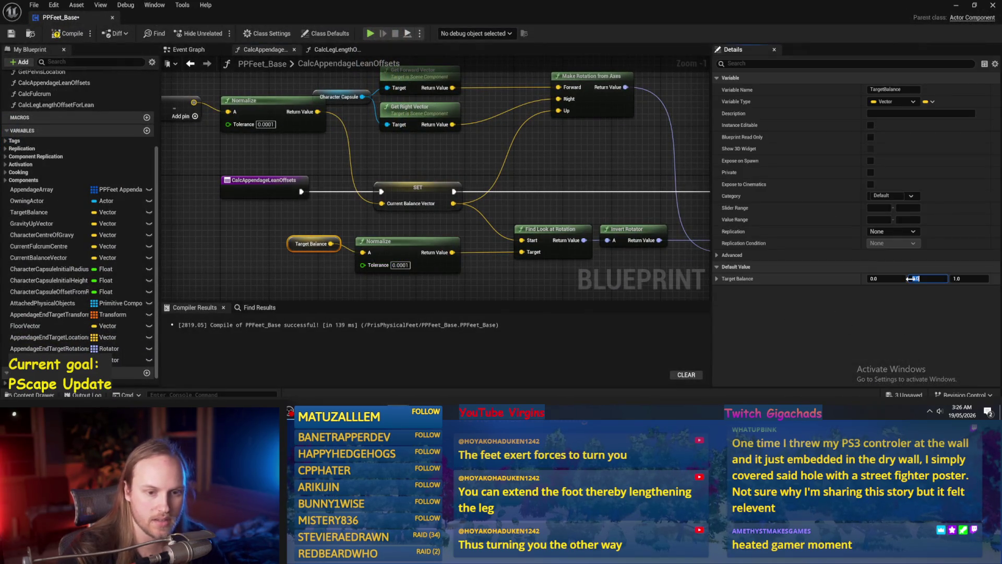
type("0.5")
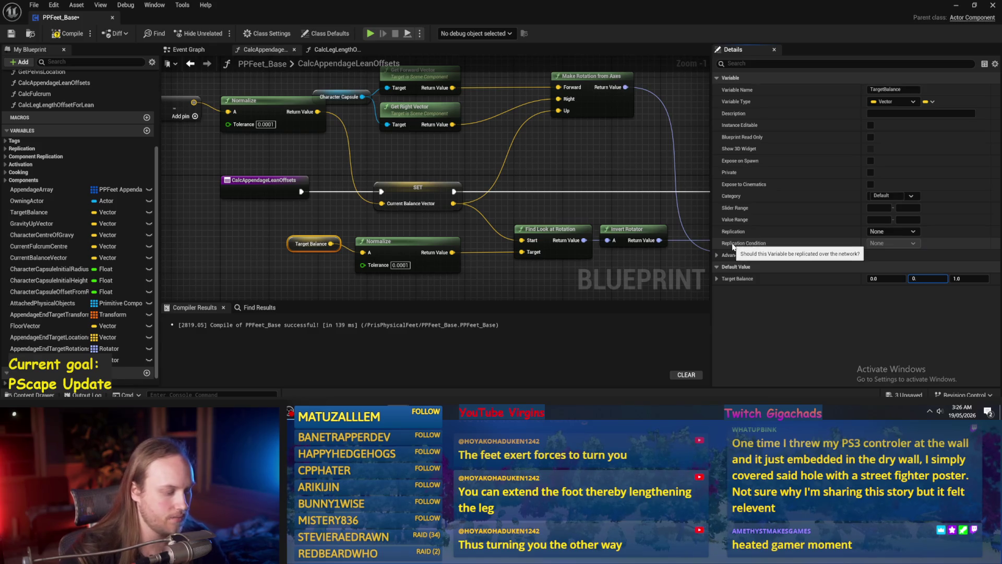
left_click(603, 214)
left_click(11, 33)
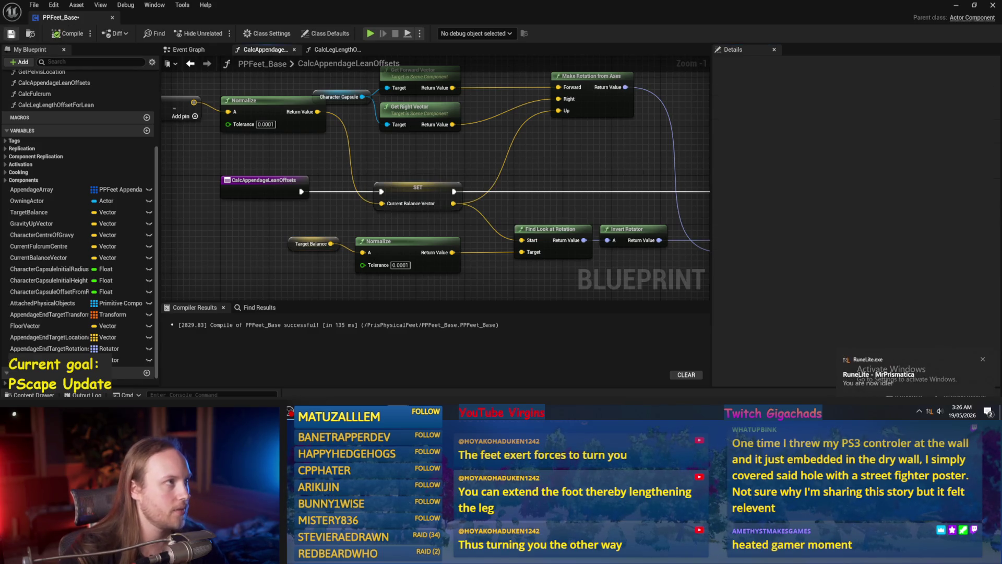
- Play the level to test the leaning feet, then stop and recompile
left_click(956, 8)
left_click(217, 33)
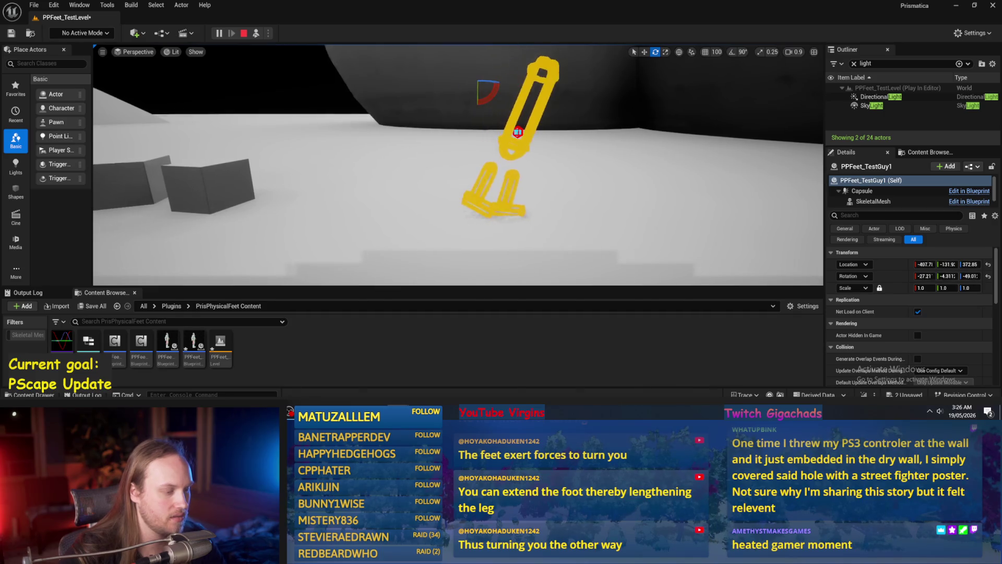
key("Escape")
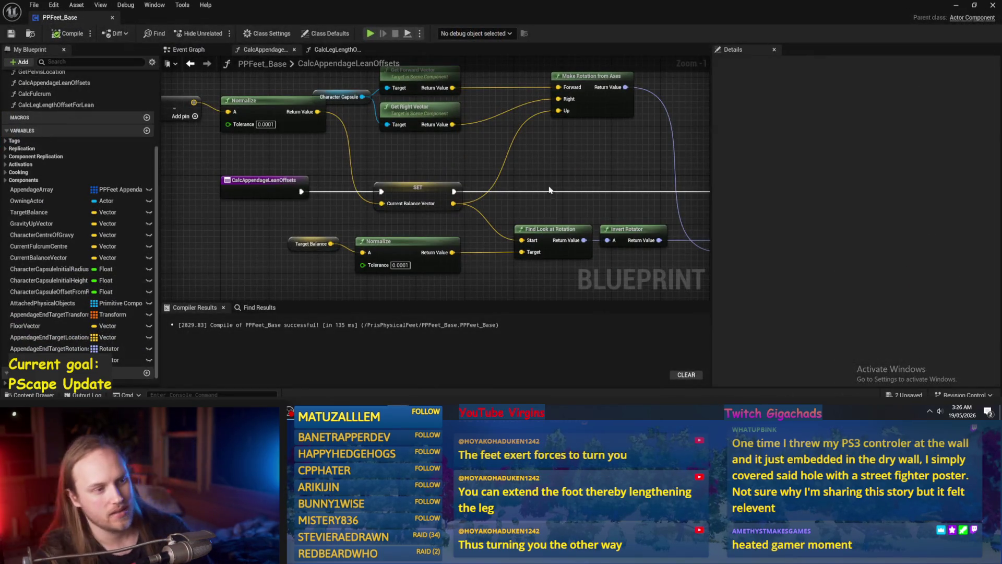
left_click(58, 36)
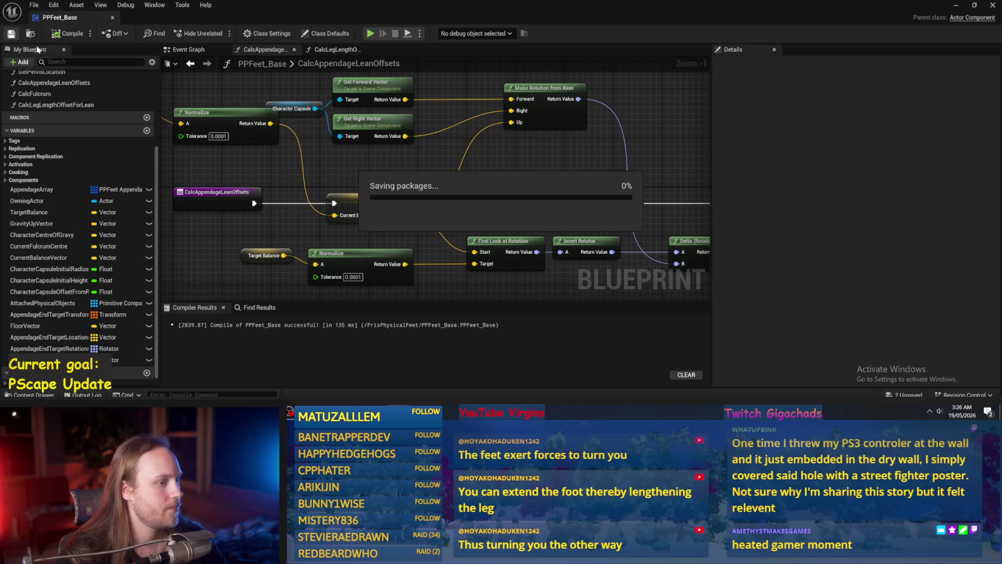
scroll(491, 153, "down", 1)
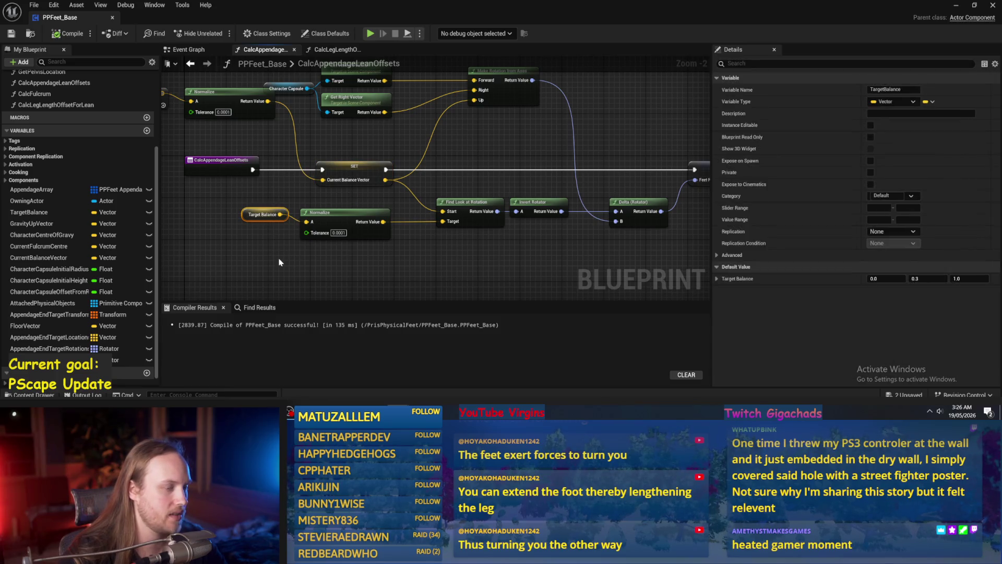
- Move the Delta (Rotator) node further left in the graph
left_click_drag(270, 215, 214, 238)
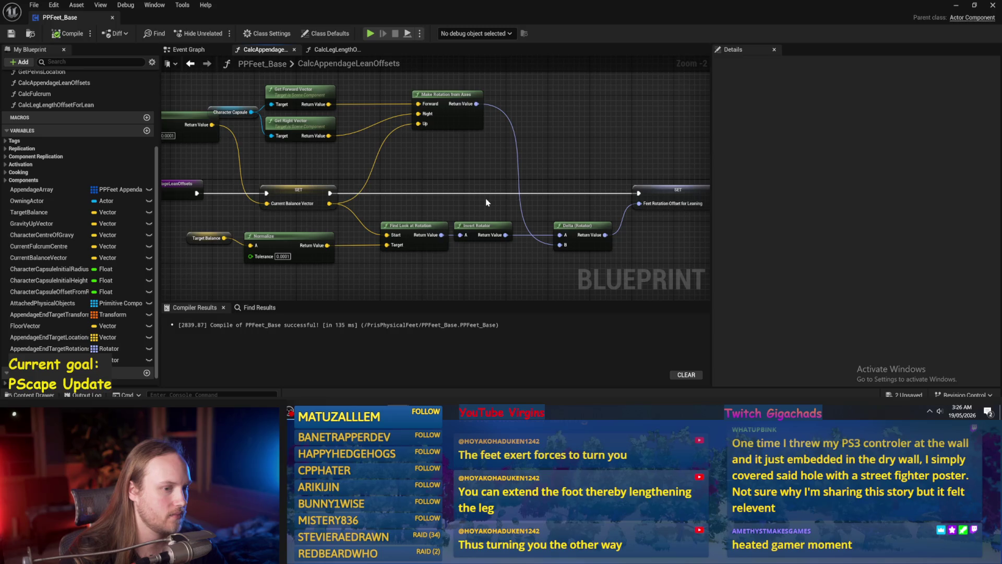
left_click_drag(530, 157, 647, 246)
mouse_move(585, 233)
left_mouse_down()
mouse_move(679, 235)
mouse_move(583, 231)
left_mouse_up()
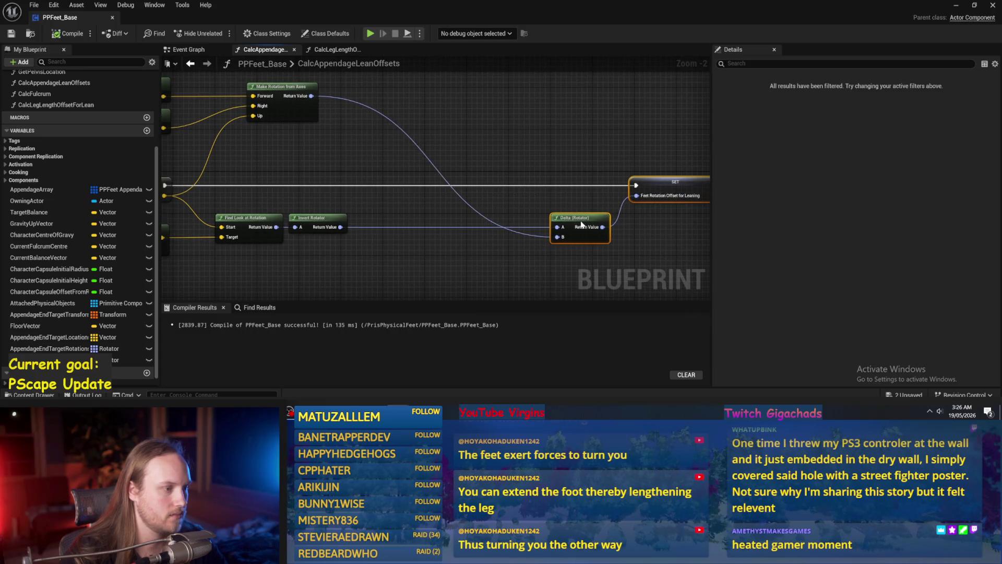
left_click_drag(357, 224, 473, 223)
right_click(454, 230)
left_click(504, 197)
left_click_drag(504, 199, 431, 206)
mouse_move(643, 239)
left_mouse_down()
mouse_move(434, 239)
mouse_move(468, 240)
left_mouse_up()
left_click_drag(579, 230, 479, 236)
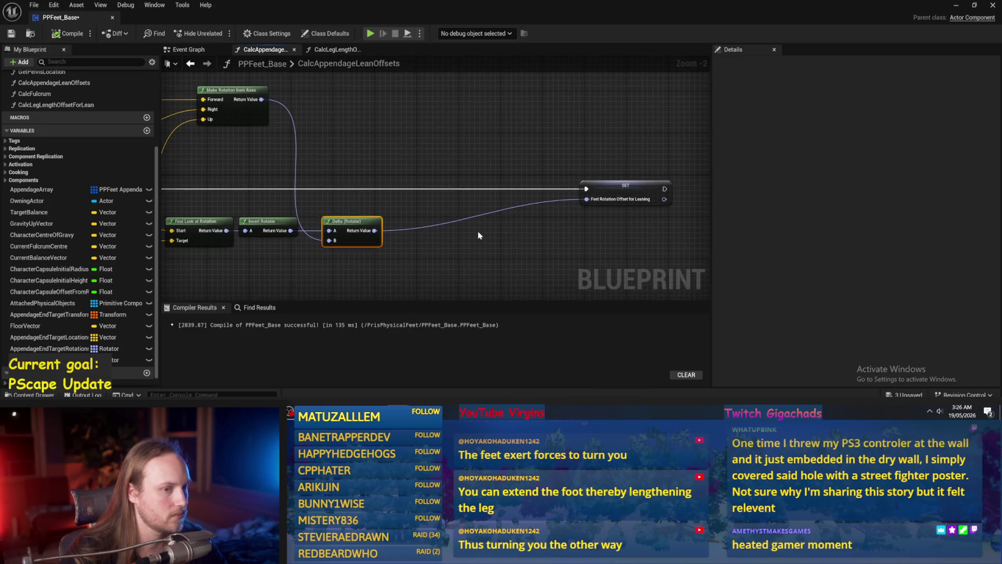
- Slide the Feet Rotation SET node left toward Delta (Rotator), then compile and save
left_click_drag(622, 194, 501, 194)
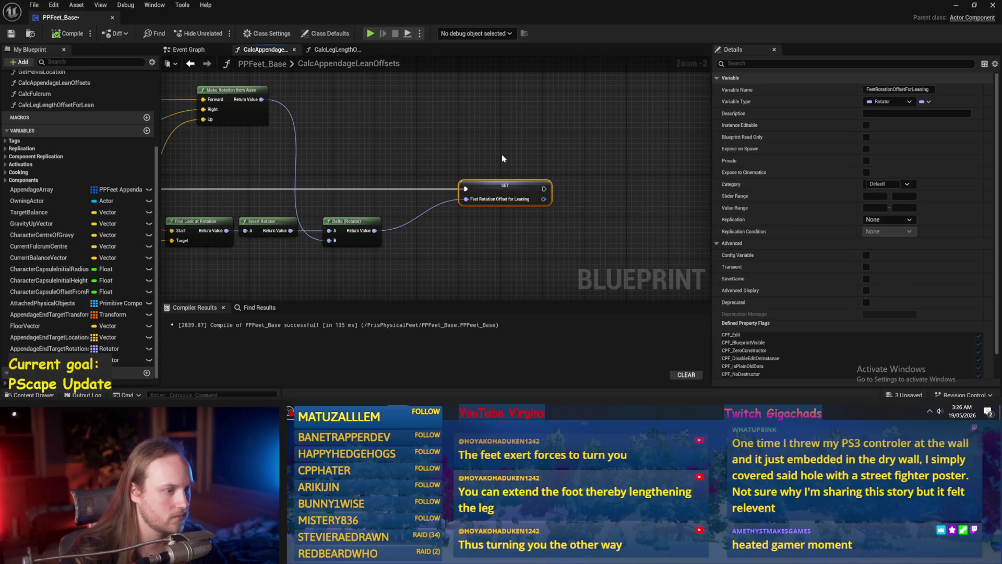
left_click(485, 151)
left_click_drag(493, 199, 452, 198)
left_click(446, 135)
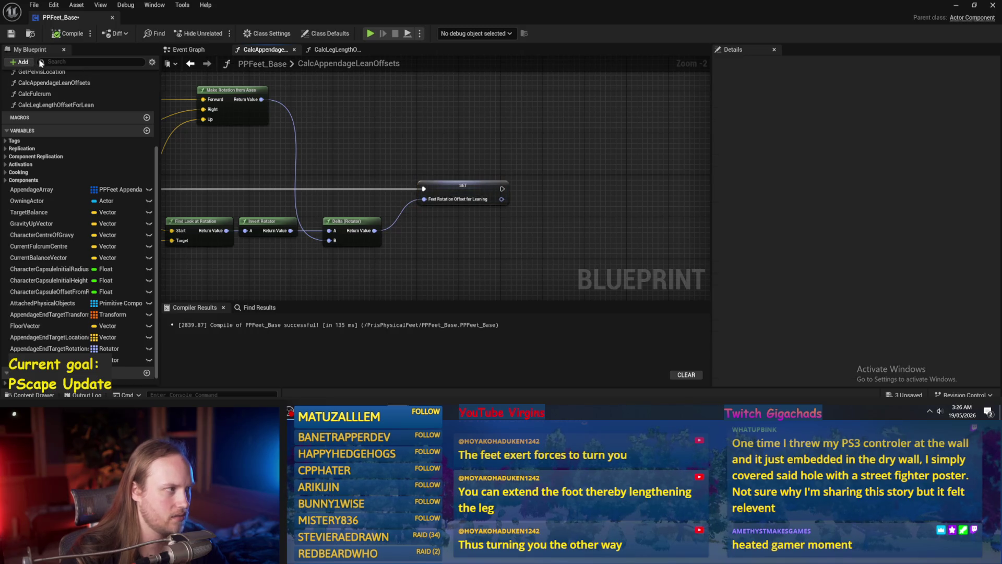
left_click(69, 36)
left_click(503, 200)
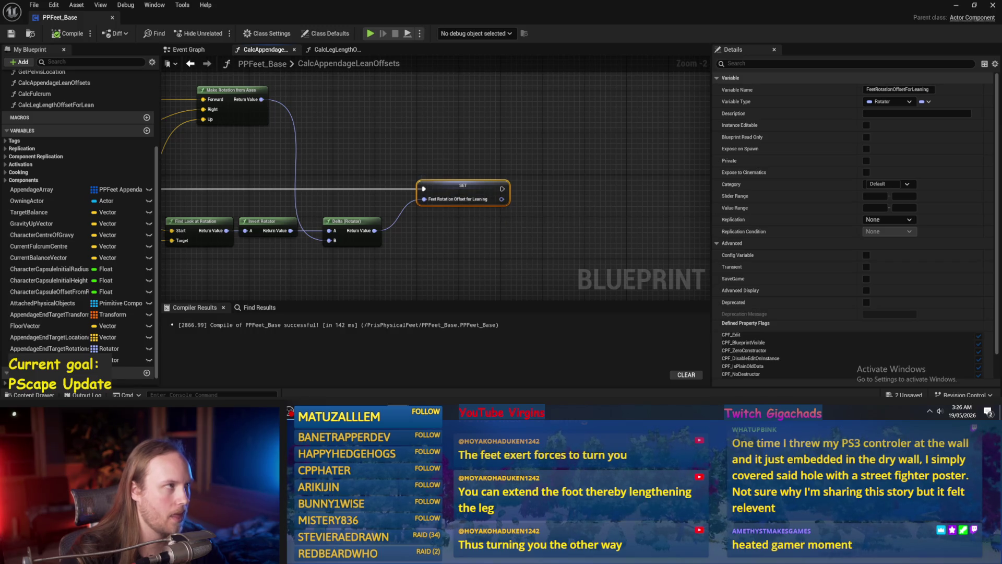
left_click(534, 161)
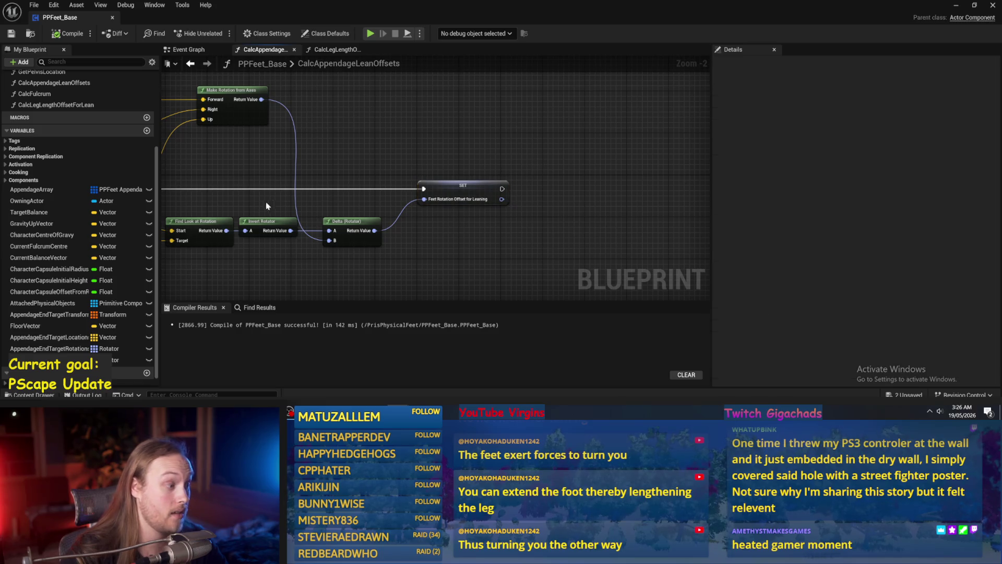
left_click(48, 37)
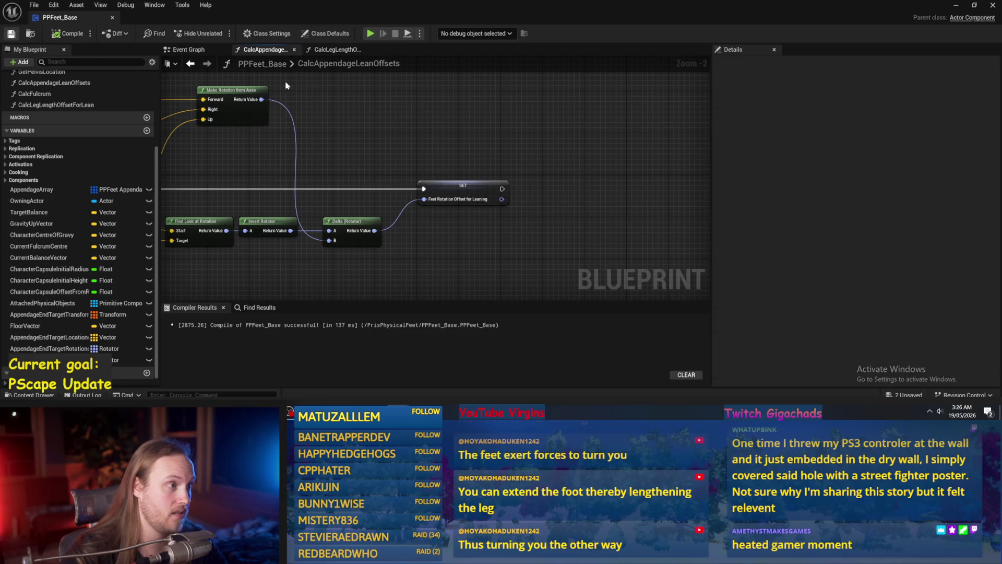
- In CalcLegLengthOffsetForLean, unlink the entry from the For Each Loop and delete that loop
left_click(337, 52)
mouse_move(531, 138)
left_mouse_down()
mouse_move(532, 129)
mouse_move(475, 127)
left_mouse_up()
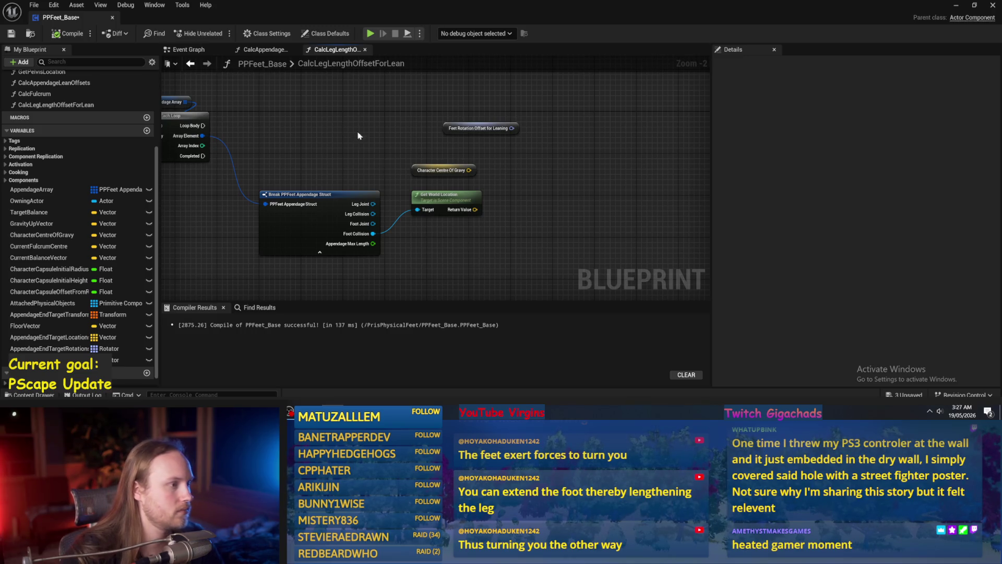
left_click_drag(368, 145, 444, 167)
left_click_drag(369, 146, 346, 137)
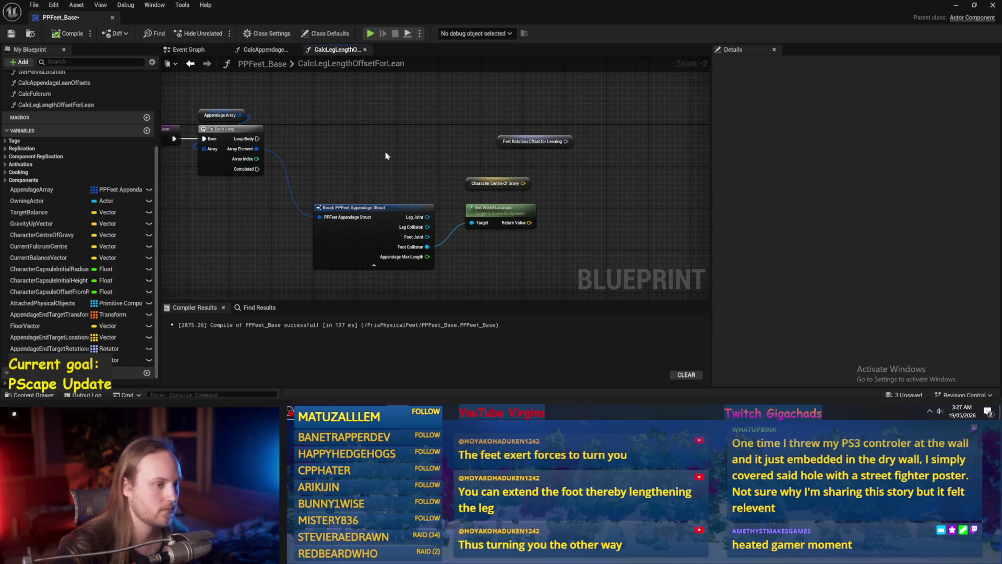
left_click_drag(460, 172, 554, 210)
left_click(322, 134)
left_click_drag(175, 134, 257, 142)
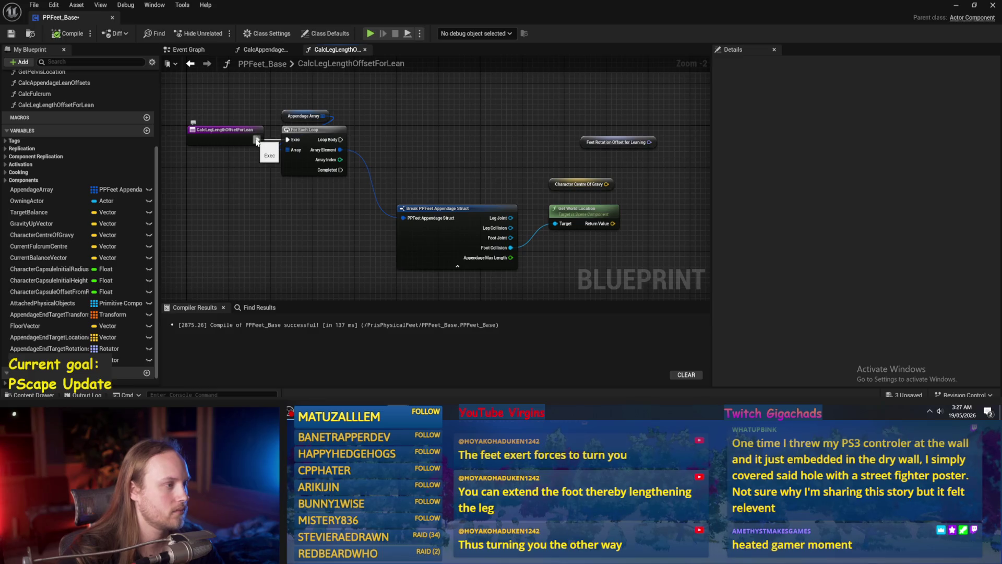
left_click(256, 141, "alt")
left_click_drag(271, 104, 392, 181)
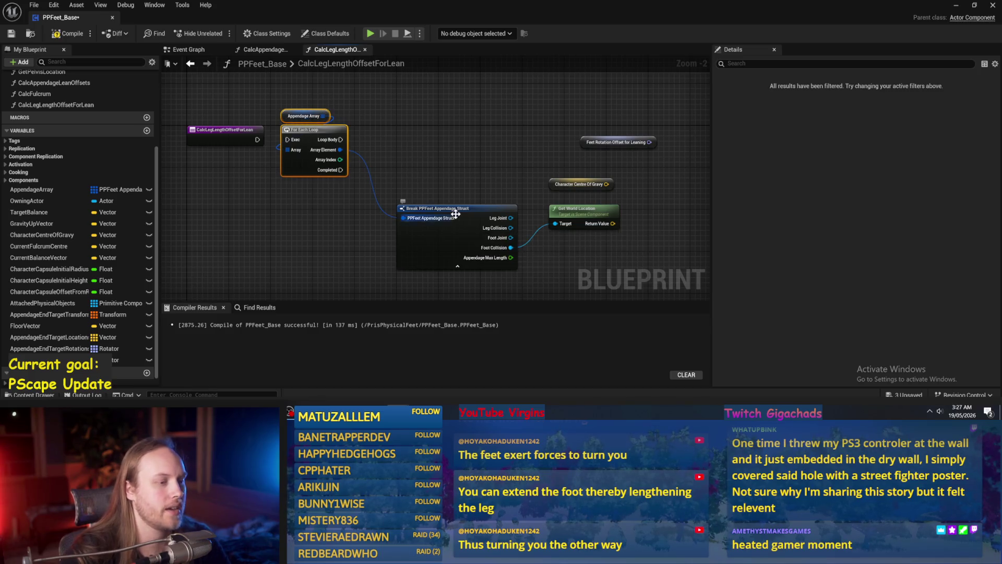
left_click(321, 152)
key("Delete")
- Add two GET nodes from Appendage Array, the second using index 1
left_click_drag(323, 116, 355, 139)
type("get")
key("Return")
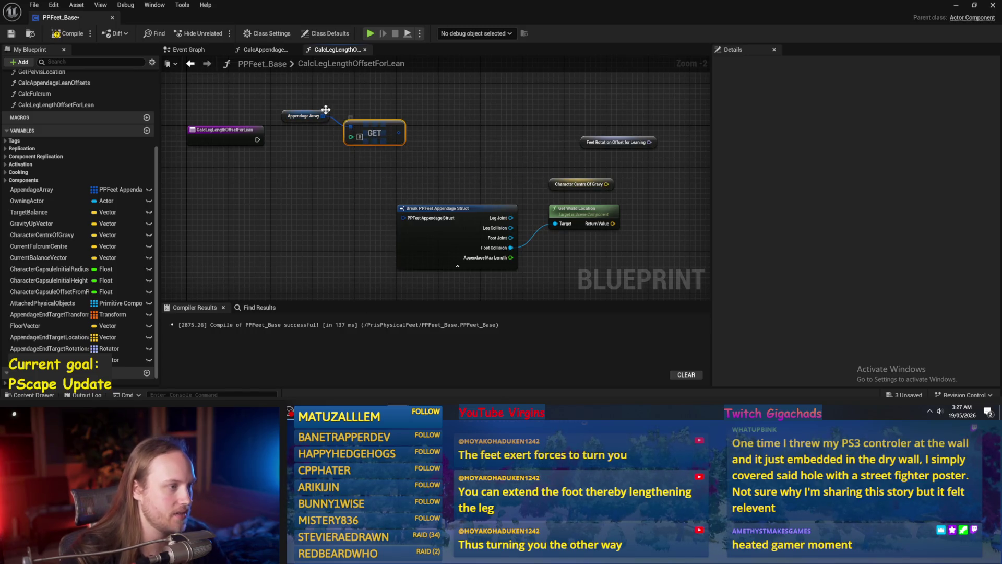
left_click(328, 113)
scroll(323, 147, "up", 2)
mouse_move(322, 106)
left_mouse_down()
mouse_move(373, 198)
mouse_move(397, 184)
left_mouse_up()
type("get")
key("Return")
left_click(373, 196)
type("1")
scroll(490, 173, "down", 1)
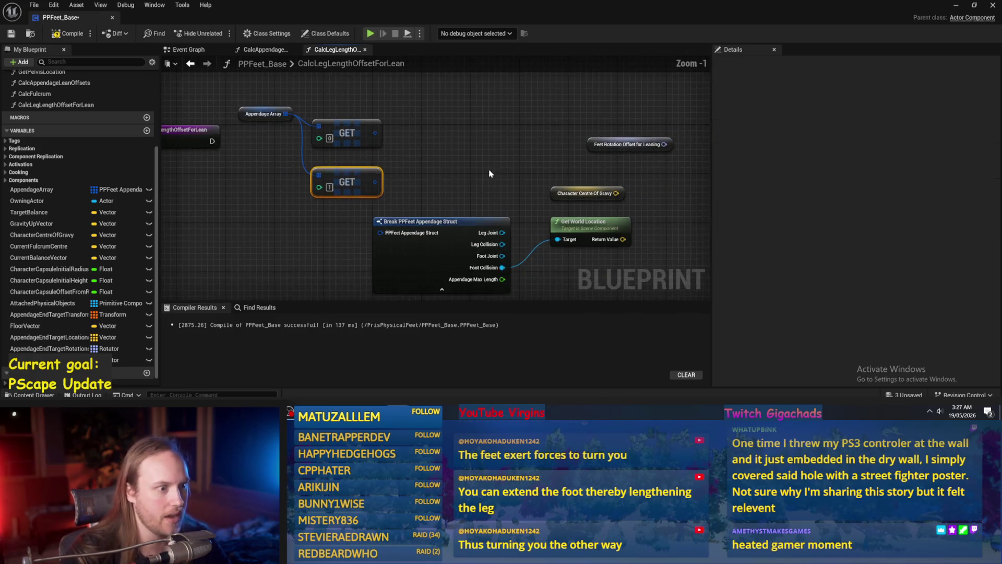
- Delete the Break Struct and location nodes, then compile and save PPFeet_Base
left_click_drag(611, 147, 420, 102)
left_click(438, 143)
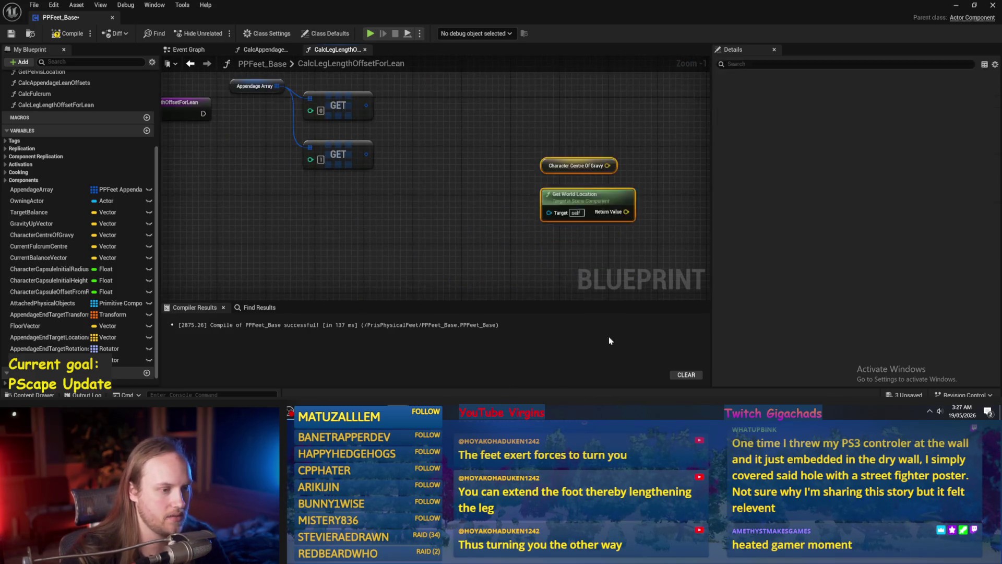
key("Delete")
left_click(68, 34)
left_click(11, 33)
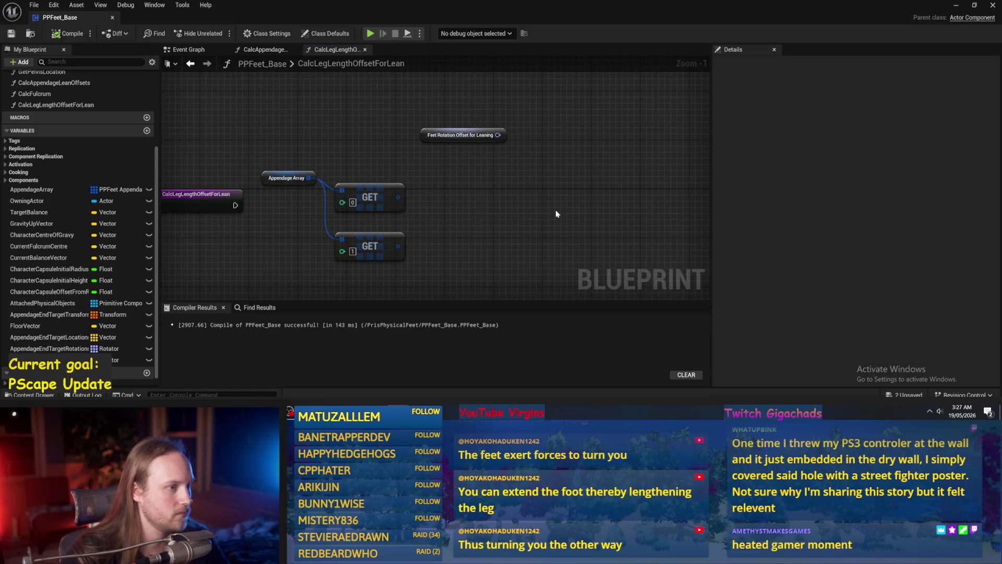
- Reposition Appendage Array and Feet Rotation Offset for Leaning, then return to the Event Graph
left_click_drag(246, 175, 247, 218)
left_click_drag(230, 261, 375, 172)
key("ctrl+z")
scroll(385, 197, "down", 1)
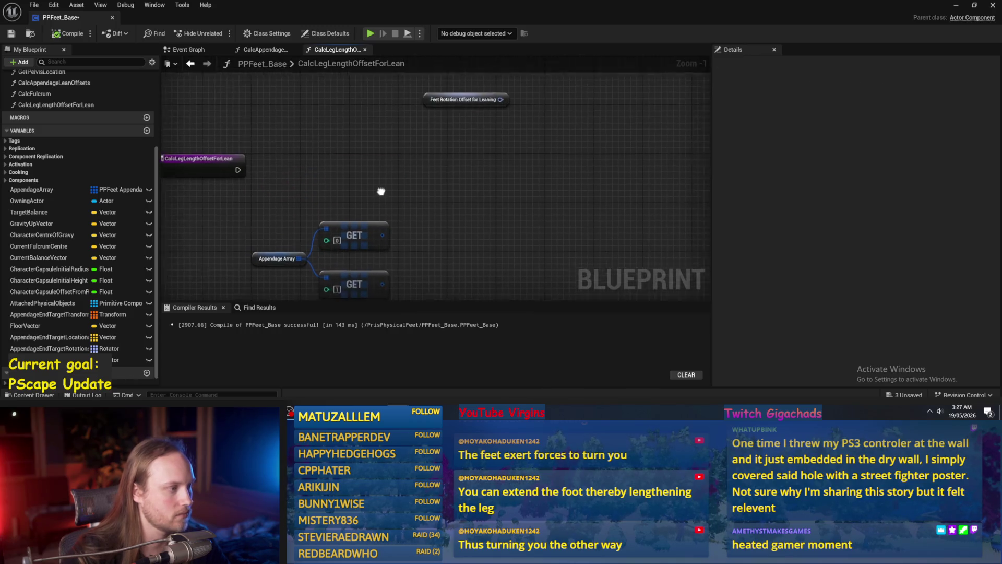
left_click_drag(377, 189, 361, 188)
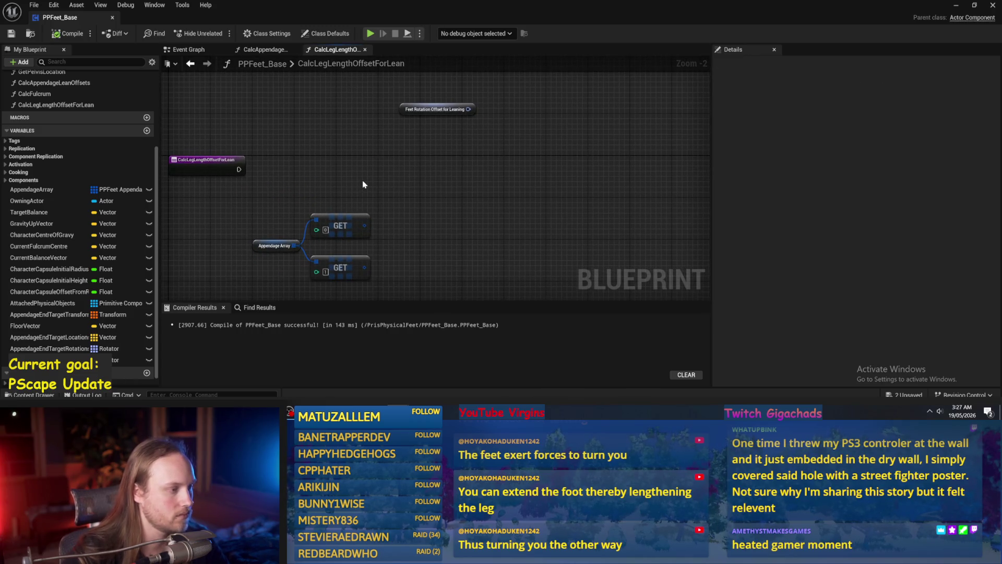
left_click_drag(409, 111, 299, 137)
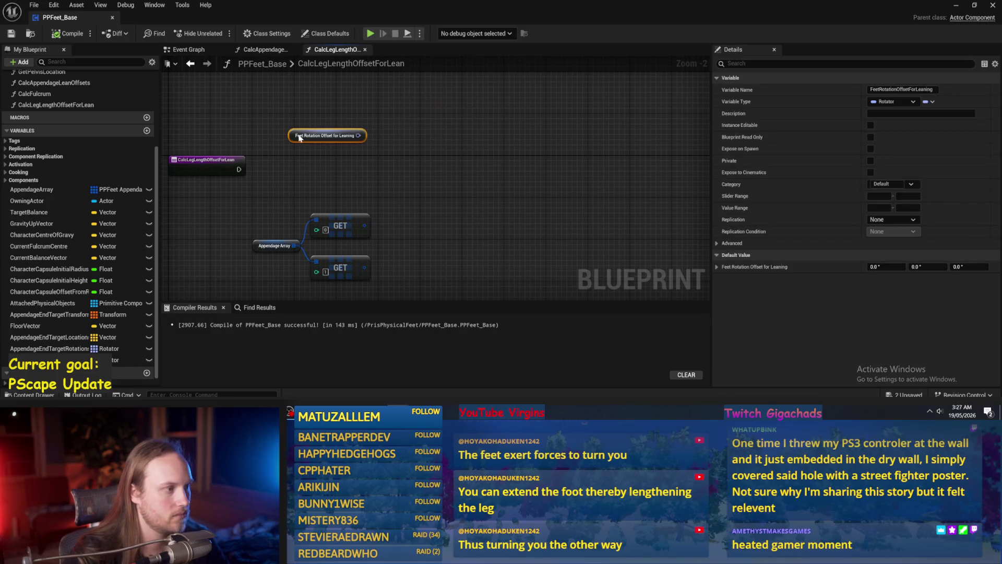
mouse_move(340, 188)
left_mouse_down()
mouse_move(388, 139)
mouse_move(360, 179)
left_mouse_up()
left_click(360, 179)
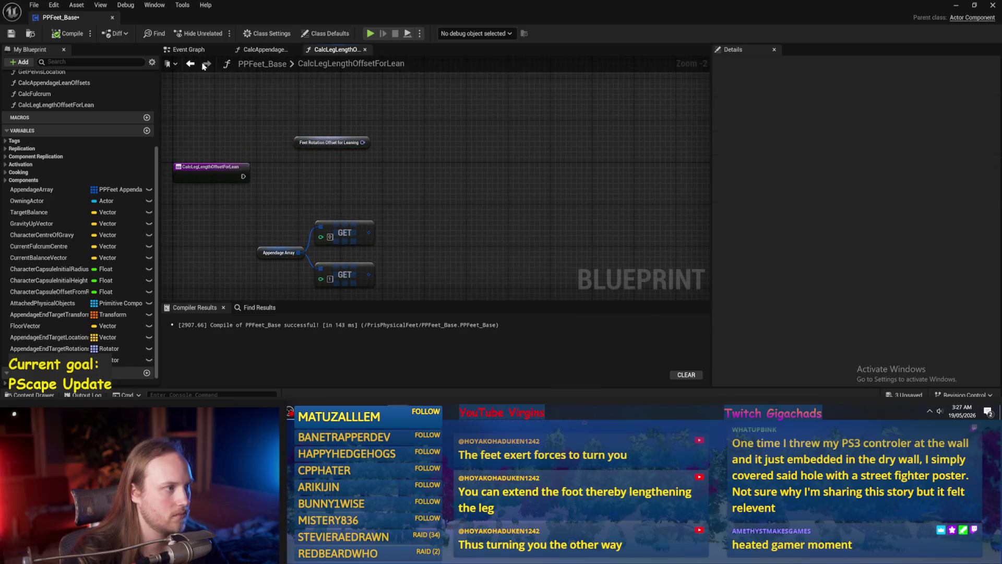
left_click(208, 50)
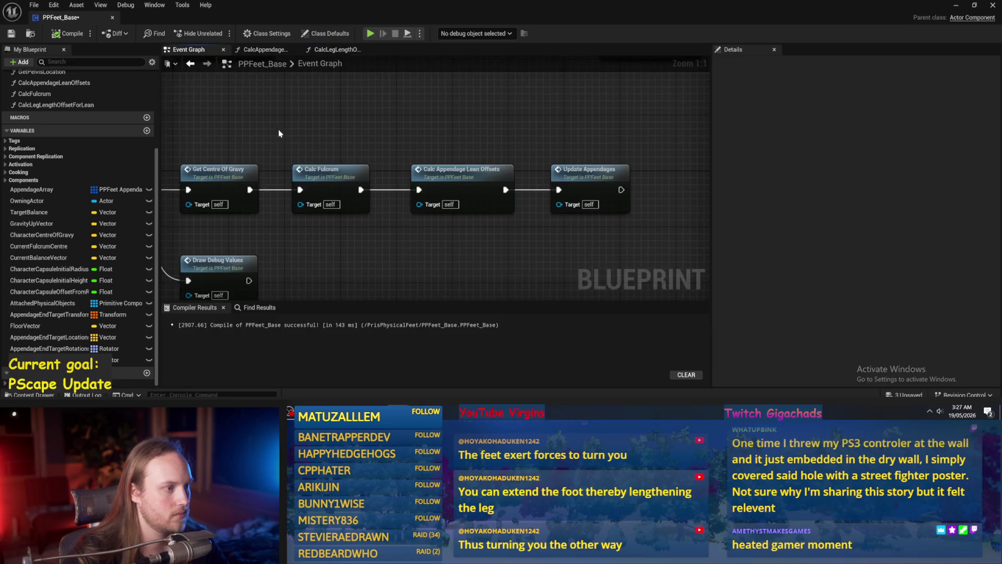
- Open PPFeet_Base's UpdateAppendages function graph and survey its nodes
double_click(585, 184)
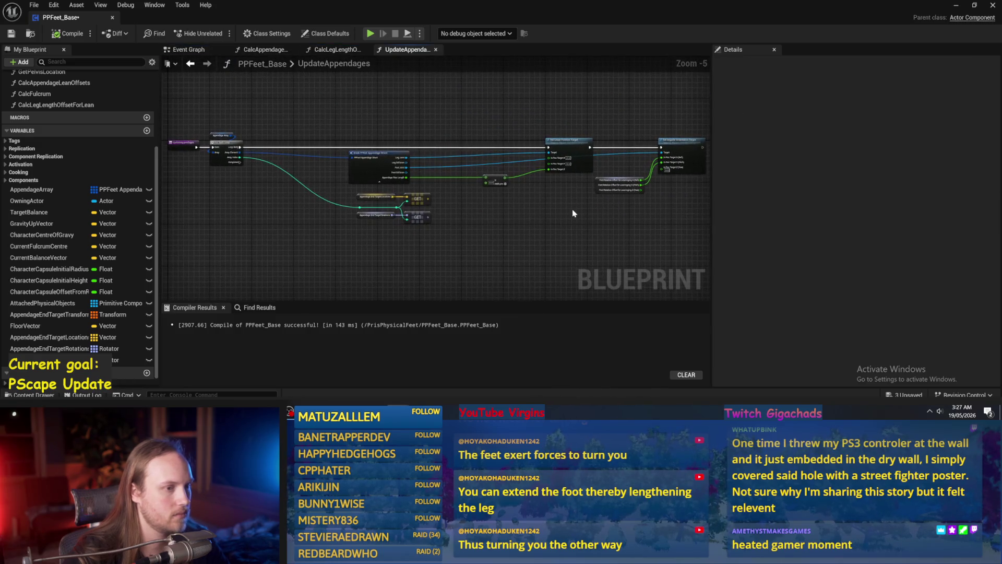
scroll(526, 208, "up", 2)
mouse_move(570, 172)
left_mouse_down()
mouse_move(588, 226)
mouse_move(509, 213)
mouse_move(438, 130)
mouse_move(358, 146)
mouse_move(324, 217)
left_mouse_up()
scroll(324, 217, "up", 1)
scroll(465, 197, "down", 1)
mouse_move(465, 197)
left_mouse_down()
mouse_move(291, 179)
mouse_move(349, 175)
left_mouse_up()
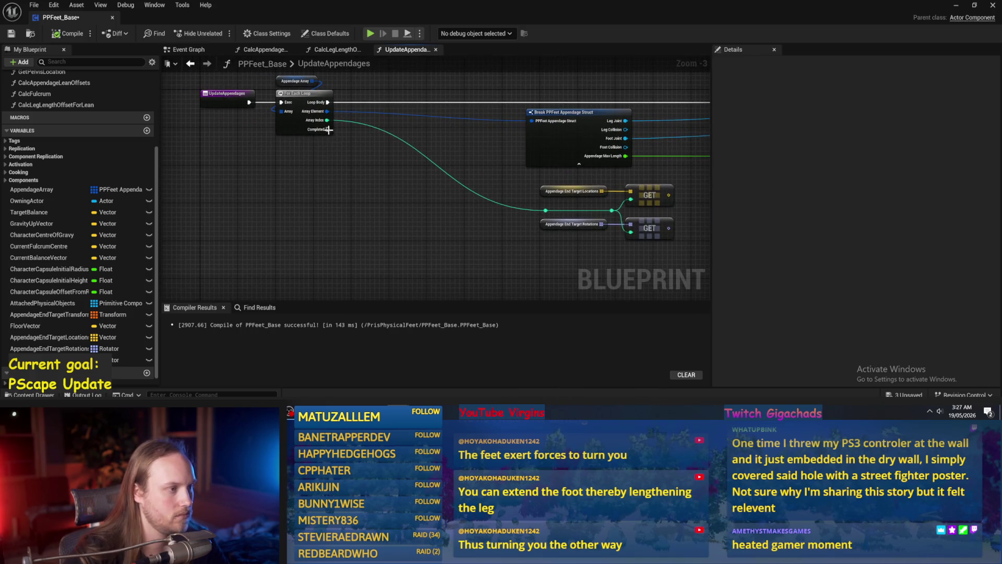
- Reposition the Set Linear Position Target node further left, near the For Each Loop
mouse_move(329, 133)
left_mouse_down()
mouse_move(626, 256)
mouse_move(458, 257)
mouse_move(364, 273)
left_mouse_up()
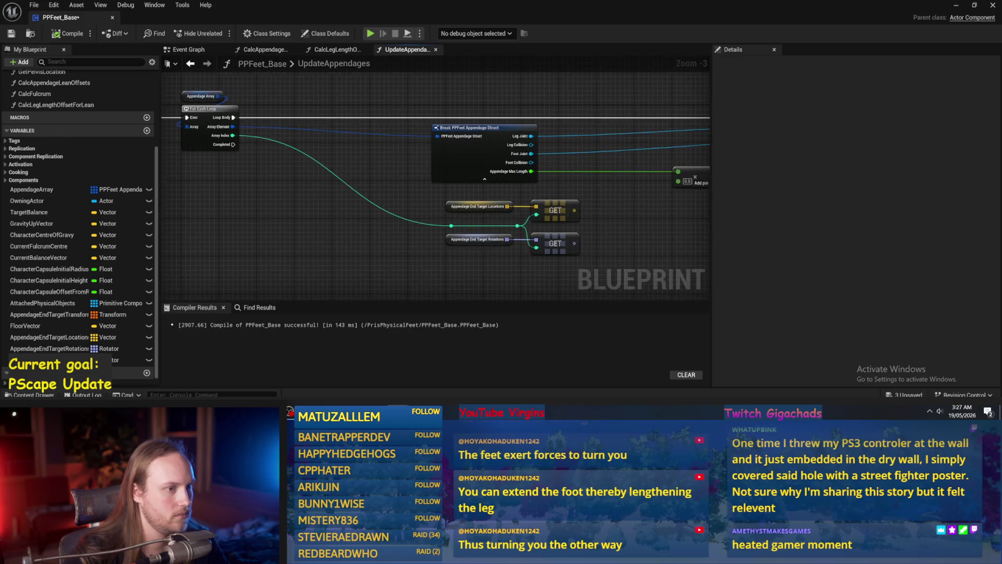
left_click_drag(687, 102, 507, 138)
left_click(627, 143)
mouse_move(532, 220)
left_mouse_down()
mouse_move(493, 172)
mouse_move(493, 152)
mouse_move(591, 183)
mouse_move(634, 184)
mouse_move(622, 175)
left_mouse_up()
scroll(494, 152, "down", 1)
mouse_move(501, 178)
left_mouse_down()
mouse_move(470, 189)
mouse_move(479, 95)
left_mouse_up()
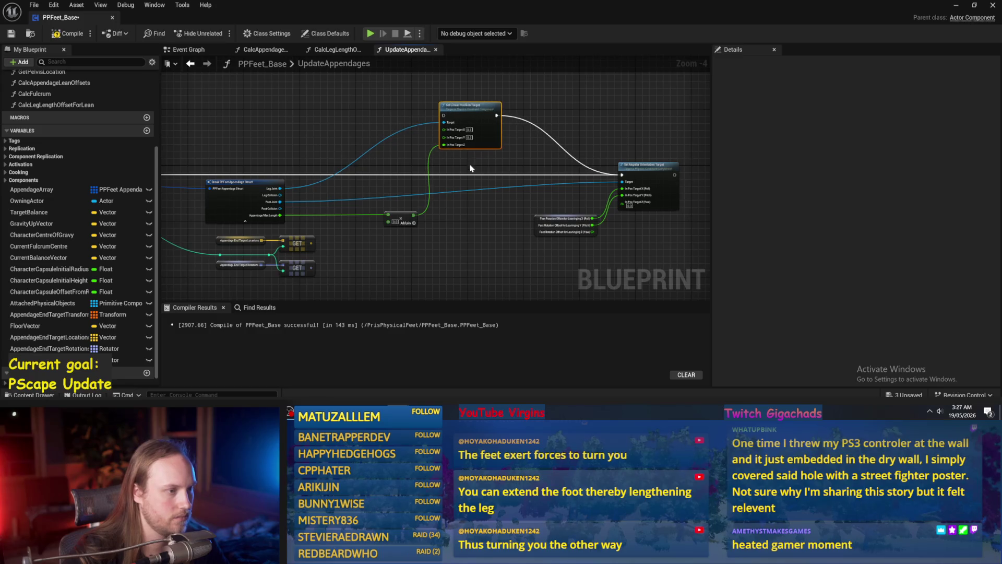
- Wire the For Each Loop's Completed pin into Set Linear Position Target's exec input
left_click_drag(393, 238, 511, 218)
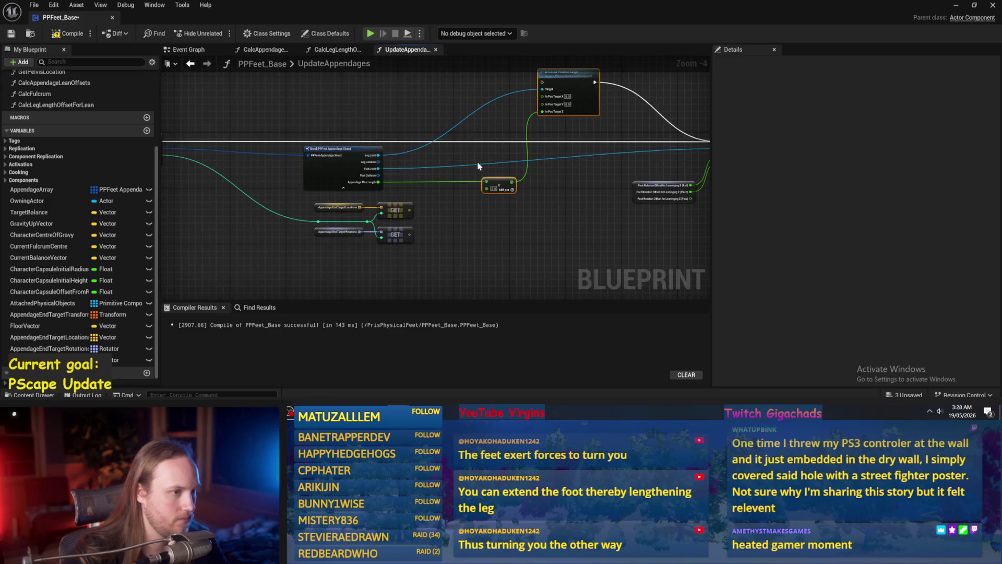
left_click(330, 177)
left_click_drag(330, 177, 457, 168)
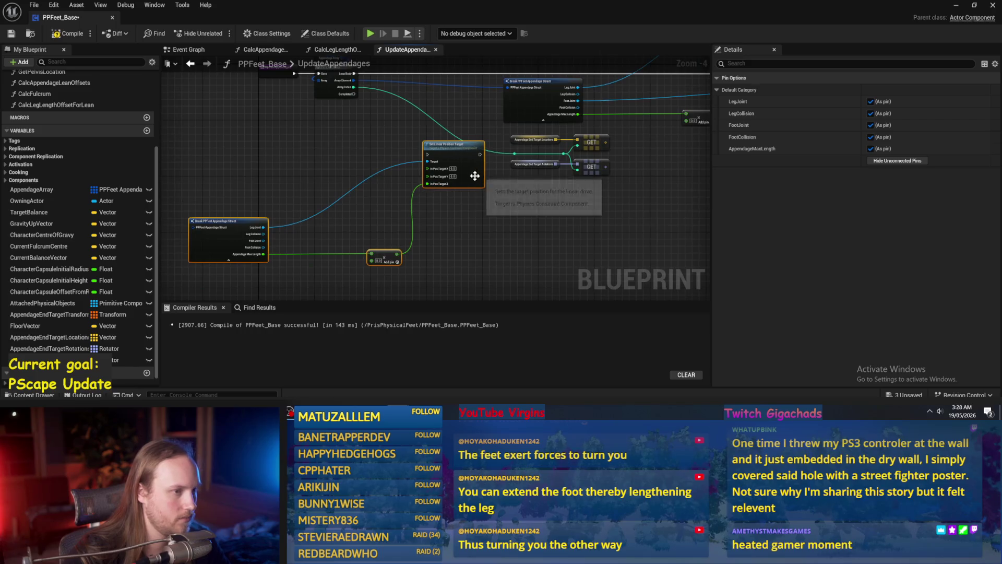
key("ctrl+z")
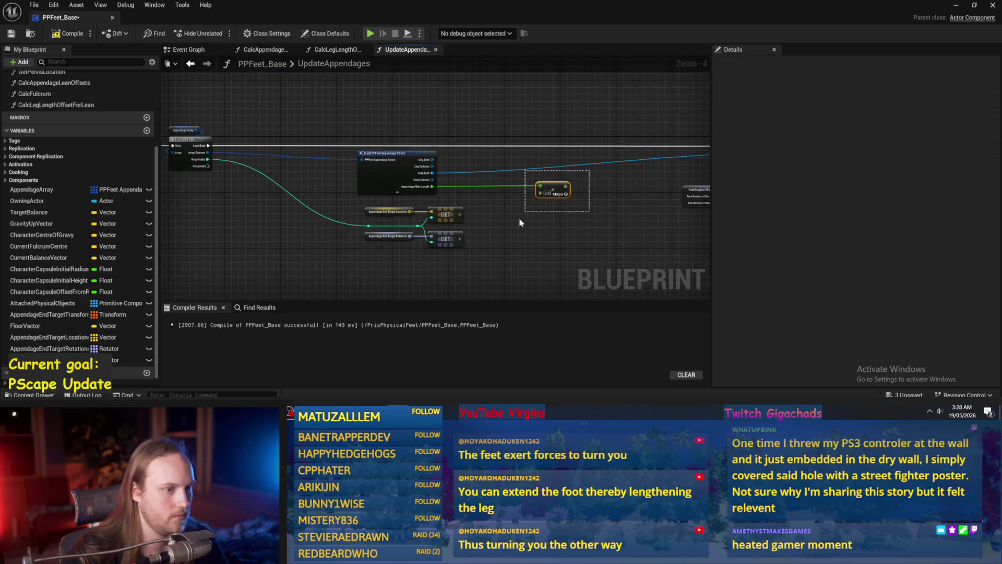
key("ctrl+z")
mouse_move(316, 142)
left_mouse_down()
mouse_move(336, 225)
mouse_move(458, 238)
left_mouse_up()
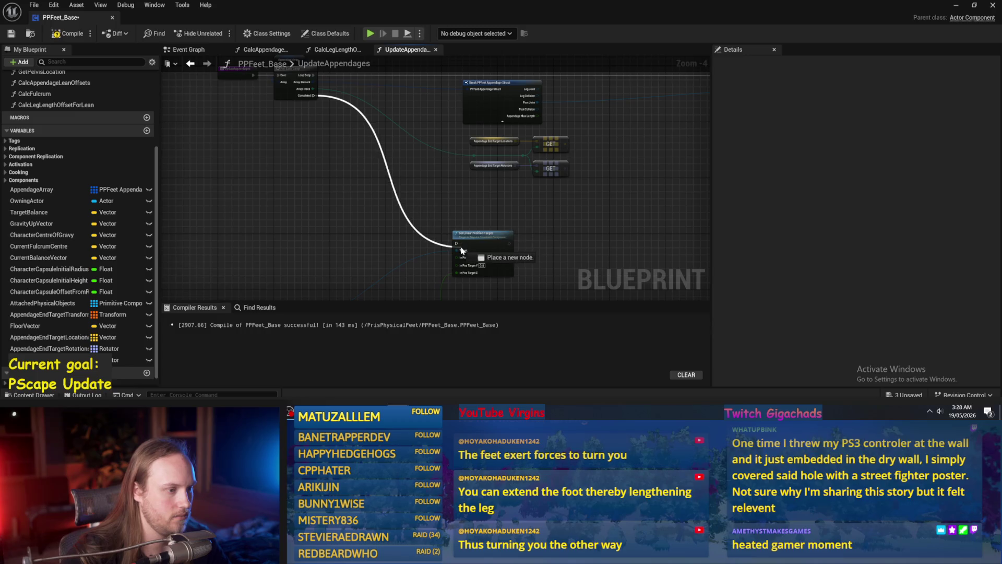
- Add GET [0] and GET [1] nodes off the Appendage Array beside Set Linear Position Target
scroll(414, 213, "up", 1)
mouse_move(303, 111)
left_mouse_down()
mouse_move(405, 78)
mouse_move(412, 188)
mouse_move(407, 154)
mouse_move(462, 156)
mouse_move(486, 126)
left_mouse_up()
scroll(412, 188, "up", 2)
type("get")
key("Return")
key("ctrl+d")
type("1")
mouse_move(407, 154)
left_mouse_down()
mouse_move(477, 160)
mouse_move(378, 118)
left_mouse_up()
left_click_drag(504, 166, 487, 156)
left_click(376, 208)
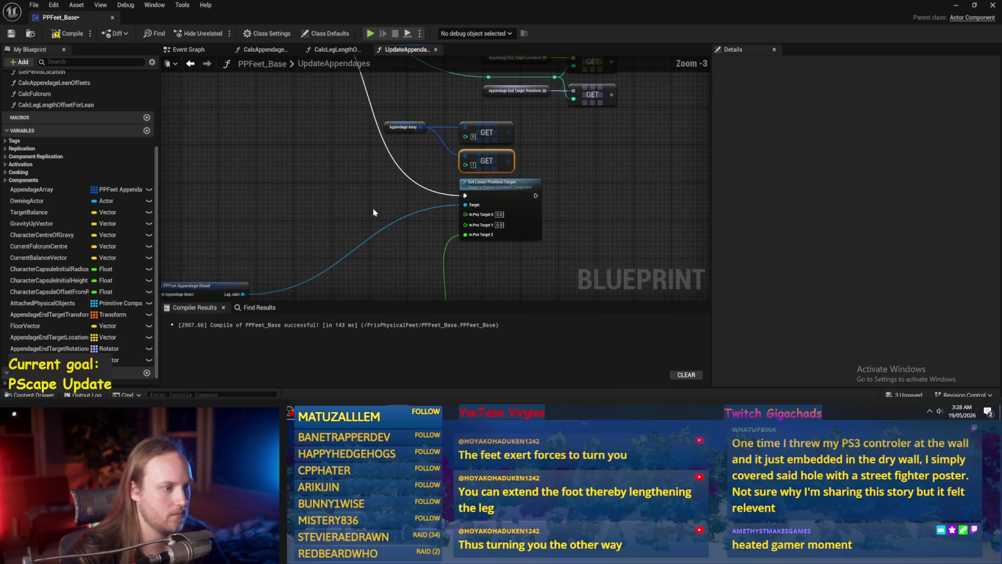
- Break GET [0] into a Break PPFeet Appendage Struct node showing all pins
scroll(376, 208, "down", 2)
left_click_drag(490, 82, 542, 85)
type("break")
key("Return")
scroll(480, 186, "up", 2)
left_click(555, 152)
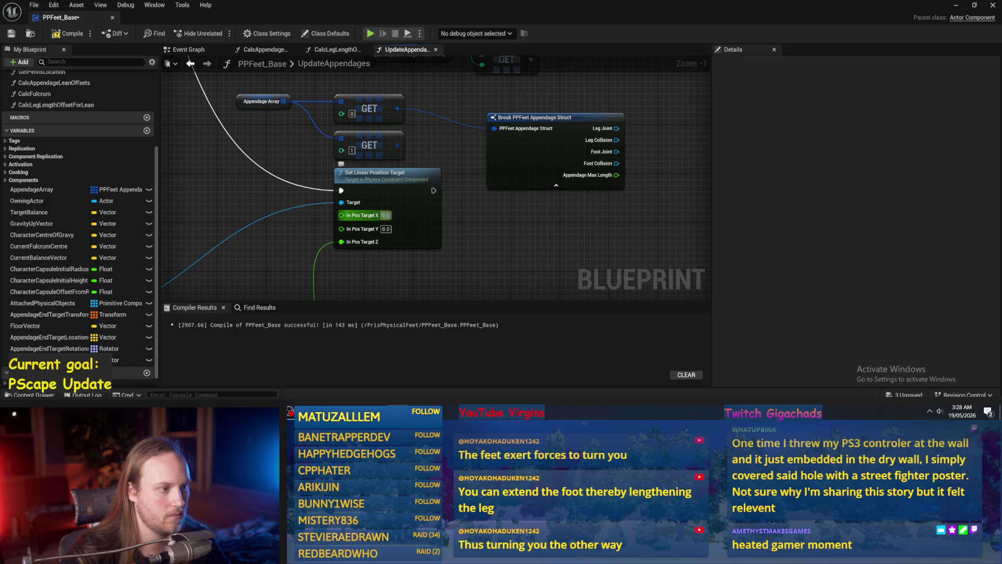
scroll(527, 118, "down", 2)
left_click_drag(527, 117, 235, 250)
key("ctrl+z")
key("ctrl+z")
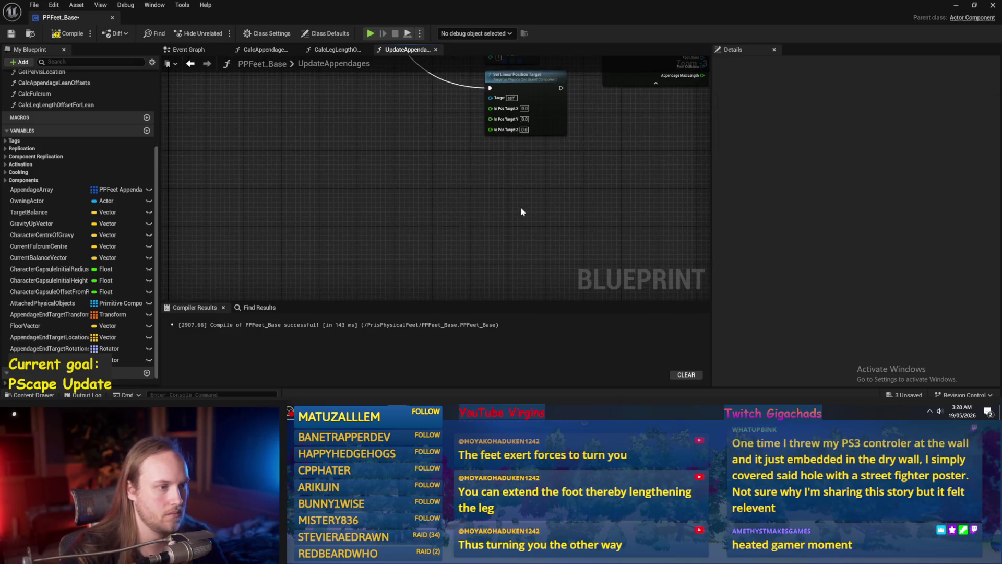
- Insert a Sequence node with reroute knots ahead of Set Linear Position Target
double_click(303, 210)
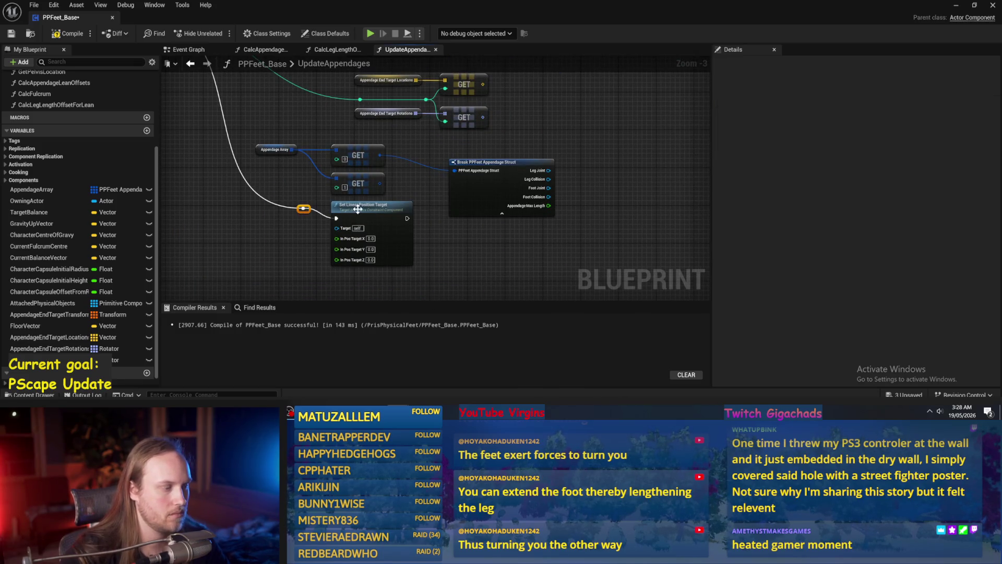
left_click_drag(366, 204, 409, 200)
left_click(274, 228)
mouse_move(303, 225)
left_mouse_down()
mouse_move(362, 197)
mouse_move(340, 211)
mouse_move(438, 183)
left_mouse_up()
double_click(336, 176)
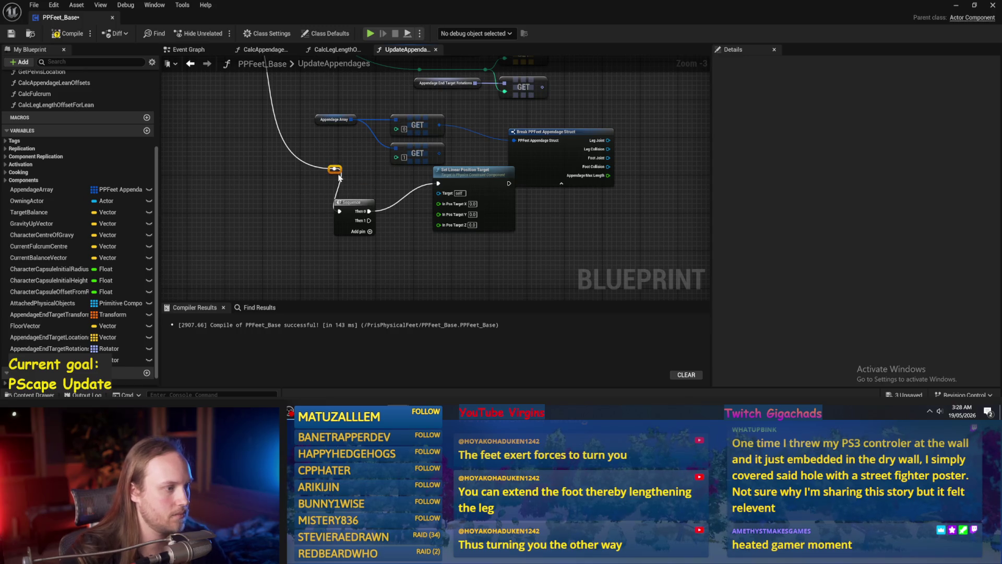
left_click_drag(332, 173, 275, 202)
left_click_drag(351, 207, 328, 193)
mouse_move(461, 214)
left_mouse_down()
mouse_move(465, 237)
mouse_move(465, 228)
left_mouse_up()
mouse_move(520, 182)
left_mouse_down()
mouse_move(317, 272)
mouse_move(364, 301)
left_mouse_up()
- Move the Appendage Array and both GET nodes beside the Break struct node
left_click_drag(452, 172, 310, 107)
mouse_move(426, 126)
left_mouse_down()
mouse_move(306, 256)
mouse_move(313, 263)
mouse_move(362, 233)
left_mouse_up()
scroll(313, 263, "up", 1)
scroll(392, 258, "up", 2)
left_click(413, 264)
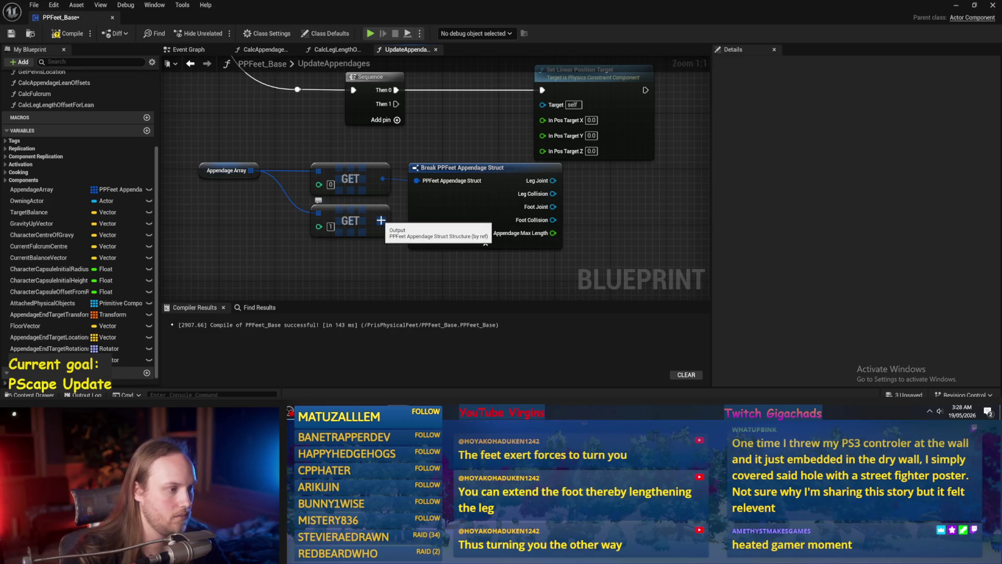
- Copy the Break struct node, feed GET [1] into the copy, and shift Set Linear Position Target right
left_click(441, 218)
key("ctrl+c")
key("ctrl+v")
mouse_move(384, 176)
left_mouse_down()
mouse_move(416, 257)
mouse_move(445, 264)
left_mouse_up()
scroll(559, 223, "down", 1)
left_click(329, 236)
left_click_drag(329, 236, 189, 139)
left_click(534, 190)
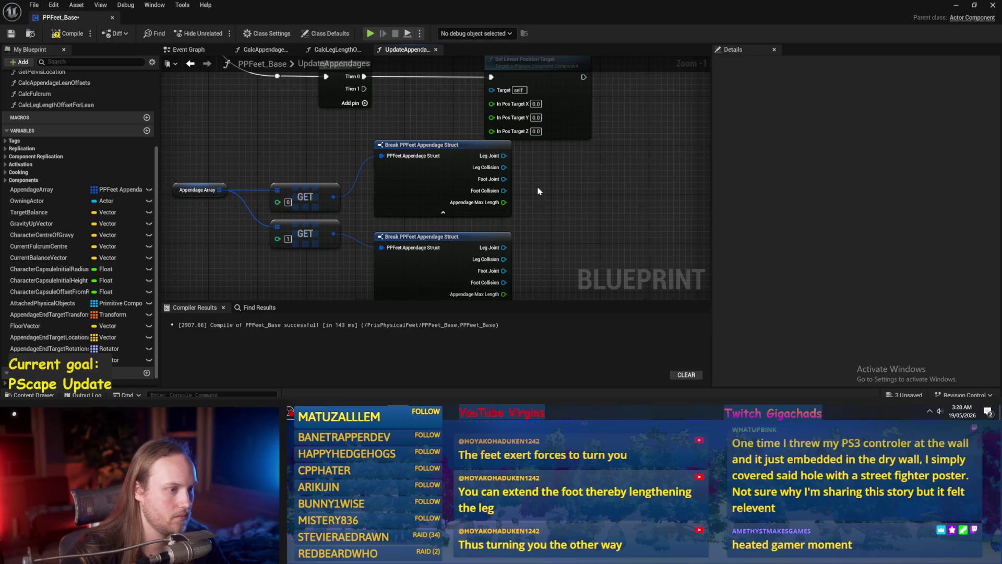
left_click_drag(445, 175, 533, 168)
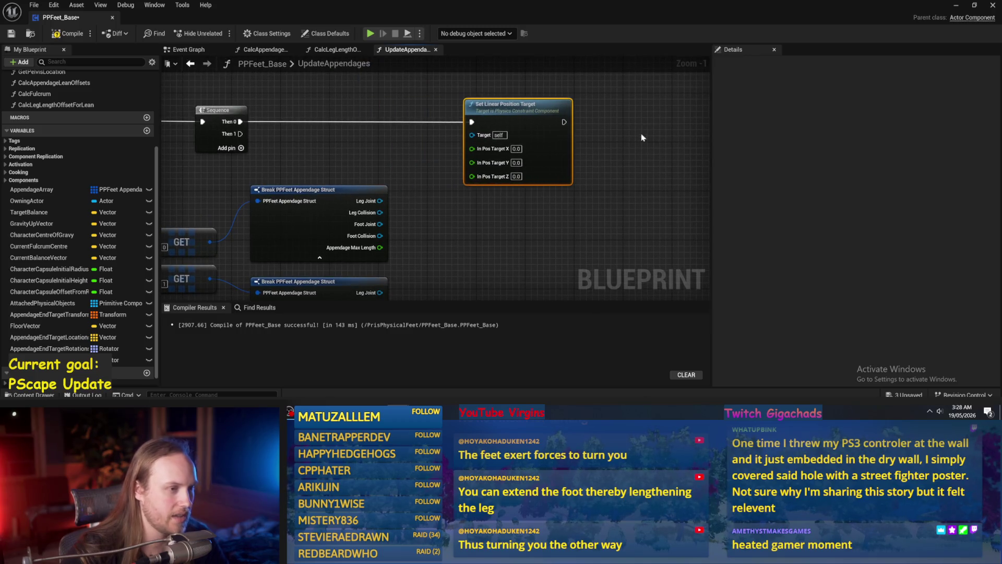
- Add a second Set Linear Position Target on Sequence Then 1, wiring each Break's Leg Joint to a Target
key("ctrl+w")
scroll(484, 233, "down", 1)
scroll(350, 242, "up", 1)
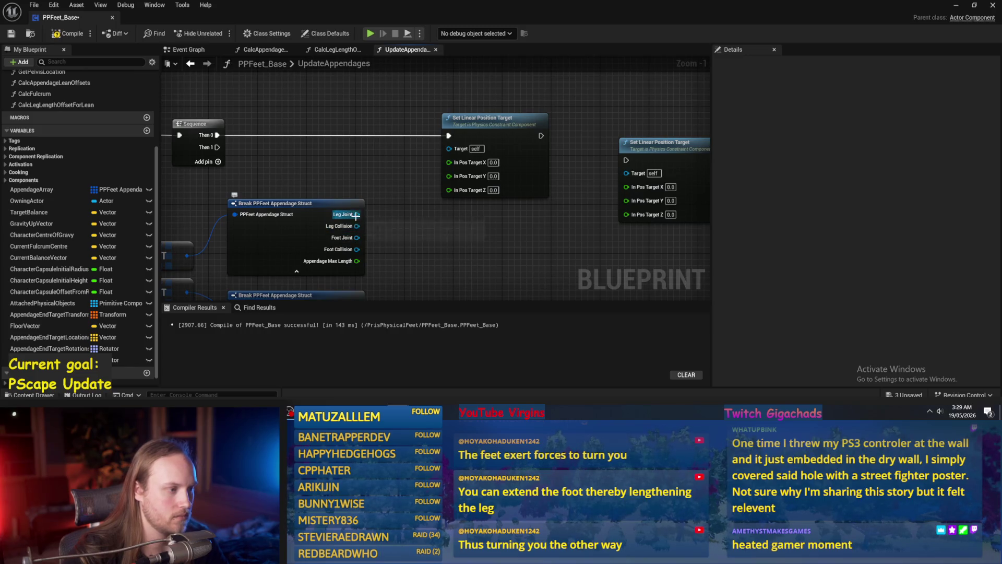
left_click_drag(462, 158, 448, 149)
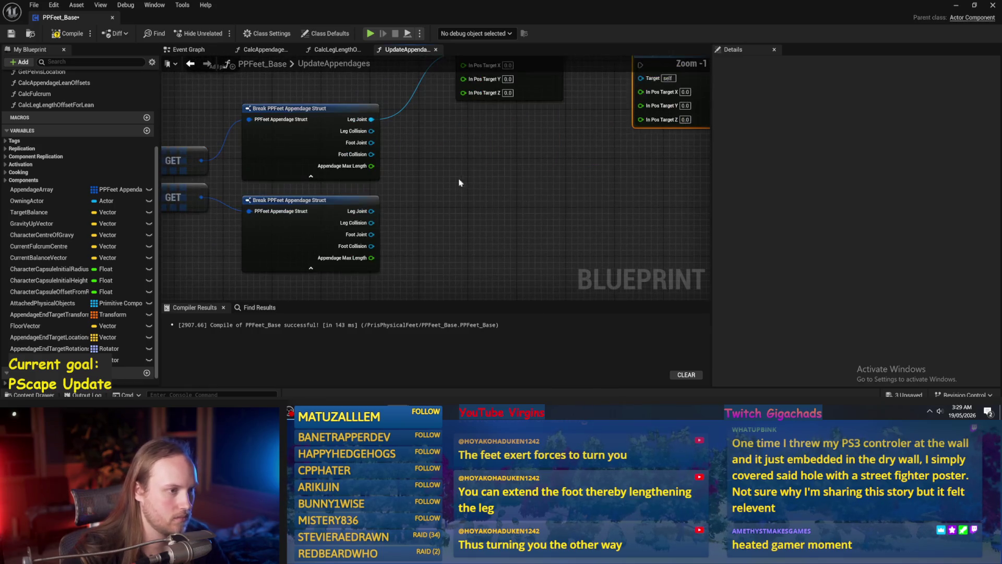
key("ctrl+v")
mouse_move(246, 99)
left_mouse_down()
mouse_move(463, 252)
mouse_move(504, 180)
left_mouse_up()
left_click(621, 107)
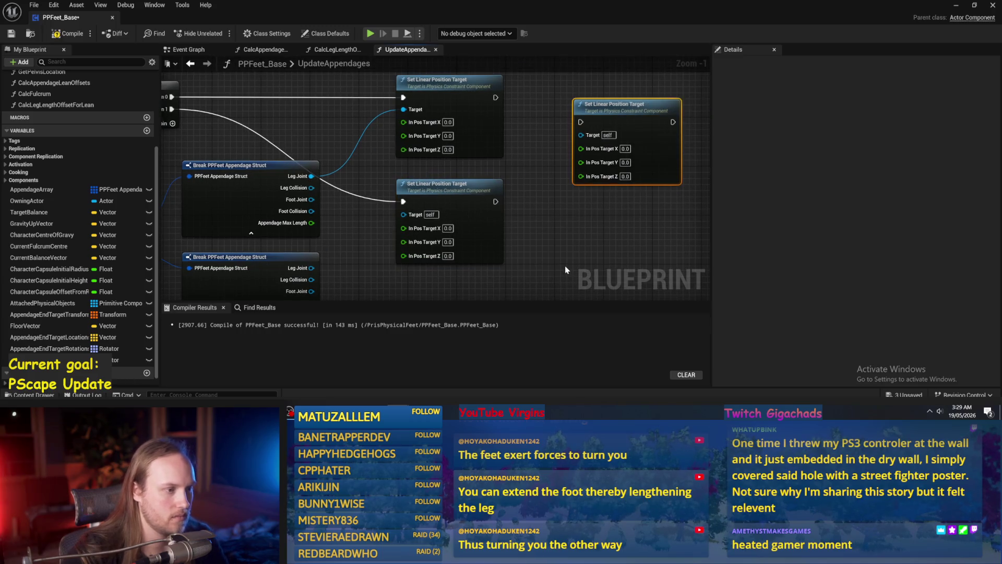
key("Delete")
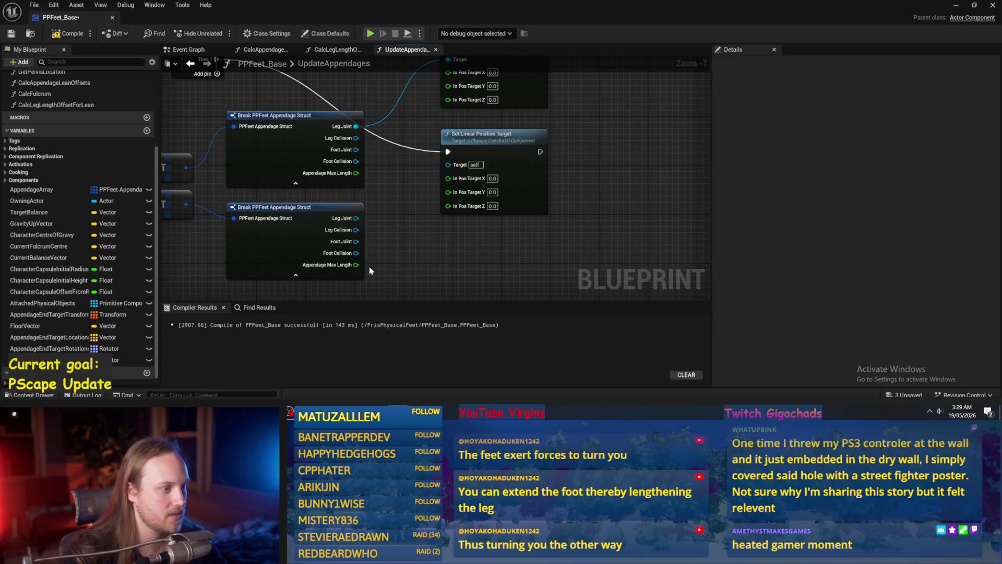
mouse_move(356, 218)
left_mouse_down()
mouse_move(454, 243)
mouse_move(462, 157)
mouse_move(450, 166)
left_mouse_up()
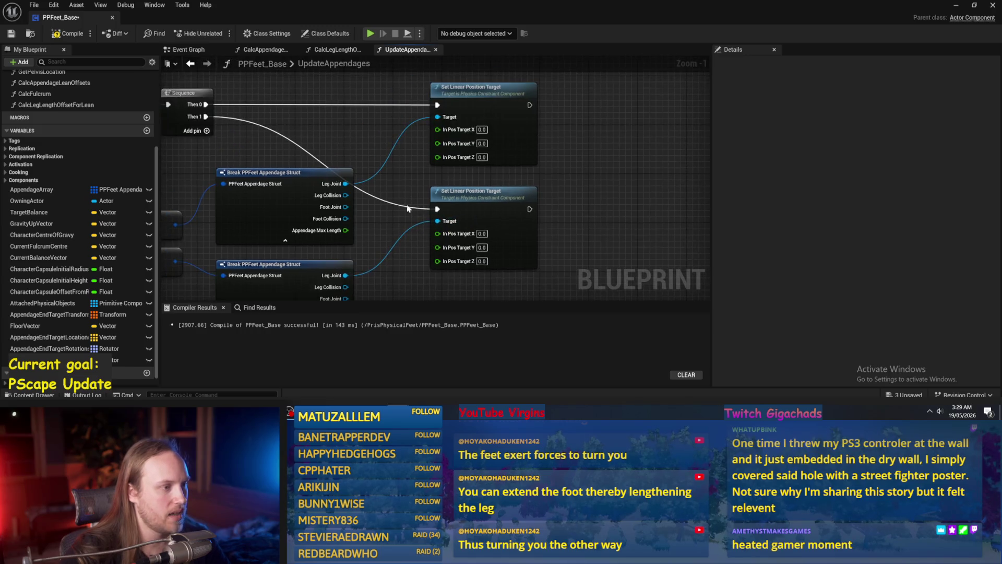
- Place the Feet Rotation Offset For Leaning getter, split into Roll, Pitch and Yaw, above the Sequence
scroll(459, 250, "down", 3)
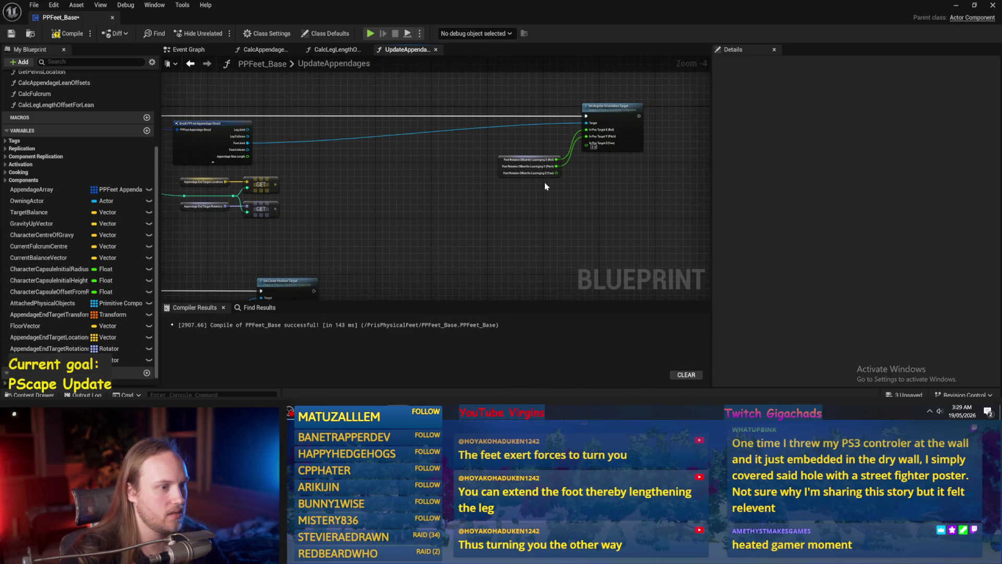
mouse_move(527, 182)
left_mouse_down()
mouse_move(458, 204)
mouse_move(384, 257)
left_mouse_up()
scroll(384, 257, "up", 3)
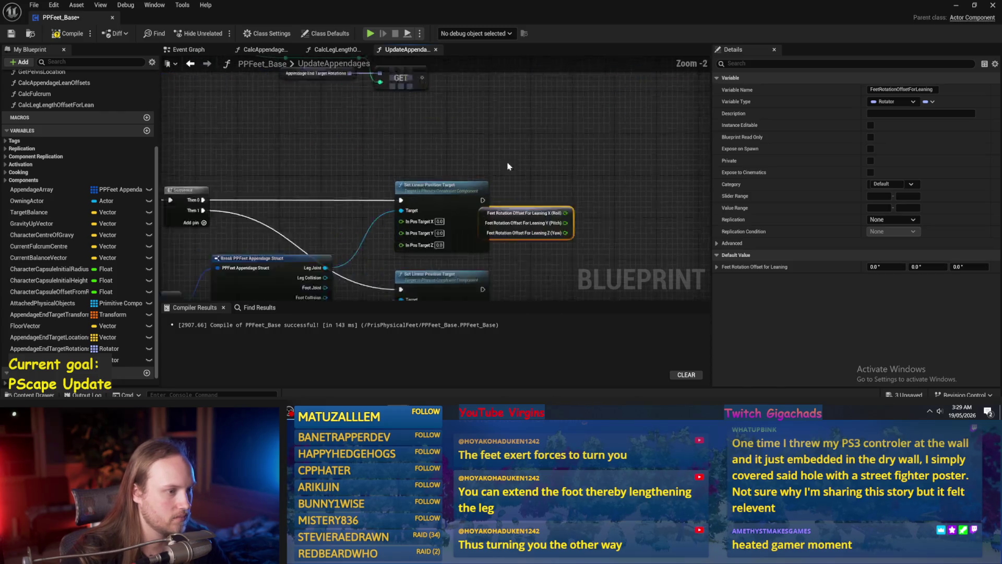
left_click(532, 236)
scroll(488, 251, "down", 3)
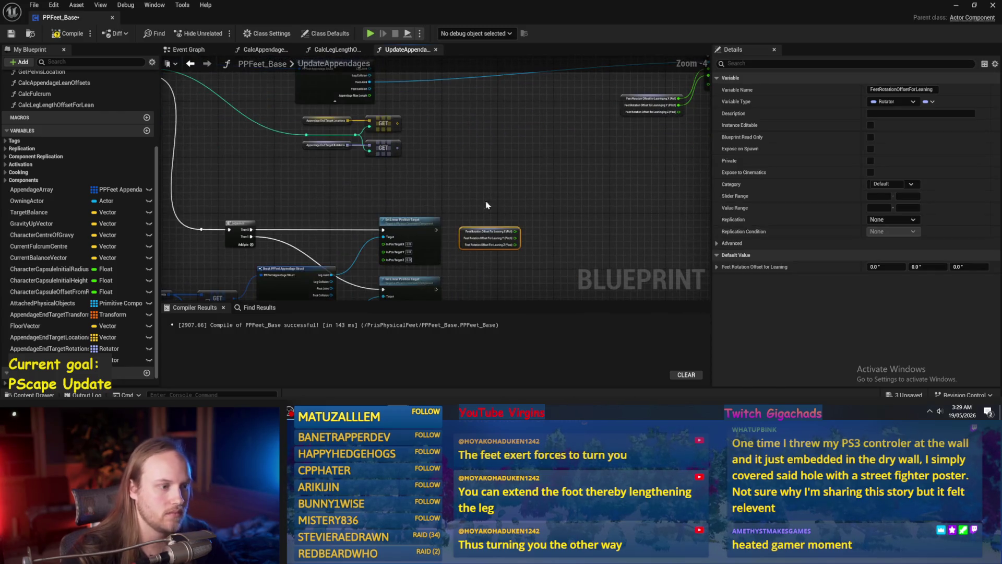
key("ctrl+z")
mouse_move(593, 179)
left_mouse_down()
mouse_move(441, 234)
mouse_move(456, 168)
left_mouse_up()
scroll(456, 168, "up", 2)
left_click_drag(553, 167, 318, 89)
scroll(319, 210, "up", 2)
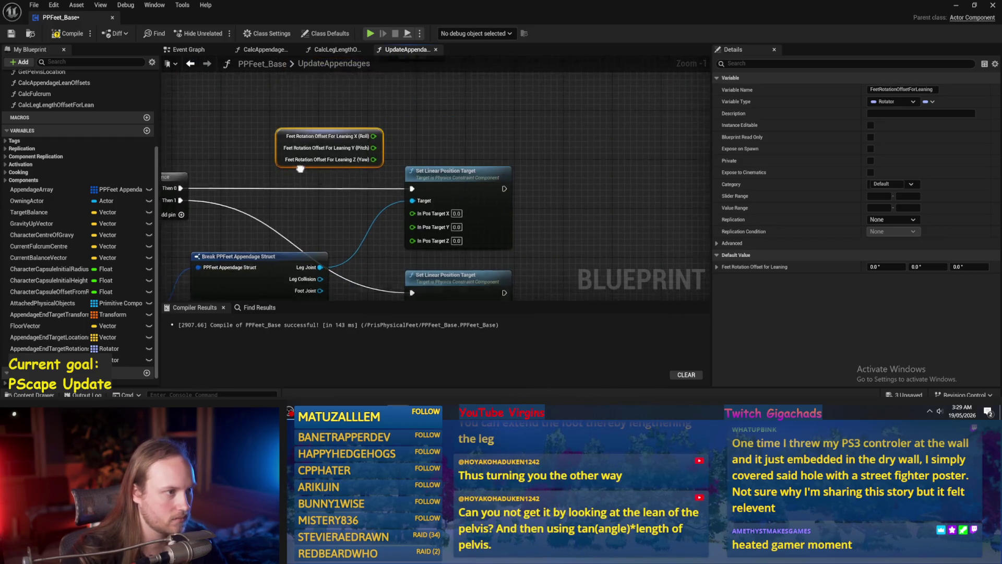
key("ctrl+z")
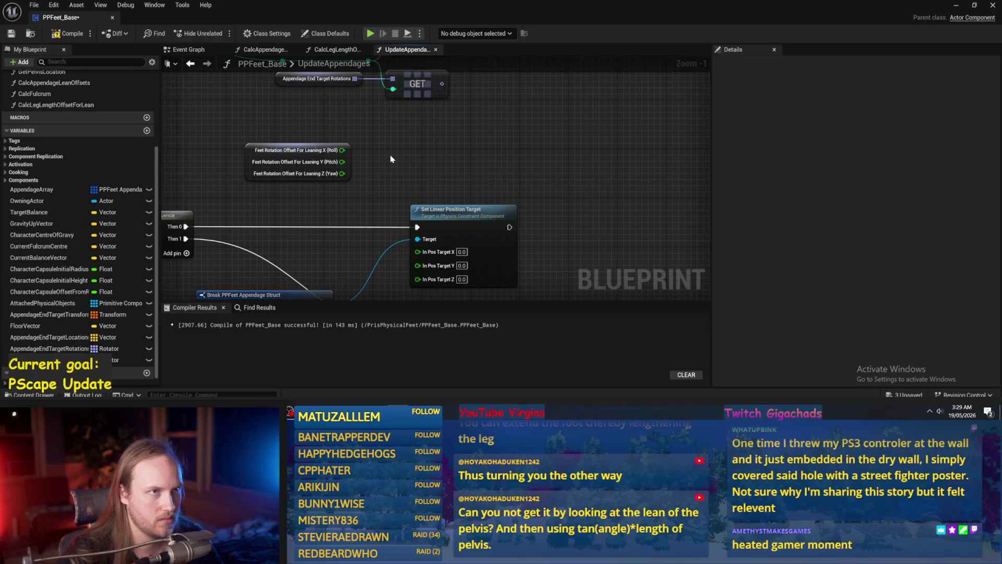
scroll(391, 158, "up", 1)
left_click_drag(392, 164, 441, 134)
key("Escape")
- Feed the Feet Rotation Offset Y (Pitch) value into a new Max (Float) node
left_click_drag(365, 138, 429, 127)
key("Escape")
mouse_move(365, 138)
left_mouse_down()
mouse_move(385, 147)
mouse_move(436, 135)
mouse_move(423, 131)
left_mouse_up()
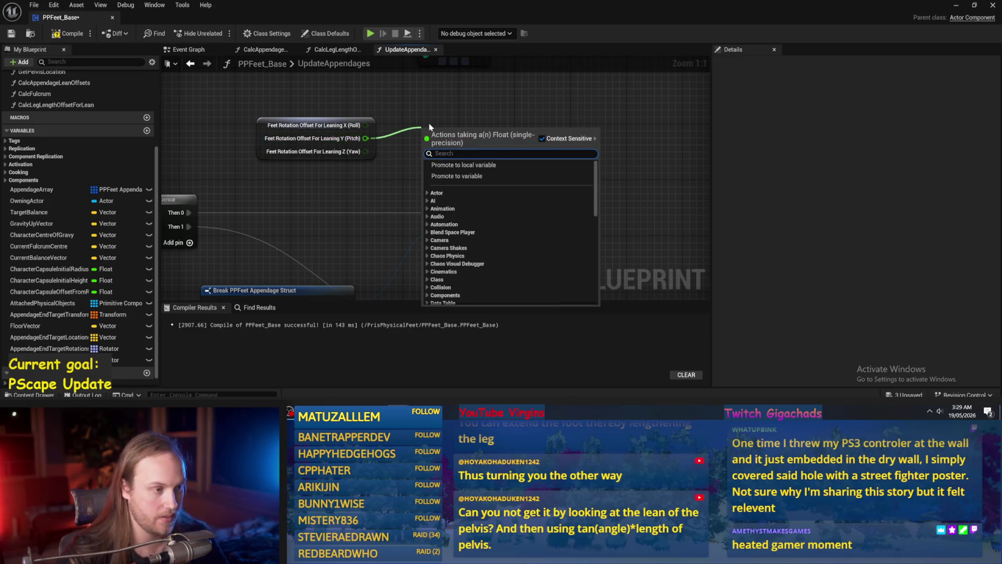
key("Escape")
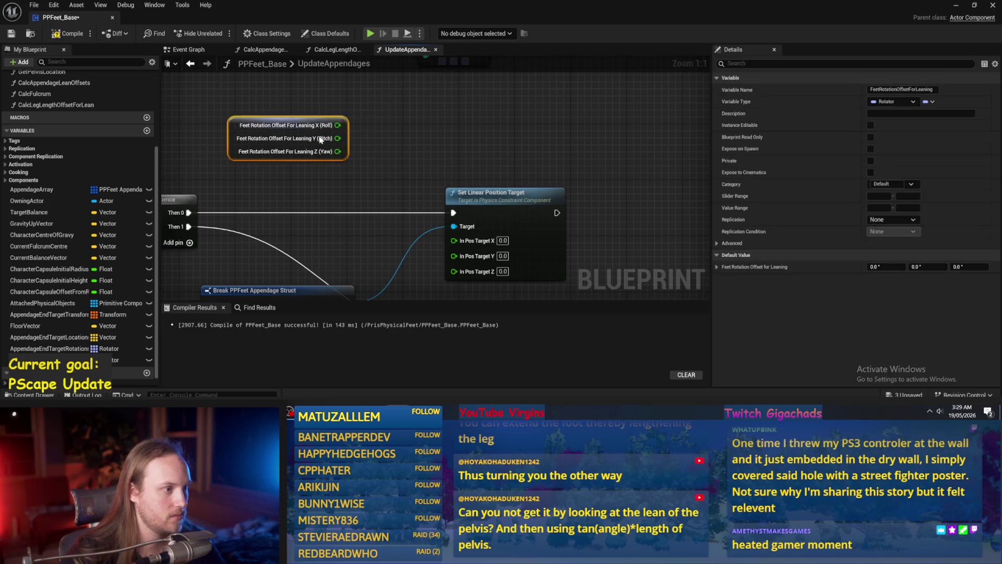
scroll(397, 145, "down", 2)
left_click_drag(423, 134, 479, 144)
type("max")
key("Return")
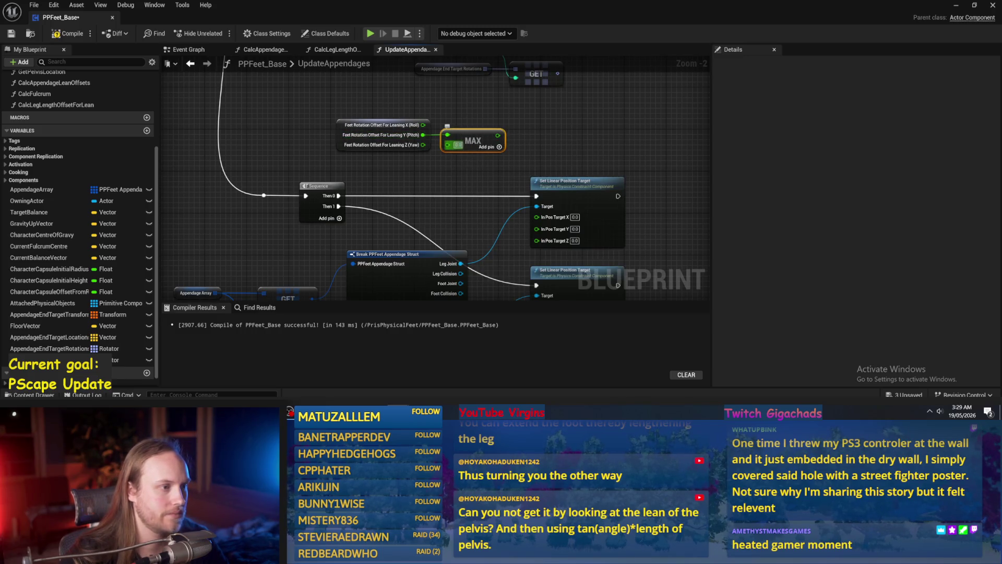
- Add a Min (Float) node fed by Pitch, placed just below MAX
scroll(483, 115, "up", 2)
key("ctrl+w")
left_click_drag(403, 120, 469, 141)
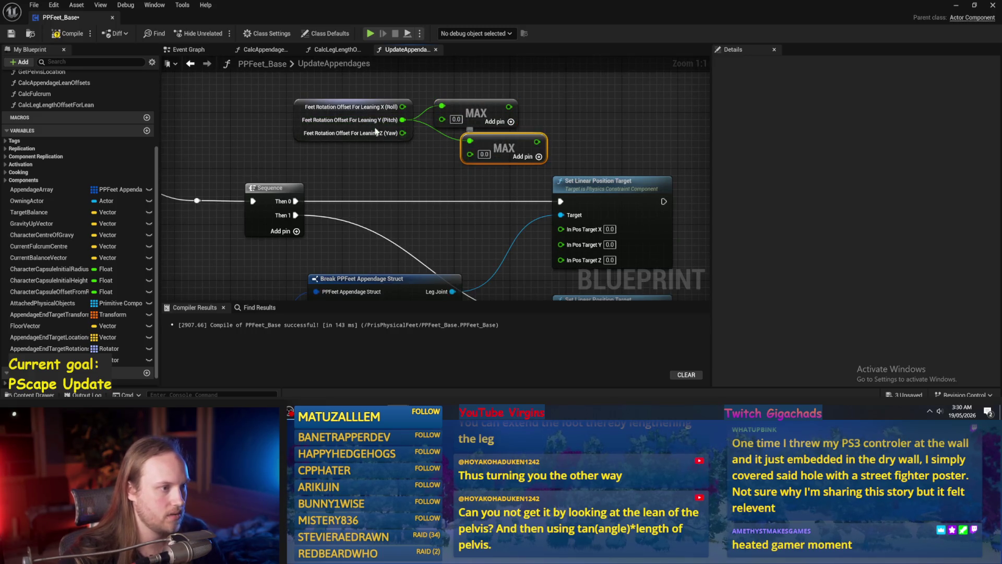
key("Delete")
mouse_move(403, 120)
left_mouse_down()
mouse_move(455, 184)
mouse_move(446, 180)
left_mouse_up()
type("min")
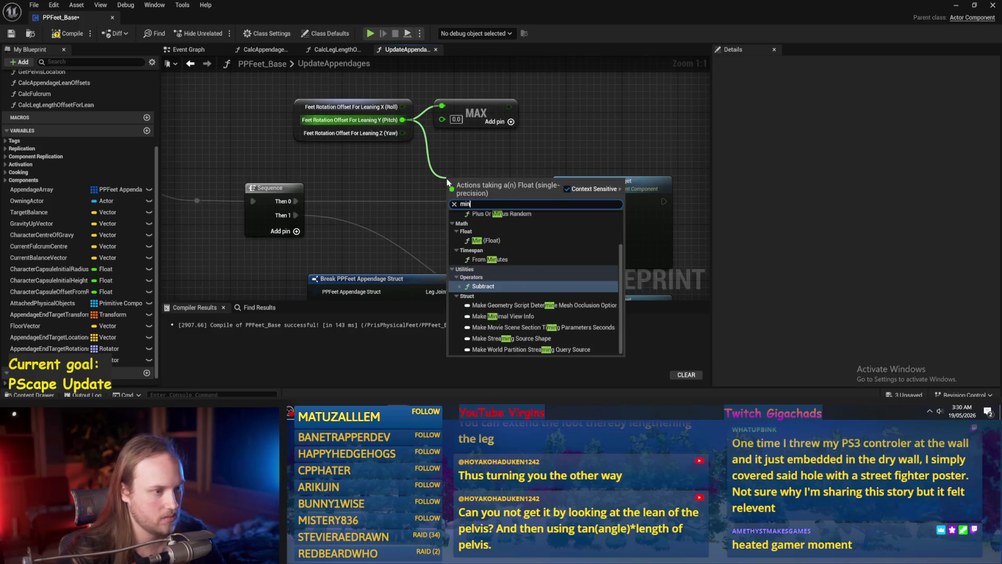
left_click(485, 240)
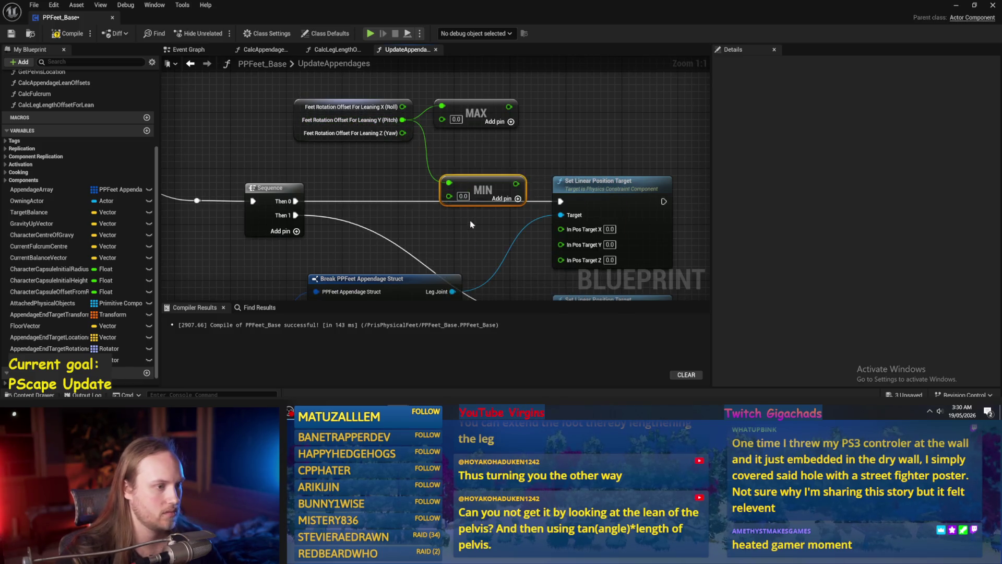
left_click_drag(466, 196, 466, 160)
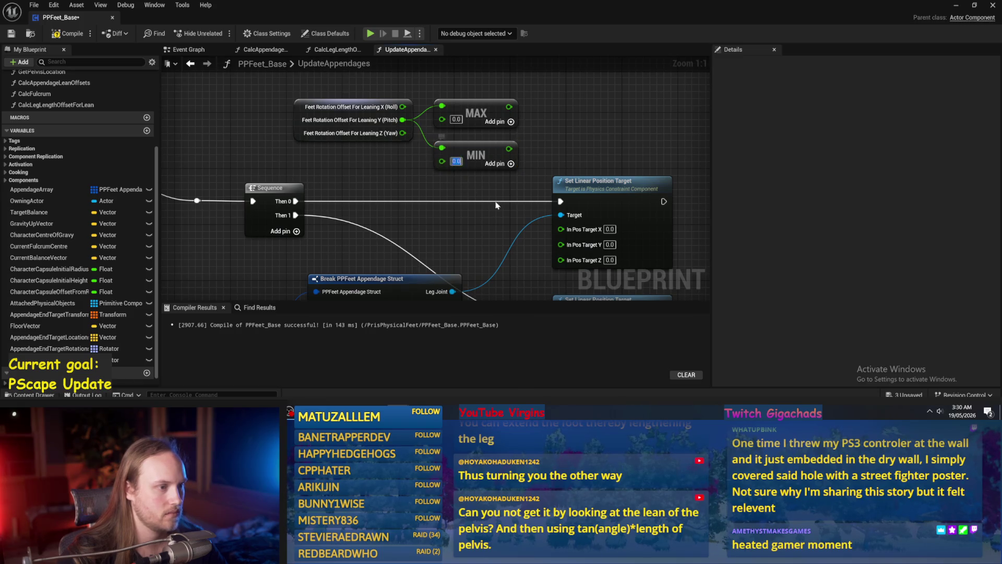
scroll(496, 205, "down", 1)
left_click_drag(417, 107, 429, 138)
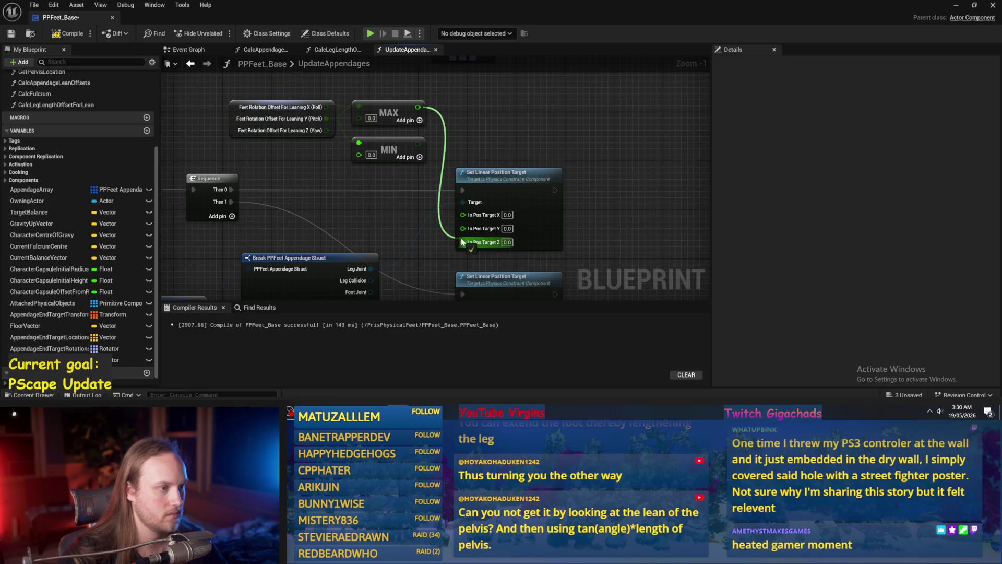
- Line up both Set Linear Position Target nodes and bring MAX and MIN into view
left_click_drag(463, 241, 465, 131)
left_click_drag(483, 172, 575, 177)
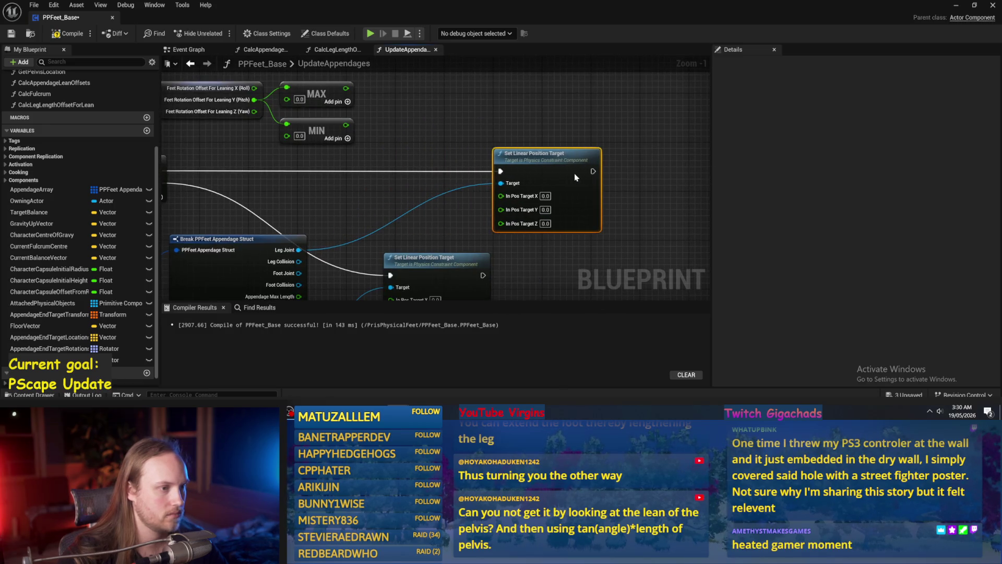
left_click_drag(470, 207, 578, 208)
mouse_move(428, 178)
left_mouse_down()
mouse_move(501, 206)
mouse_move(483, 164)
left_mouse_up()
left_click_drag(470, 199, 442, 291)
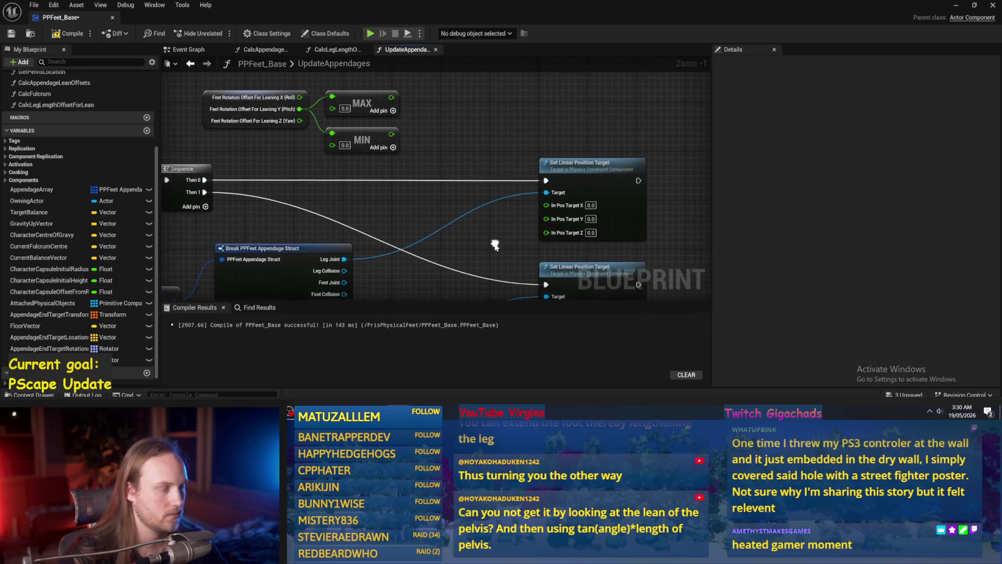
left_click_drag(395, 139, 431, 158)
key("Escape")
- Add an Absolute node after both MAX and MIN
left_click_drag(393, 99, 427, 101)
type("abs")
key("Return")
left_click_drag(395, 136, 454, 142)
type("abs")
key("Return")
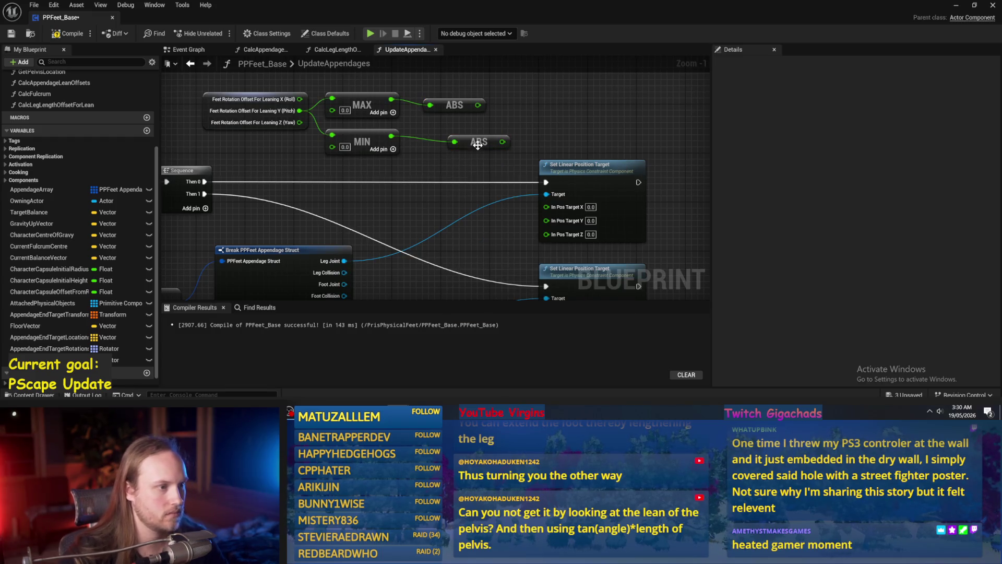
- Multiply each ABS result by -1.0 and wire the products into both In Pos Target Z inputs
left_click_drag(478, 106, 496, 109)
type("*")
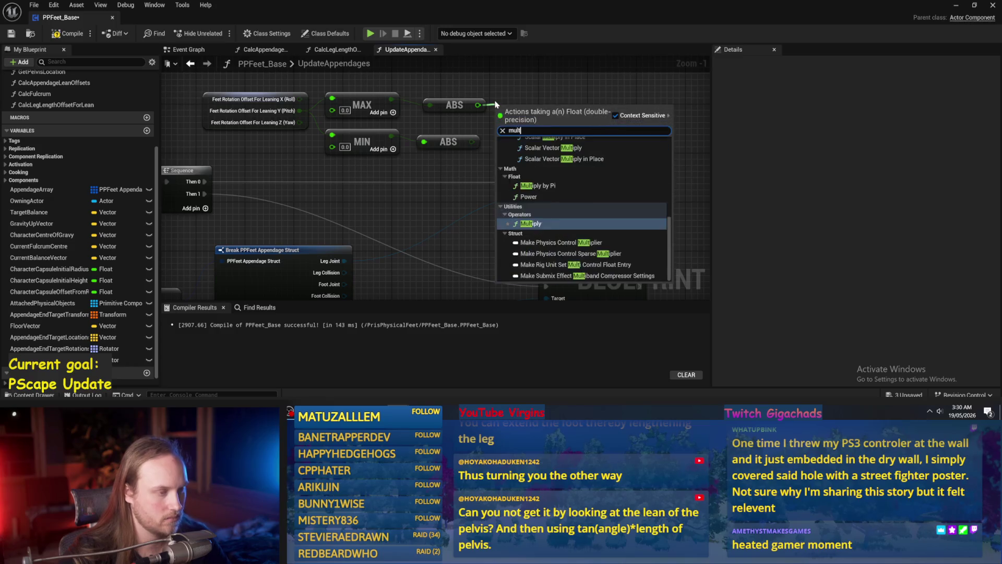
key("Return")
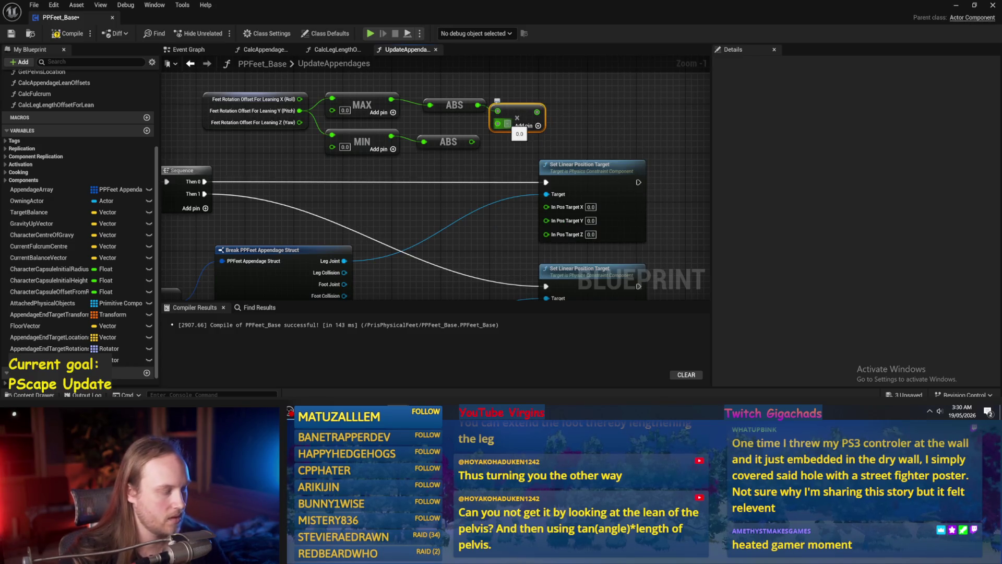
left_click_drag(523, 123, 532, 117)
key("ctrl+w")
left_click_drag(472, 142, 530, 142)
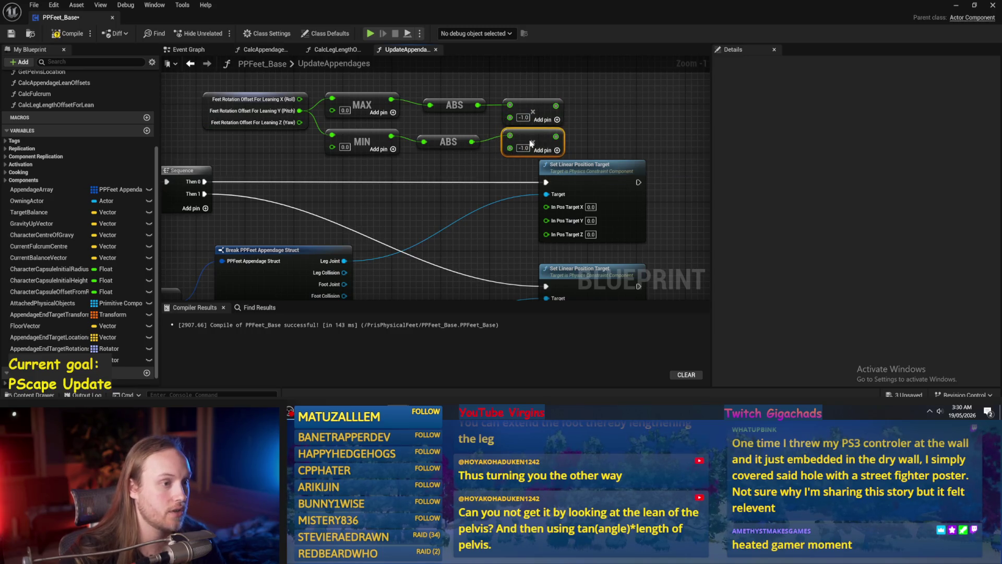
left_click_drag(614, 164, 675, 165)
left_click_drag(517, 255, 578, 262)
left_click(518, 228)
mouse_move(490, 113)
left_mouse_down()
mouse_move(546, 285)
mouse_move(543, 178)
left_mouse_up()
- Compile and save the PPFeet_Base blueprint, then hide its editor
scroll(415, 165, "down", 2)
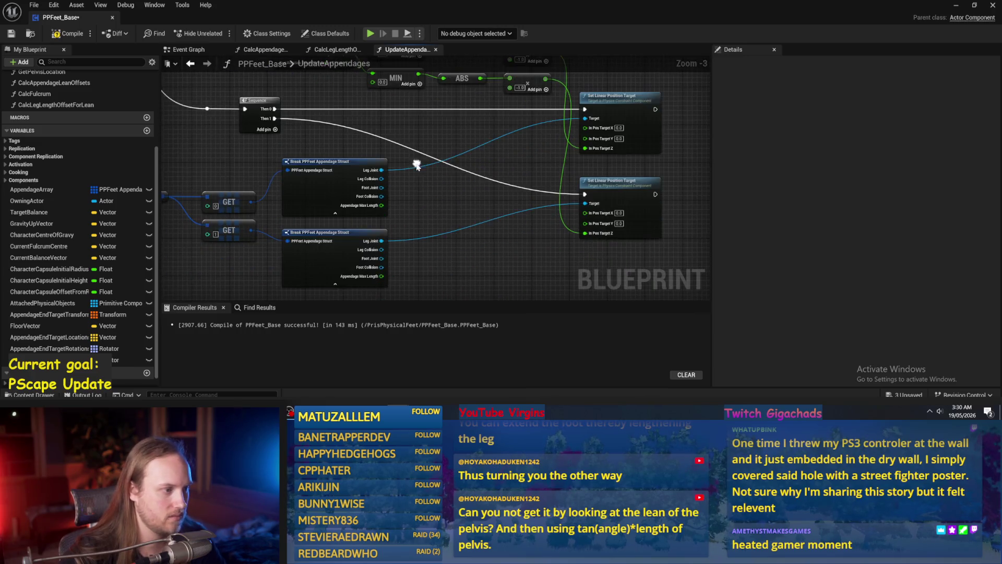
left_click(11, 34)
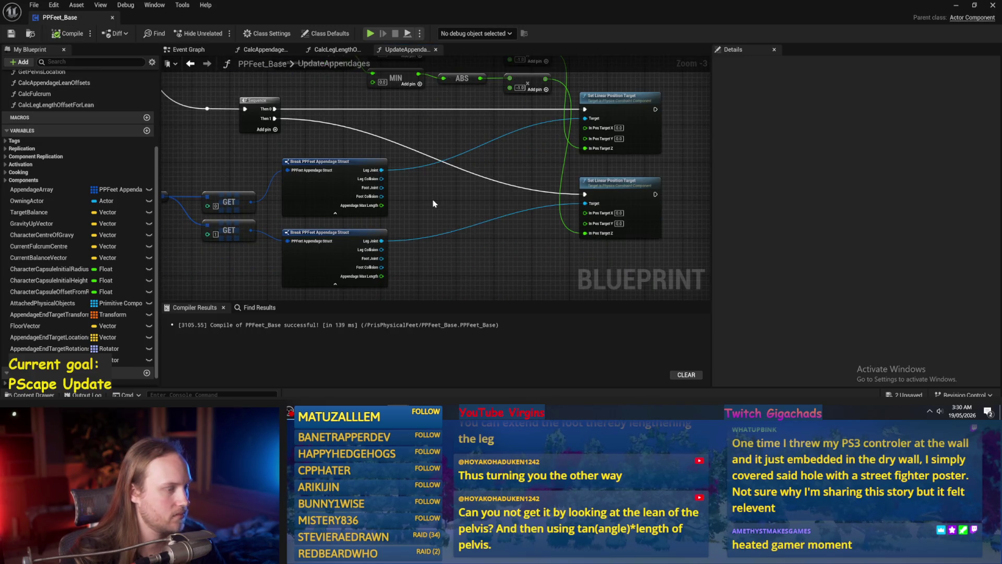
scroll(437, 226, "down", 1)
scroll(514, 224, "up", 1)
left_click(956, 5)
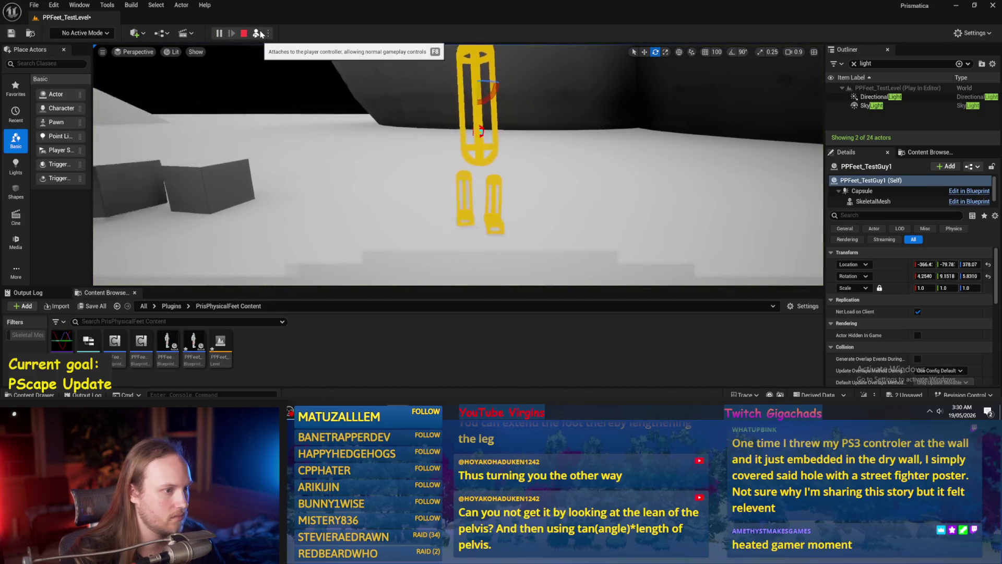
- Play-test PPFeet_TestLevel to watch the legs, then return to the MAX/MIN/ABS chain in UpdateAppendages
key("Escape")
left_click(260, 34)
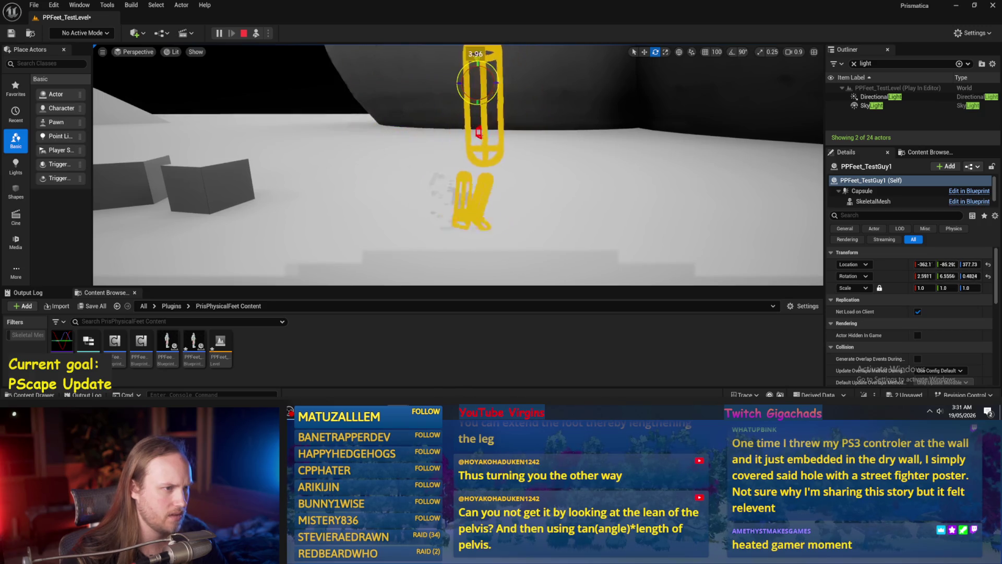
key("Escape")
left_click_drag(353, 147, 375, 139)
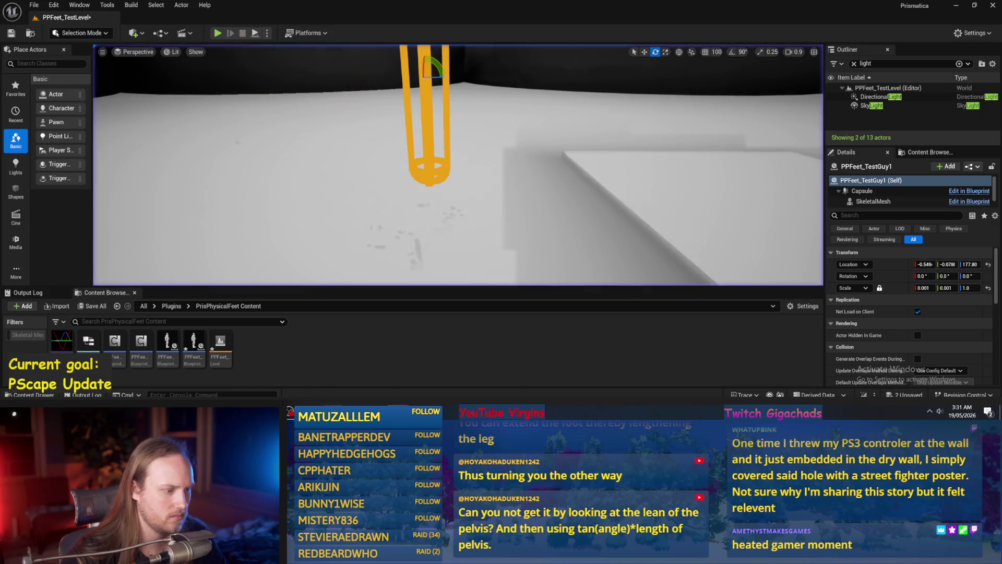
key("alt+Tab")
mouse_move(510, 236)
left_mouse_down()
mouse_move(418, 219)
mouse_move(572, 205)
left_mouse_up()
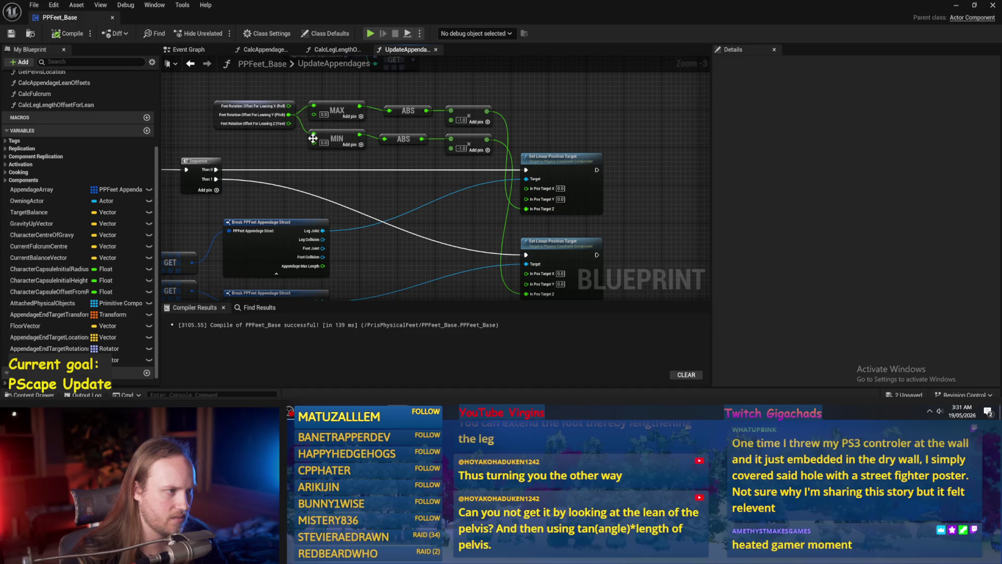
- Rewire the MAX and MIN inputs from the Pitch (Y) to the Roll (X) lean offset, and save
scroll(313, 137, "up", 2)
left_click_drag(283, 108, 282, 96)
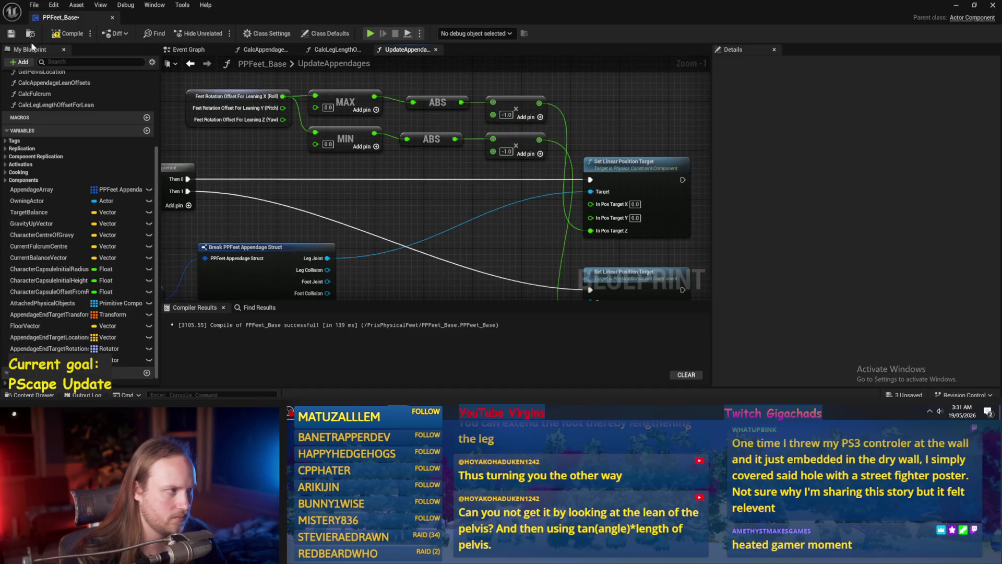
key("ctrl+s")
- Play-test the level to check the Roll-driven leg targets
left_click(31, 34)
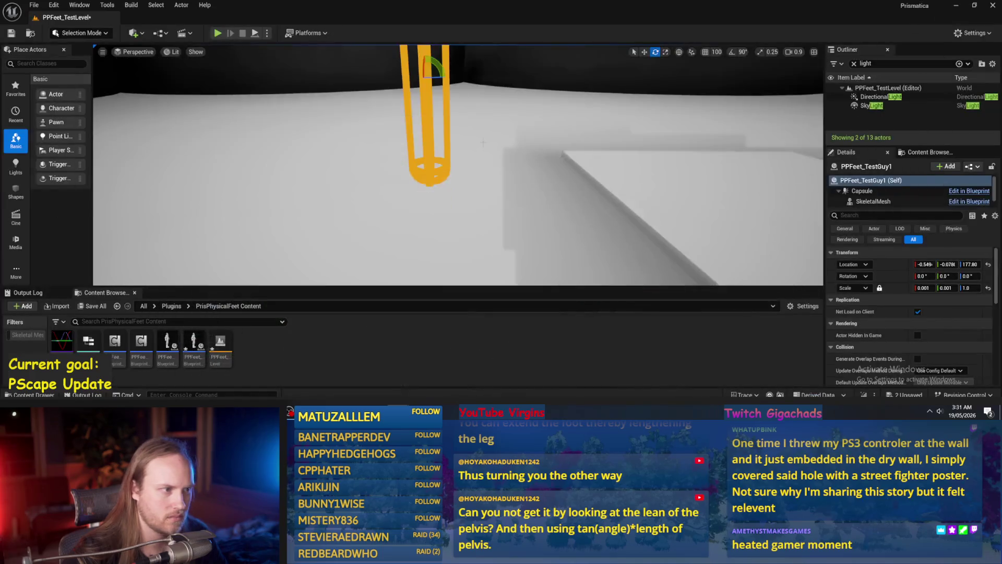
left_click_drag(429, 100, 429, 100)
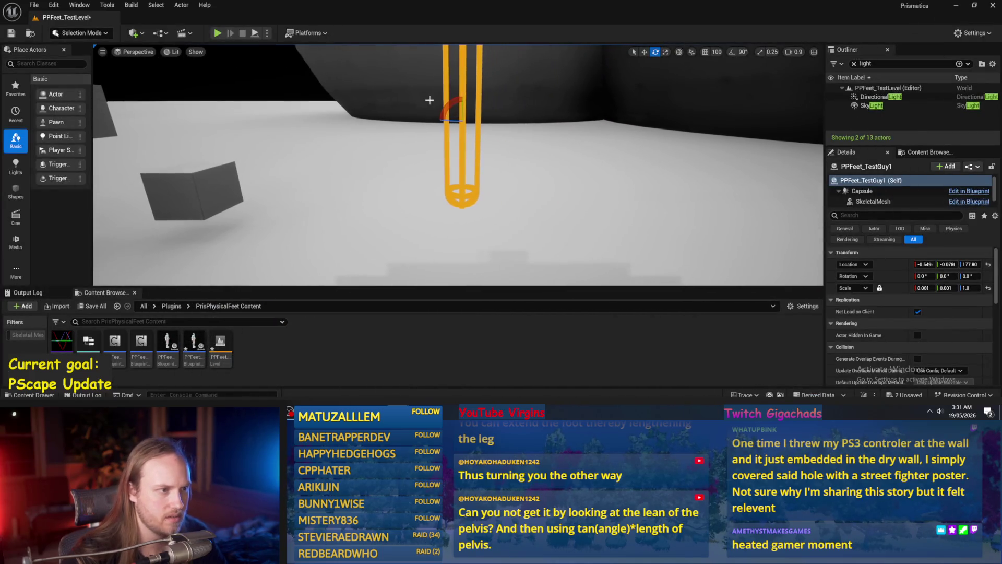
left_click(250, 33)
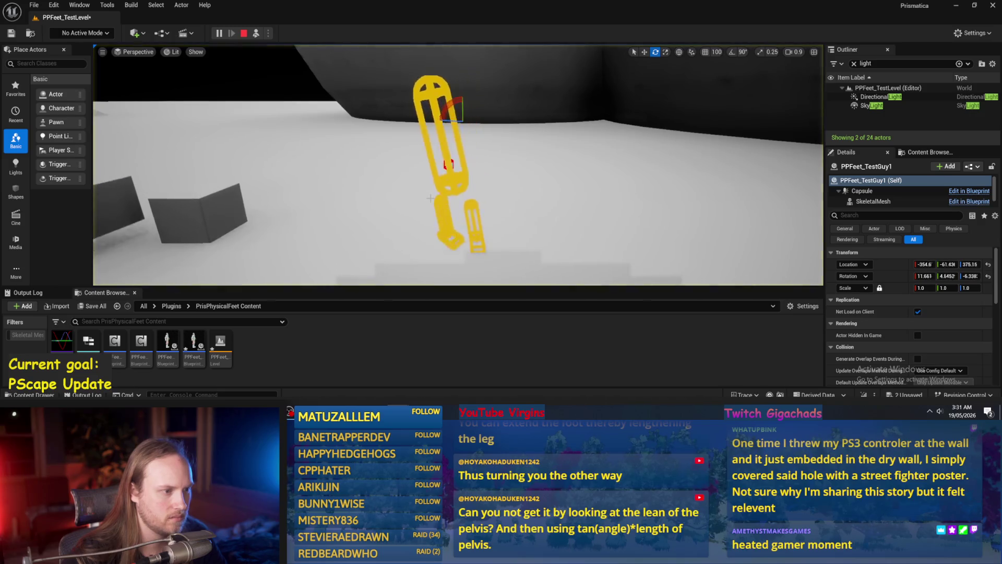
- Reconnect the Roll offset to MAX's input and tidy the remaining MAX/MIN wires
key("alt+Tab")
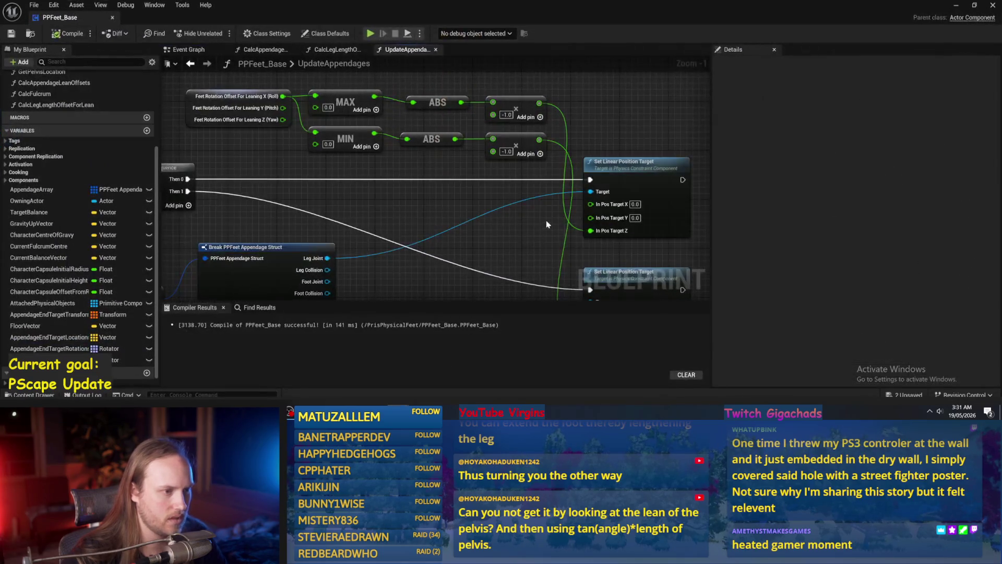
mouse_move(340, 153)
left_mouse_down()
mouse_move(347, 128)
mouse_move(345, 156)
left_mouse_up()
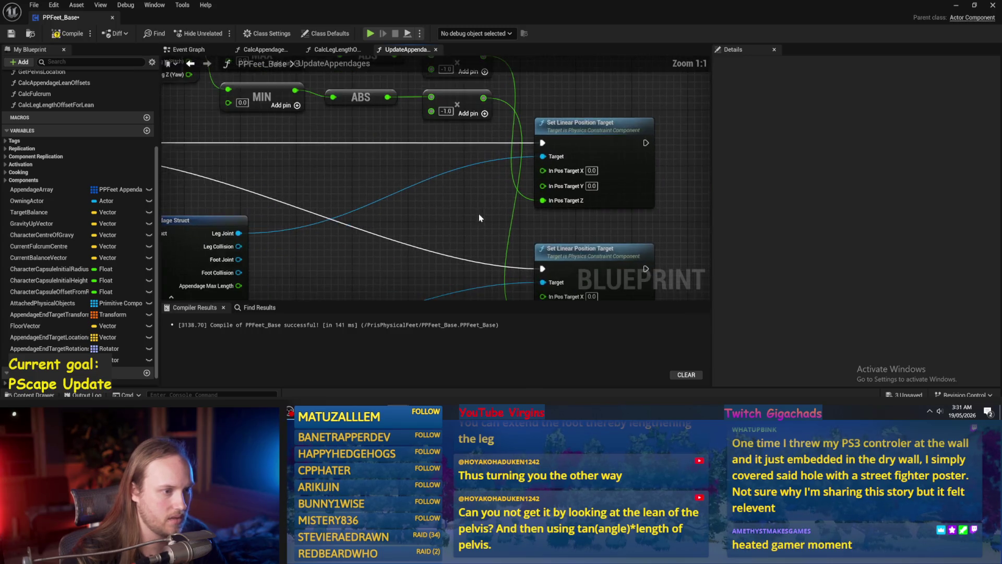
left_click_drag(495, 154, 495, 265)
left_click_drag(491, 155, 443, 142)
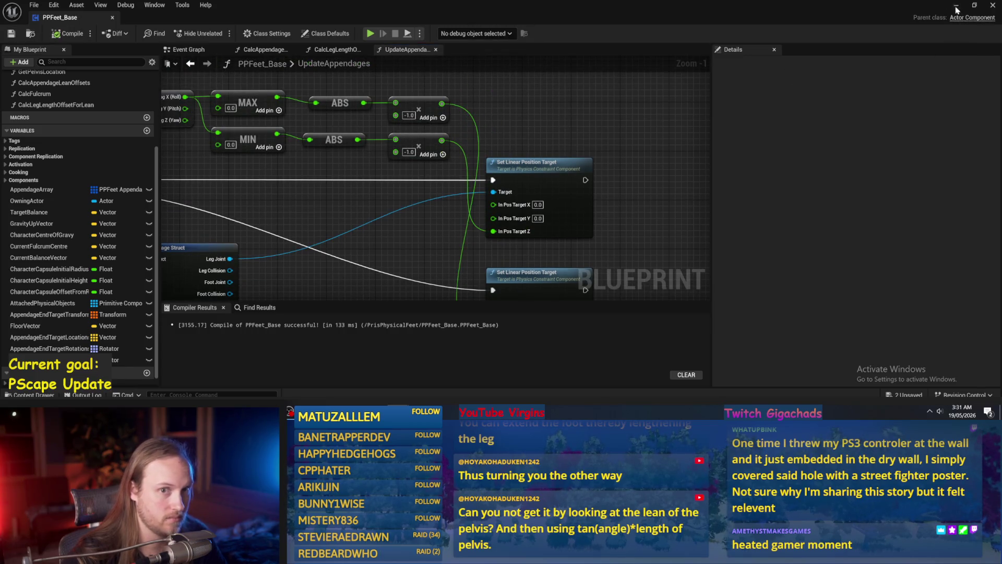
- Replay the level several times to test the change, then recompile and save PPFeet_Base
left_click(956, 7)
key("alt+p")
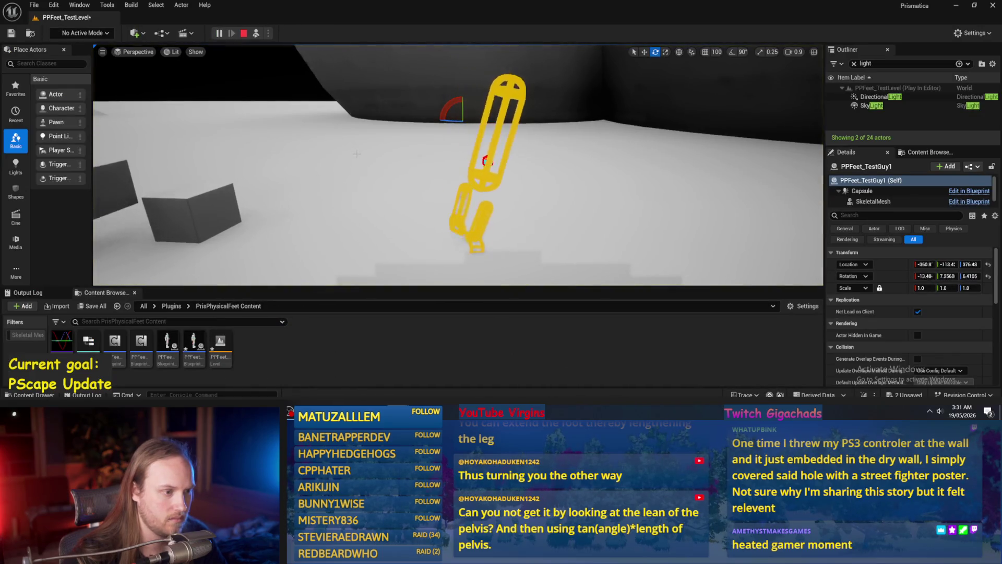
key("Escape")
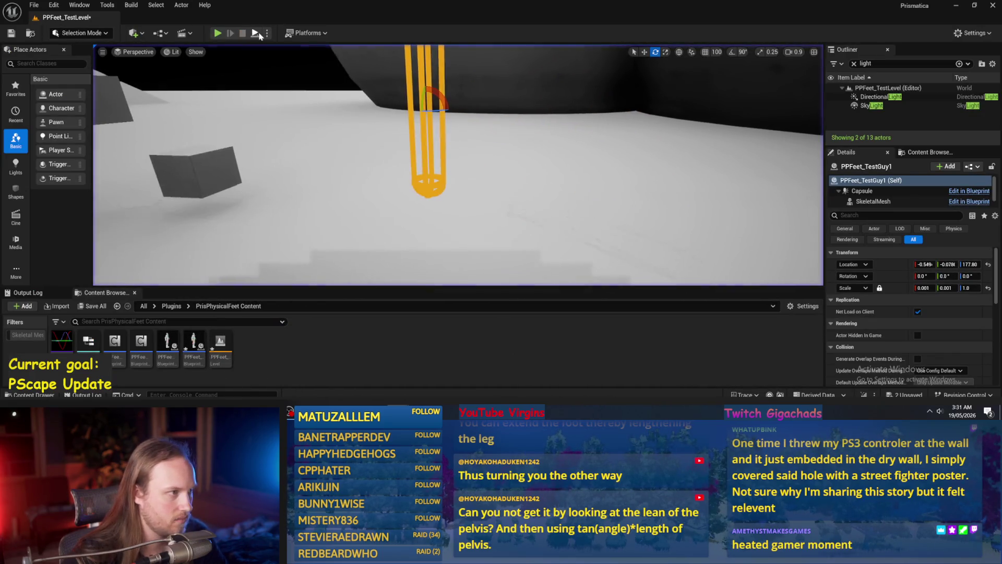
key("alt+p")
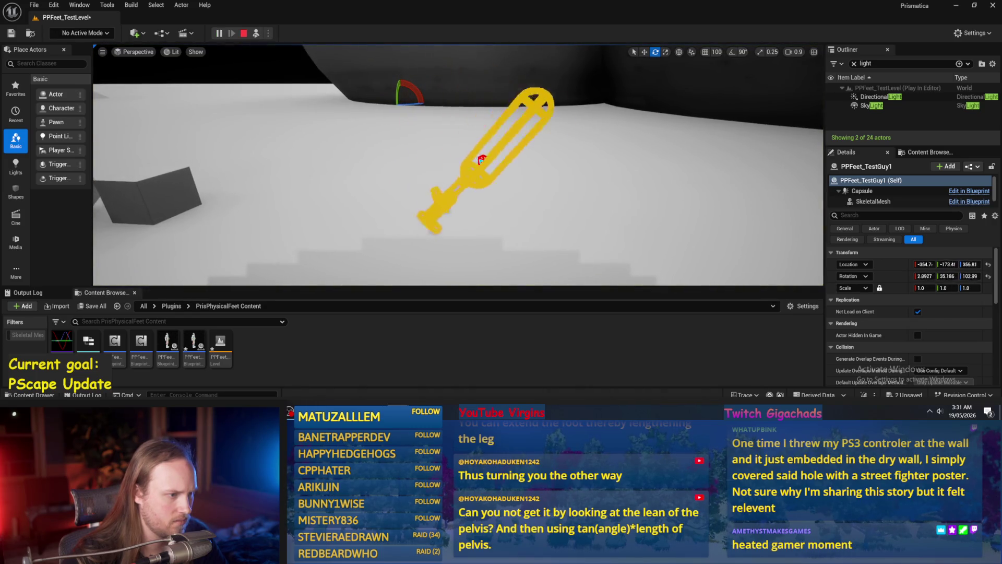
key("Escape")
key("alt+p")
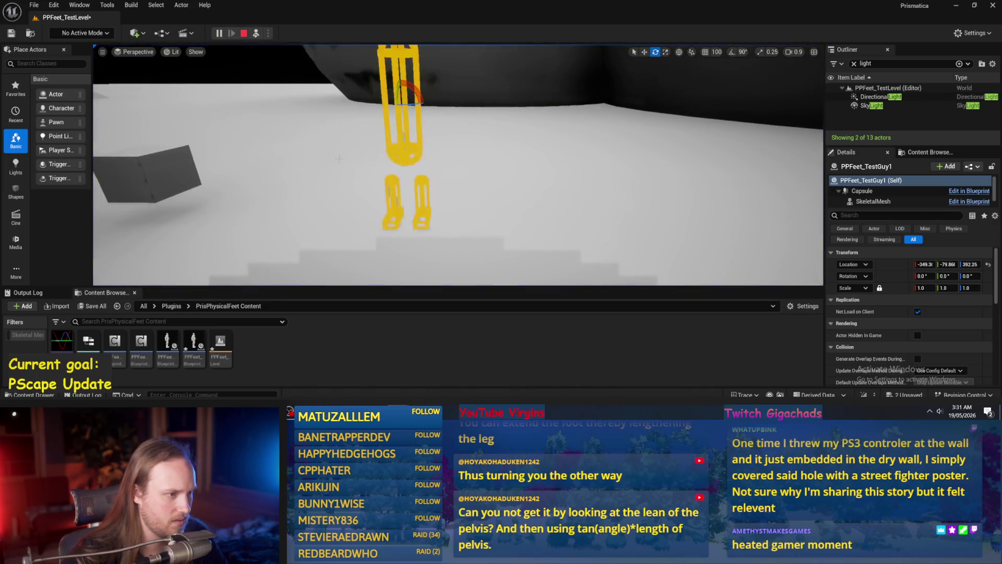
key("Escape")
key("alt+p")
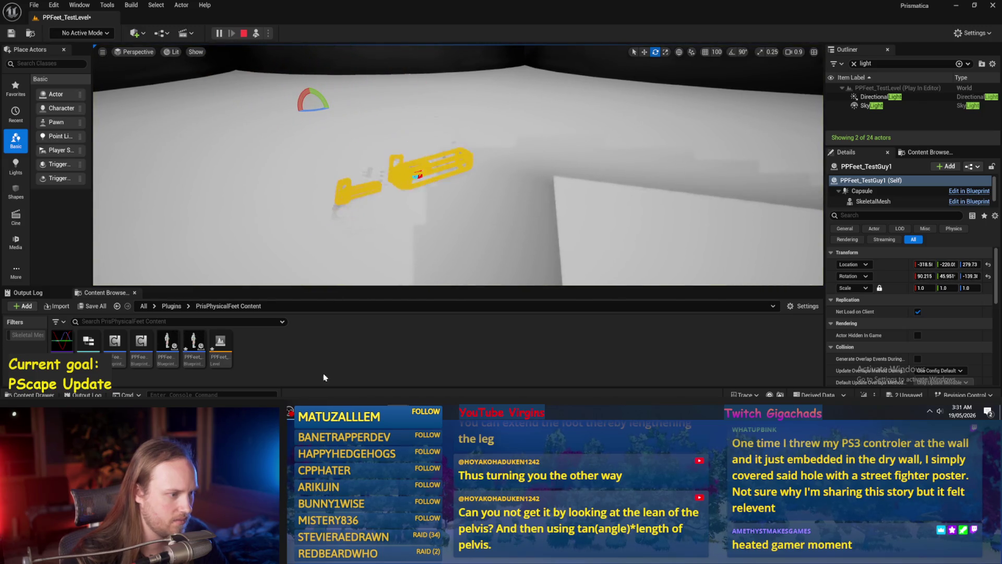
key("Escape")
key("alt+Tab")
left_click(65, 35)
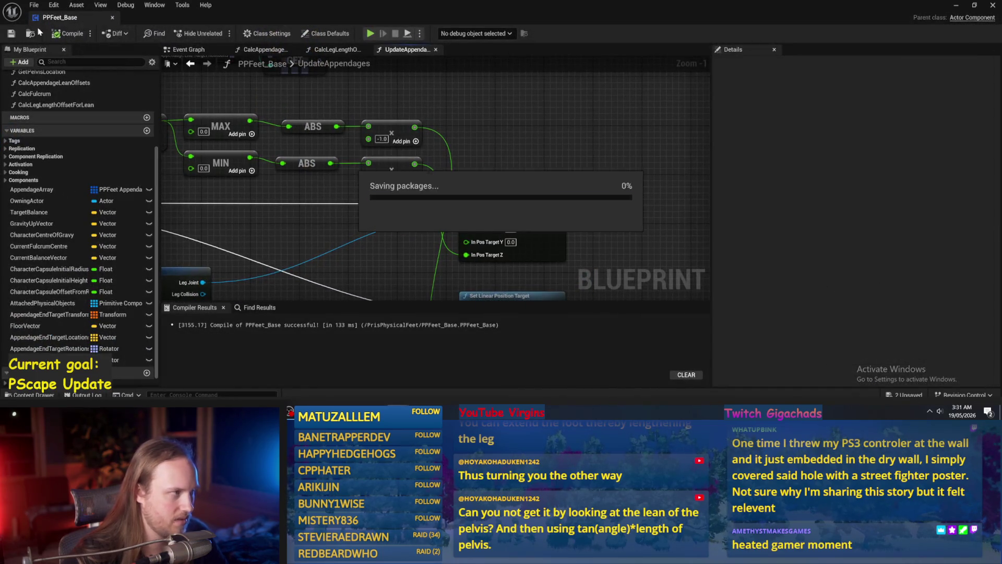
- Drill from Begin Play into InitializeComponent, InitializeAllAppendages, then the InitializeAppendage function
scroll(496, 119, "down", 1)
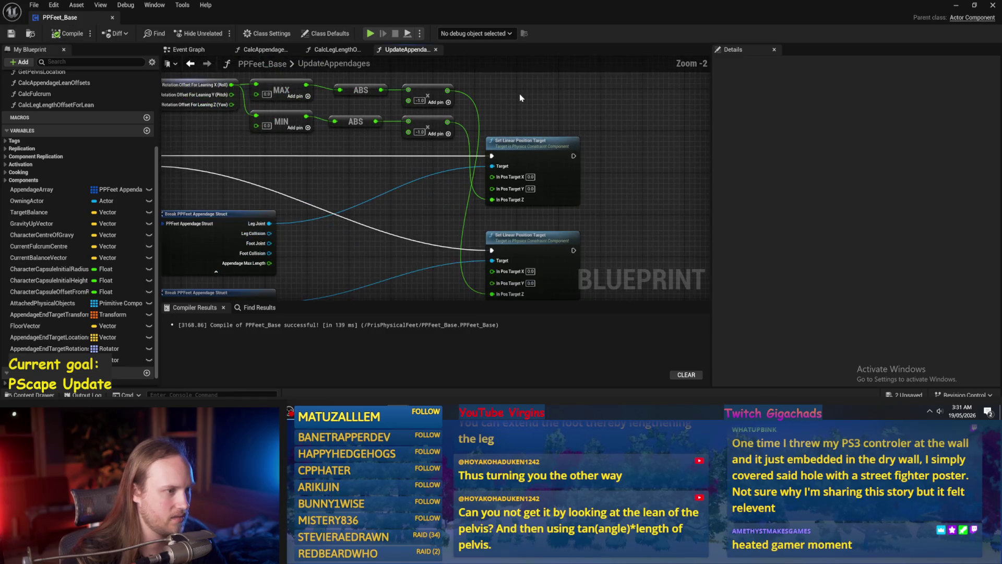
left_click(191, 63)
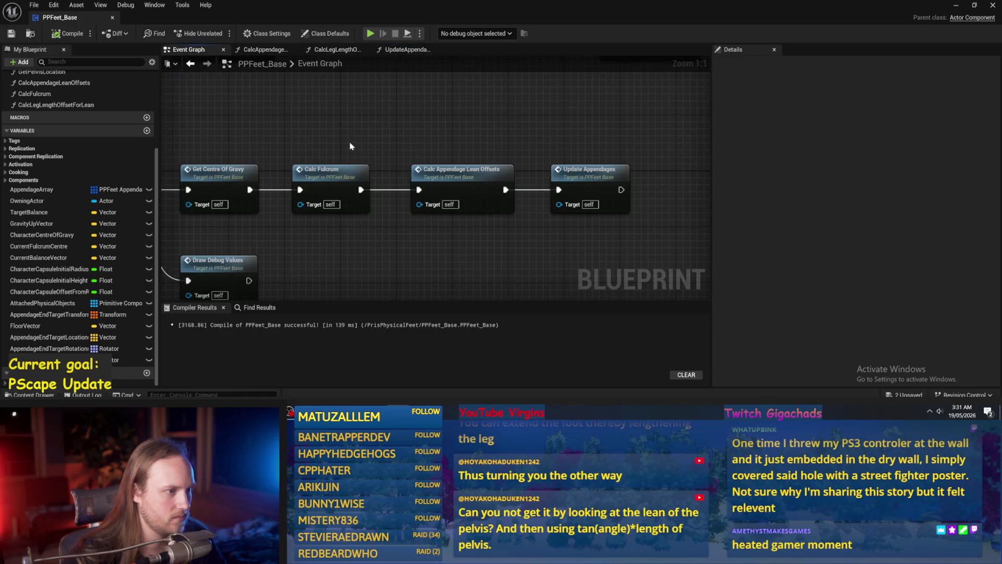
scroll(350, 146, "down", 1)
left_click_drag(469, 126, 432, 246)
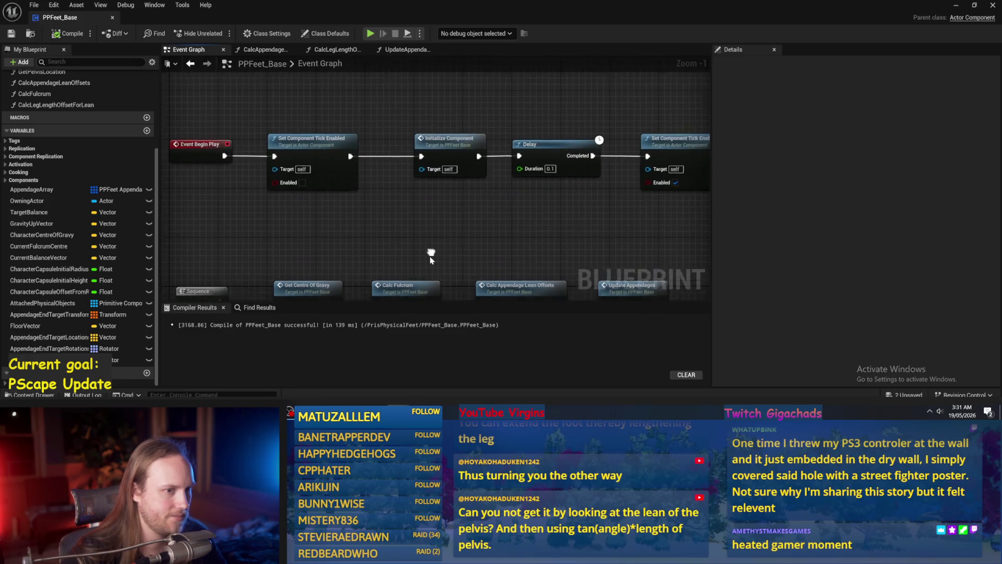
double_click(450, 148)
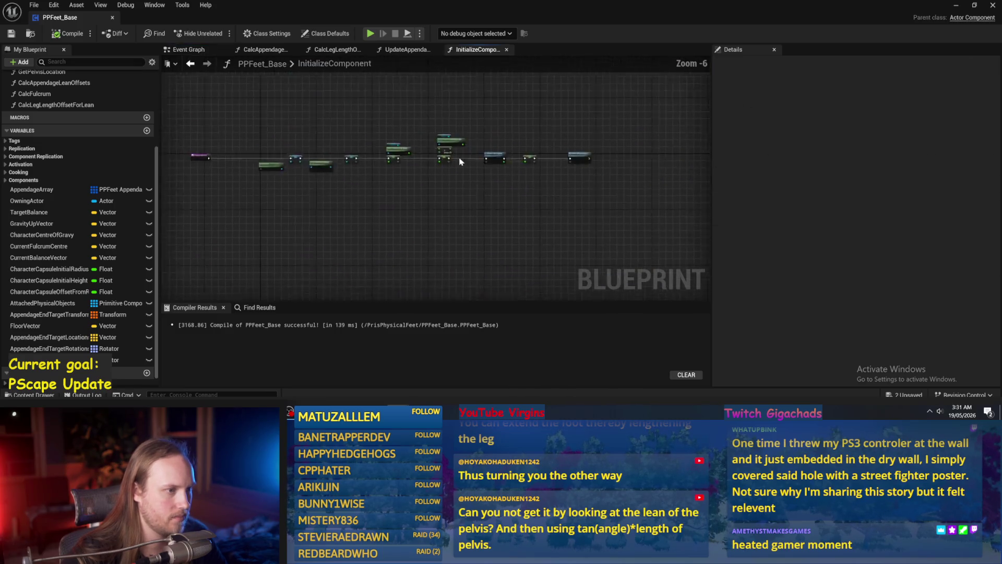
double_click(662, 191)
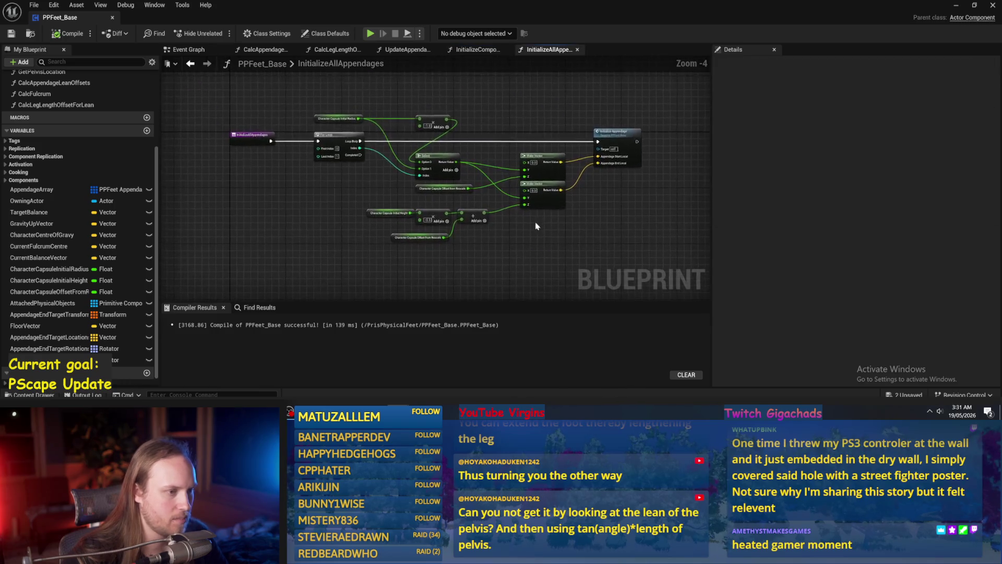
double_click(646, 102)
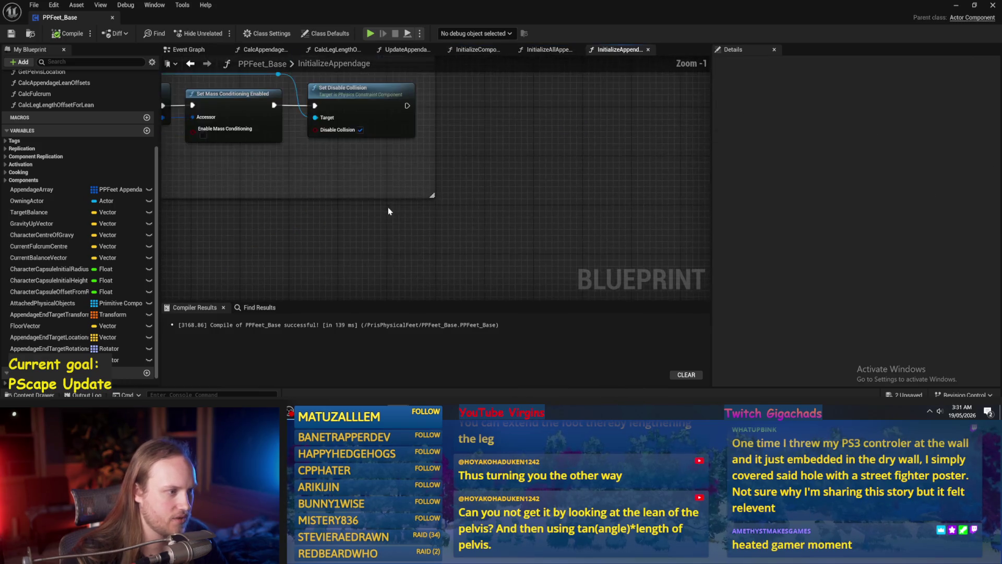
- Set Set Angular Drive Params' Position Strength to 10000.0, compile and save, and return to the level
left_click(307, 220)
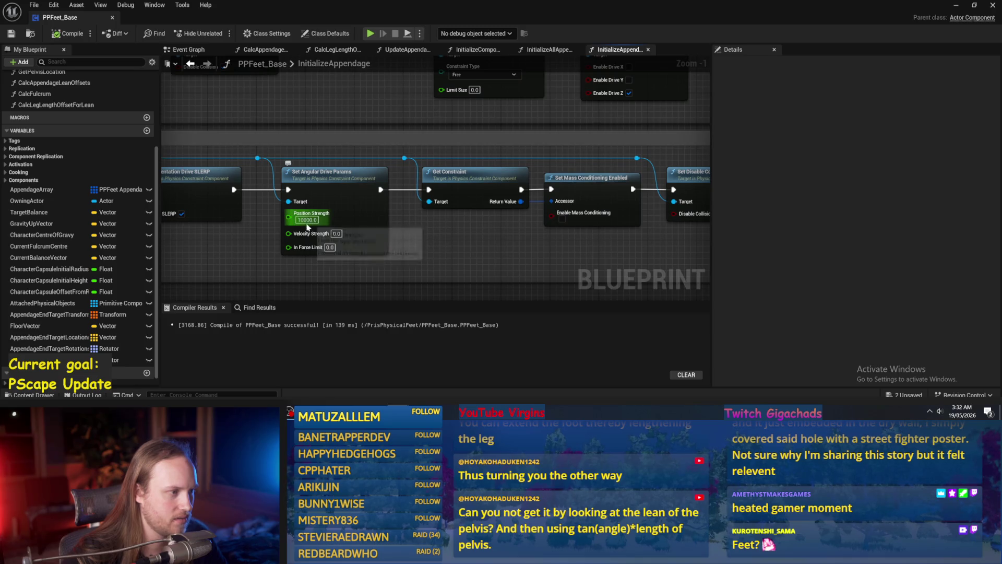
left_click_drag(245, 233, 451, 251)
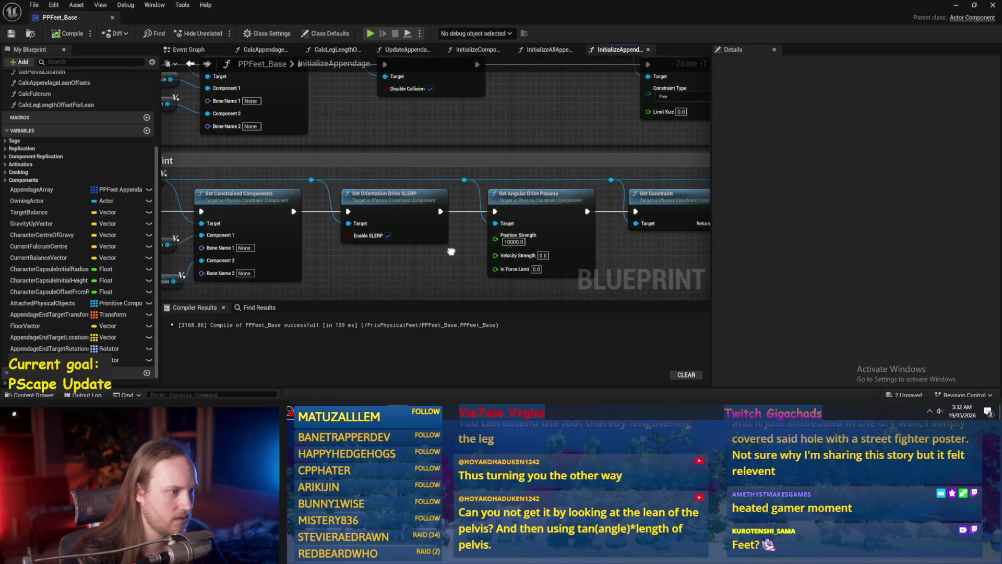
mouse_move(269, 238)
left_mouse_down()
mouse_move(358, 254)
mouse_move(450, 187)
left_mouse_up()
left_click_drag(502, 205, 313, 202)
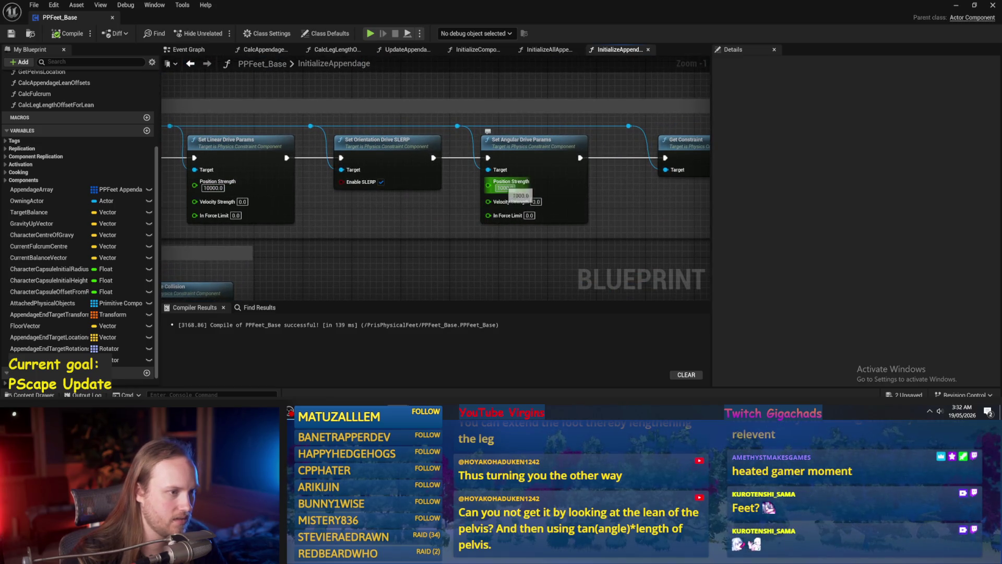
key("Return")
left_click(6, 34)
left_click(955, 5)
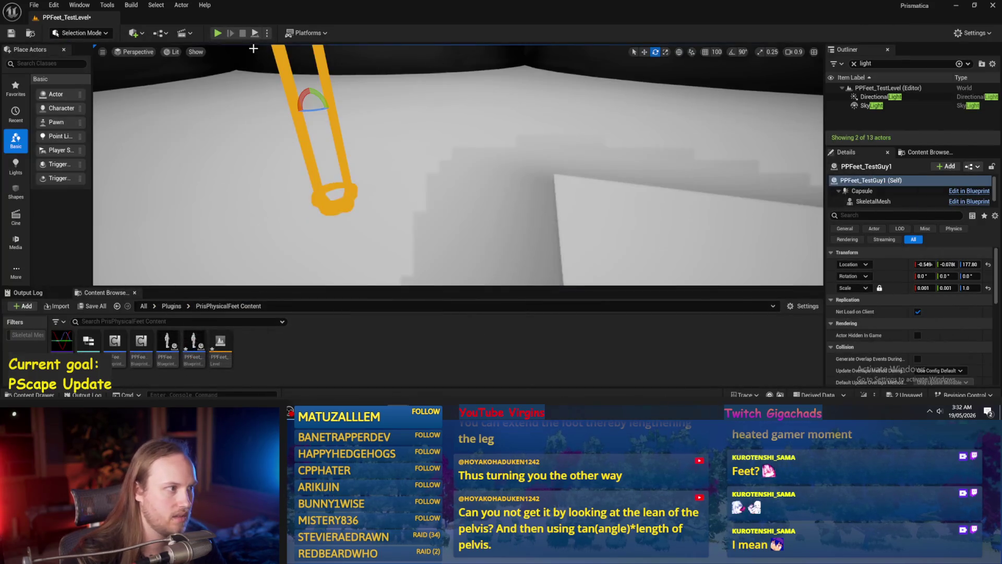
- Play the test level to watch the character, then stop the session
left_click(255, 33)
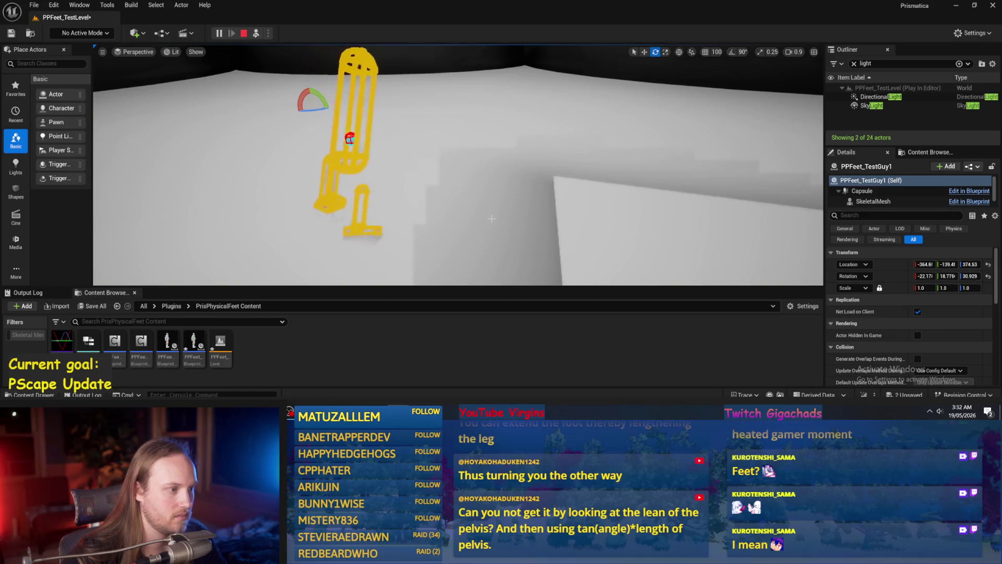
key("Escape")
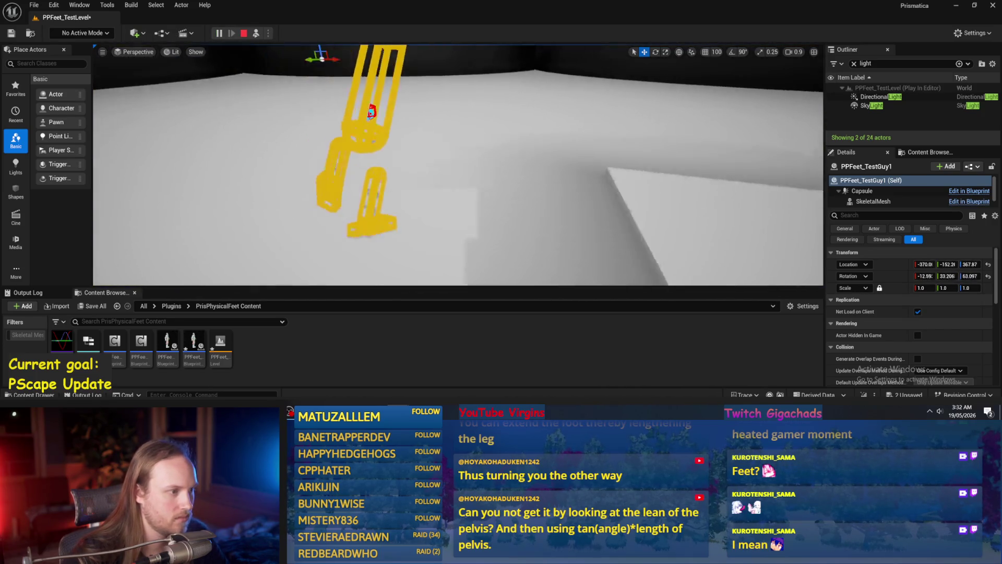
key("Escape")
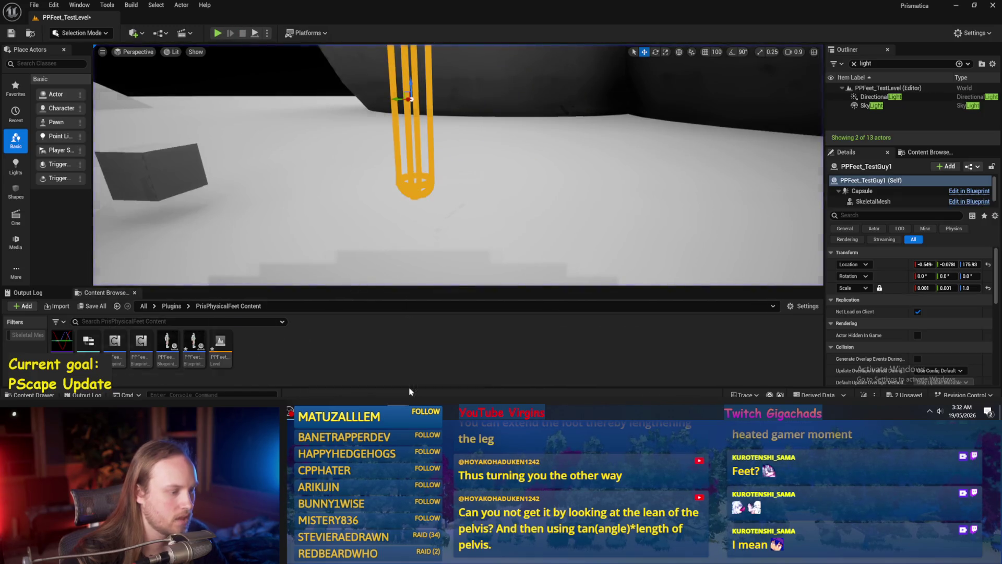
- Return to PPFeet_Base and reopen the UpdateAppendages graph
key("alt+Tab")
left_click(196, 49)
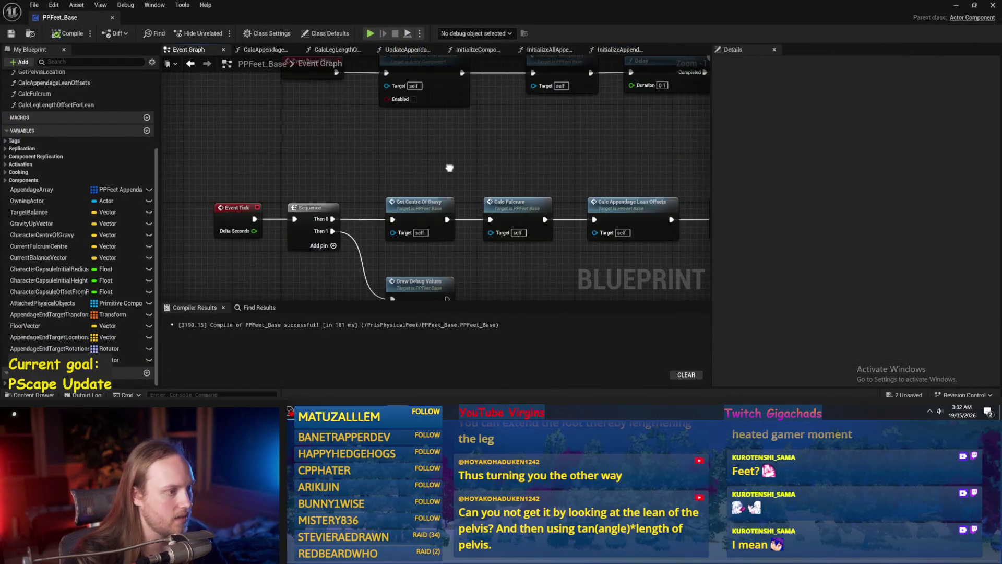
scroll(346, 265, "down", 2)
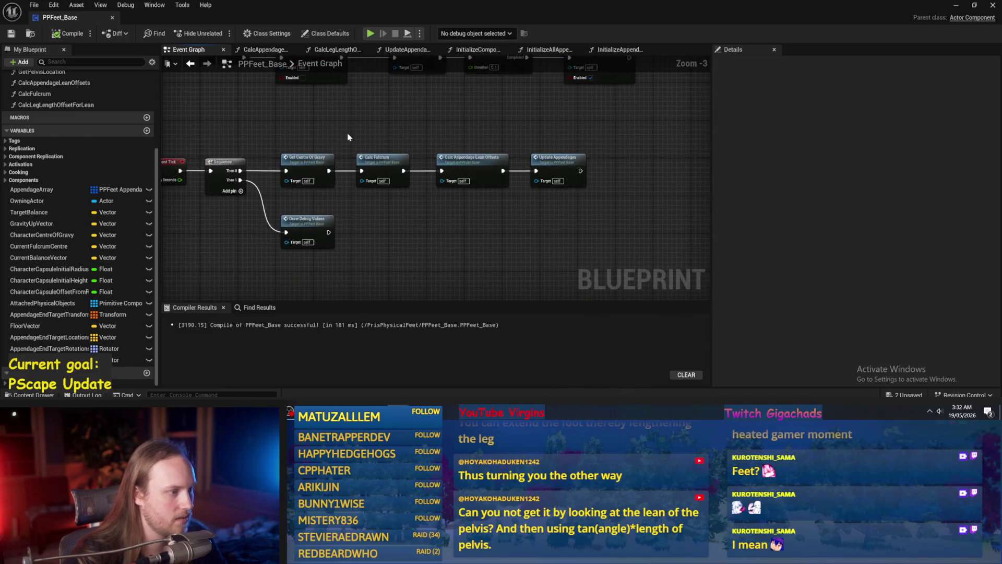
left_click(407, 49)
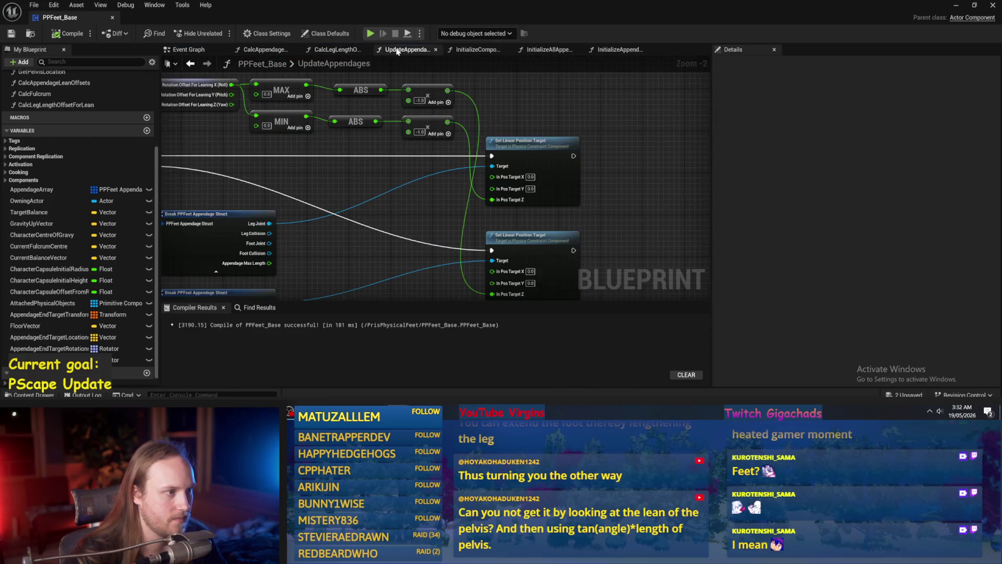
- Flip through the function graphs to reach CalcAppendageLeanOffsets
left_click(537, 51)
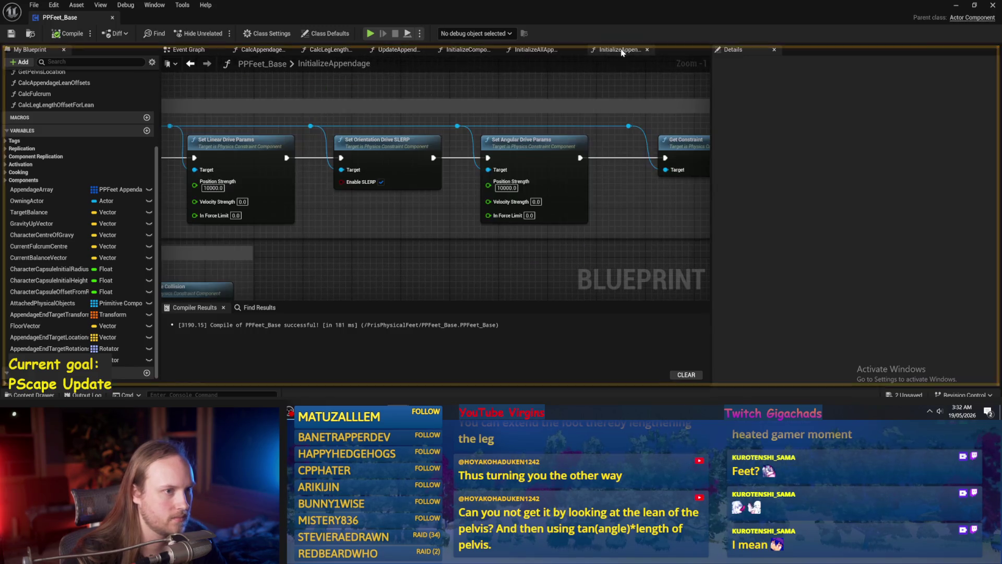
left_click(412, 50)
left_click(473, 50)
left_click(404, 50)
left_click(350, 52)
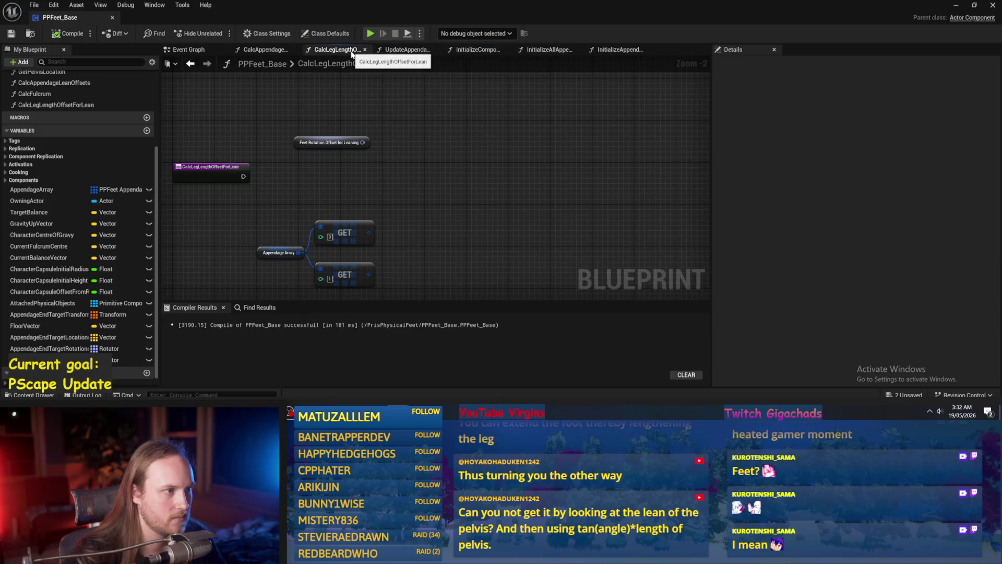
left_click(257, 51)
- Change the Target Balance variable's default value, then start playing the test level
left_click_drag(261, 154, 609, 155)
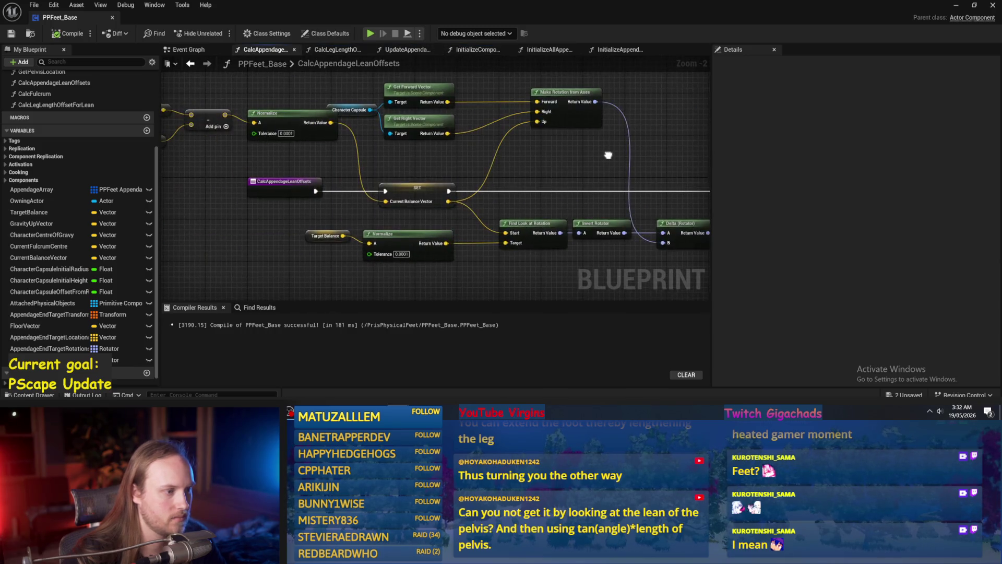
left_click(300, 236)
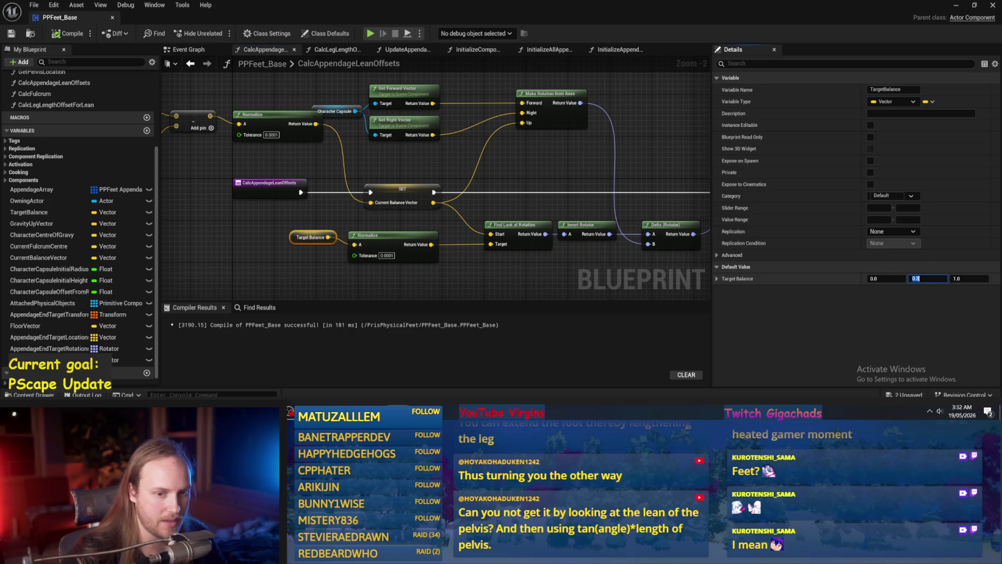
left_click(532, 264)
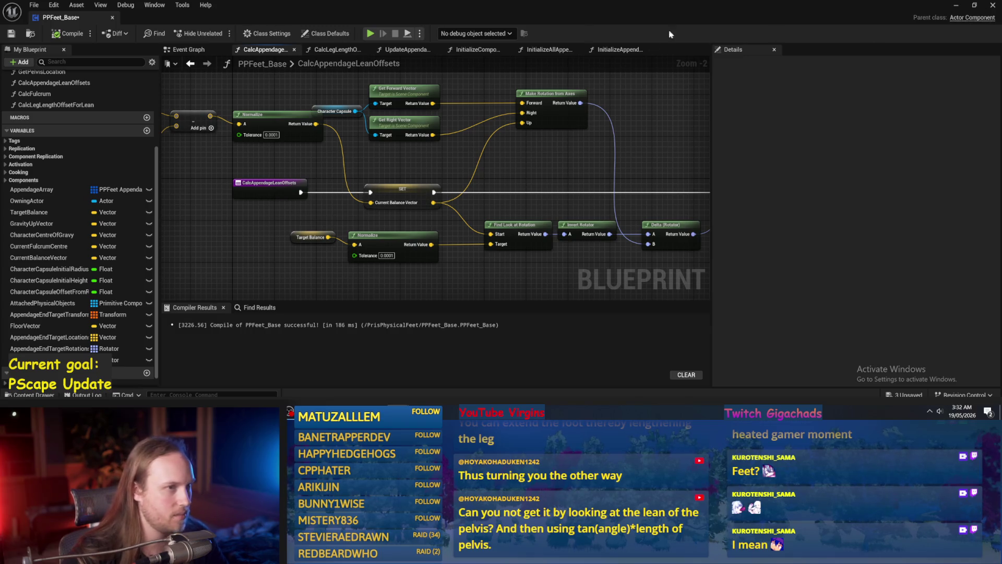
left_click(958, 5)
left_click(255, 33)
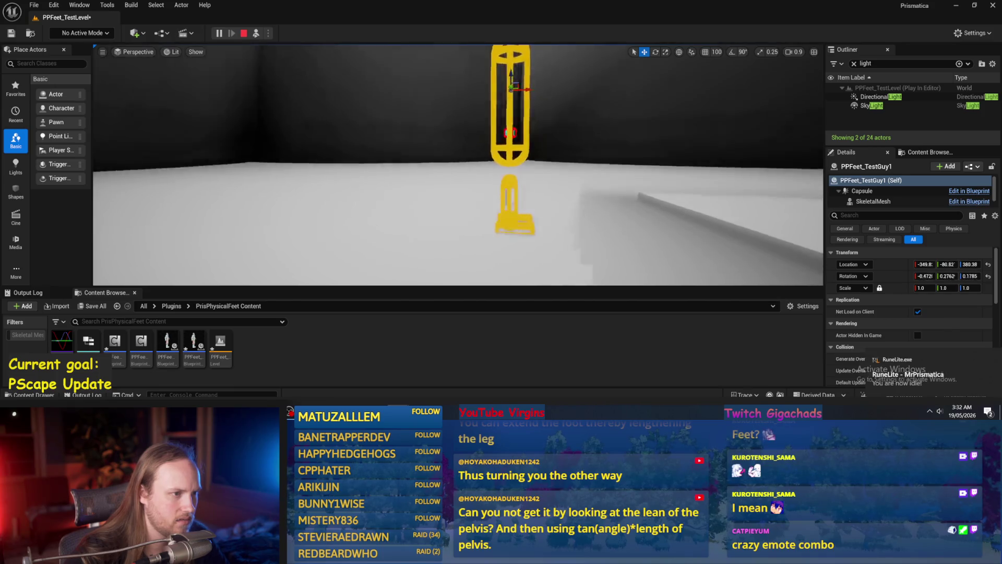
- Watch the test character topple during play, then stop and go back to CalcAppendageLeanOffsets
key("e")
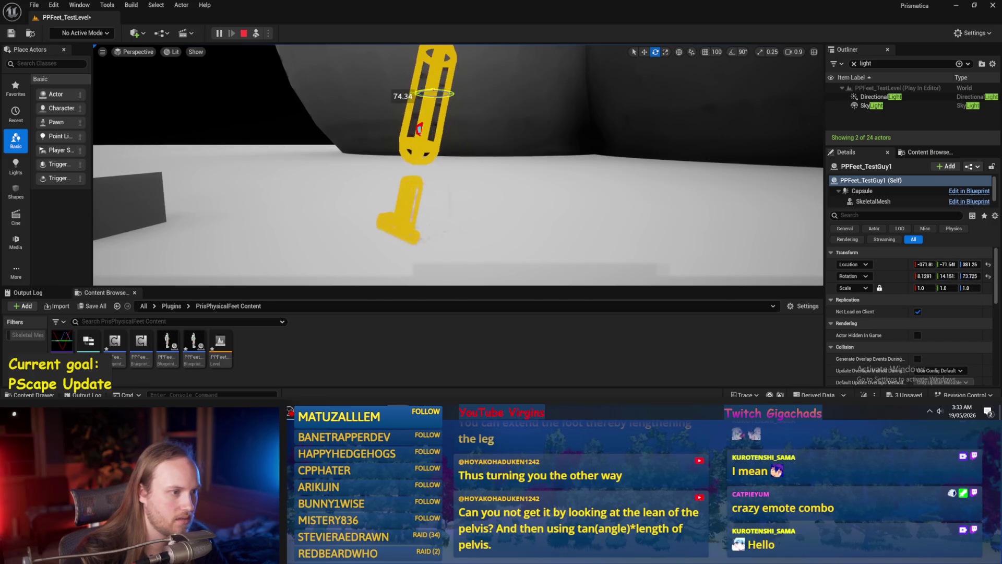
key("Escape")
key("alt+Tab")
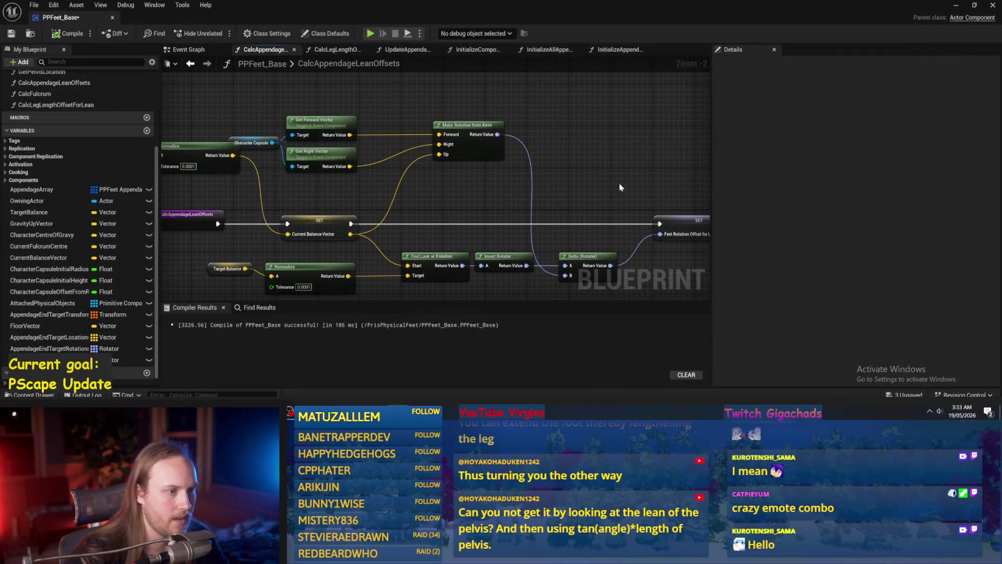
- Cycle through the function graphs and settle on UpdateAppendages
left_click(626, 49)
left_click(529, 51)
left_click(458, 49)
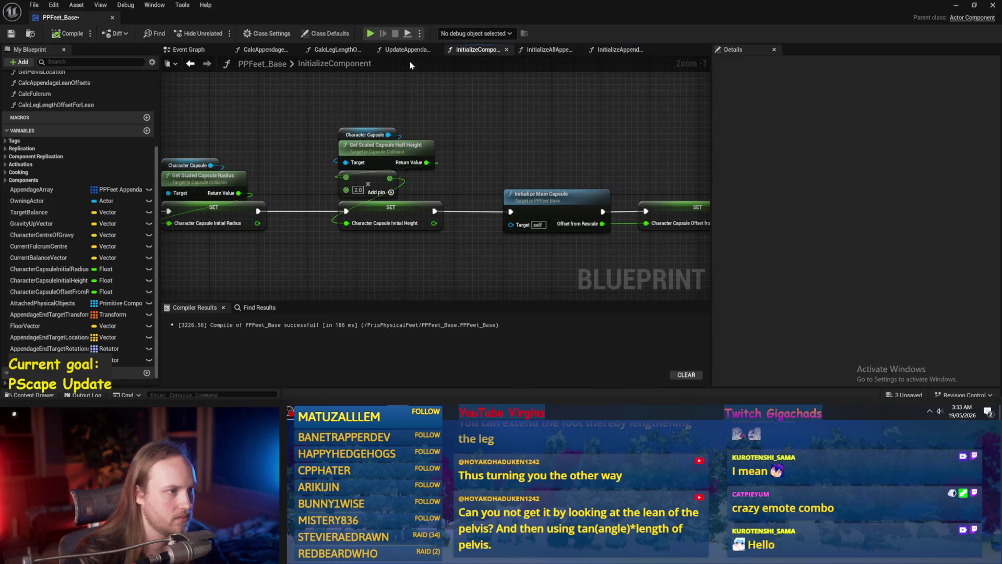
left_click(333, 51)
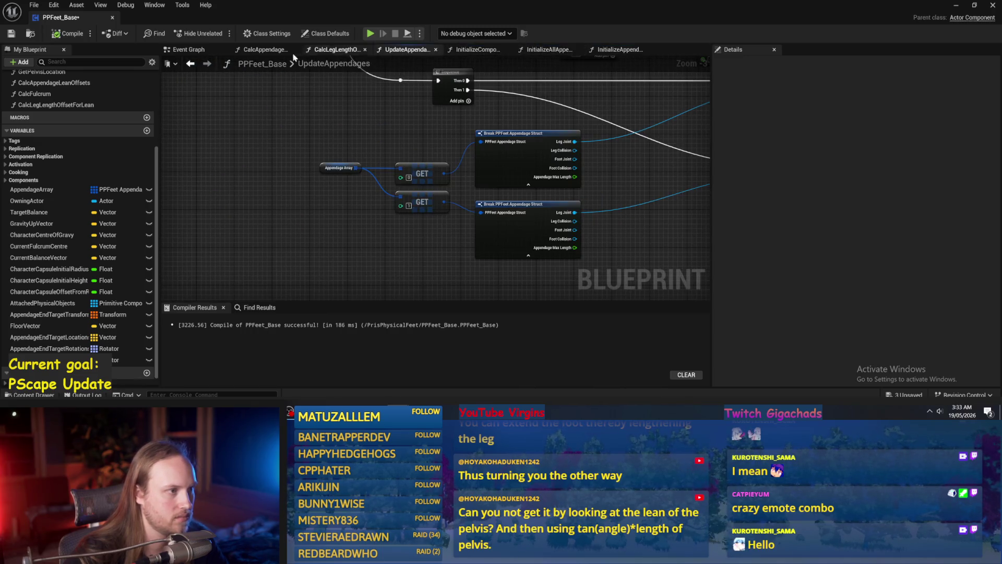
left_click(263, 49)
left_click(186, 52)
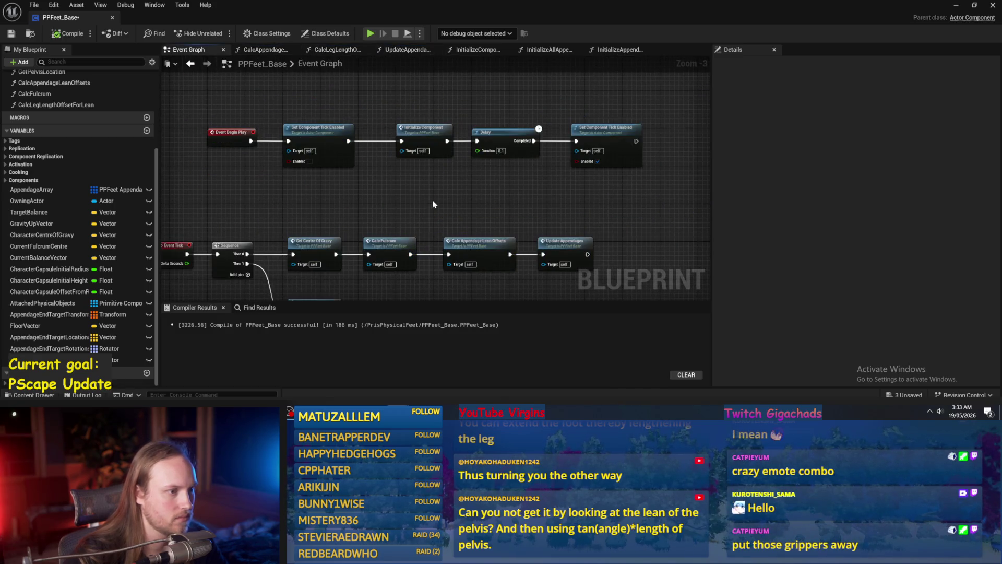
left_click(331, 52)
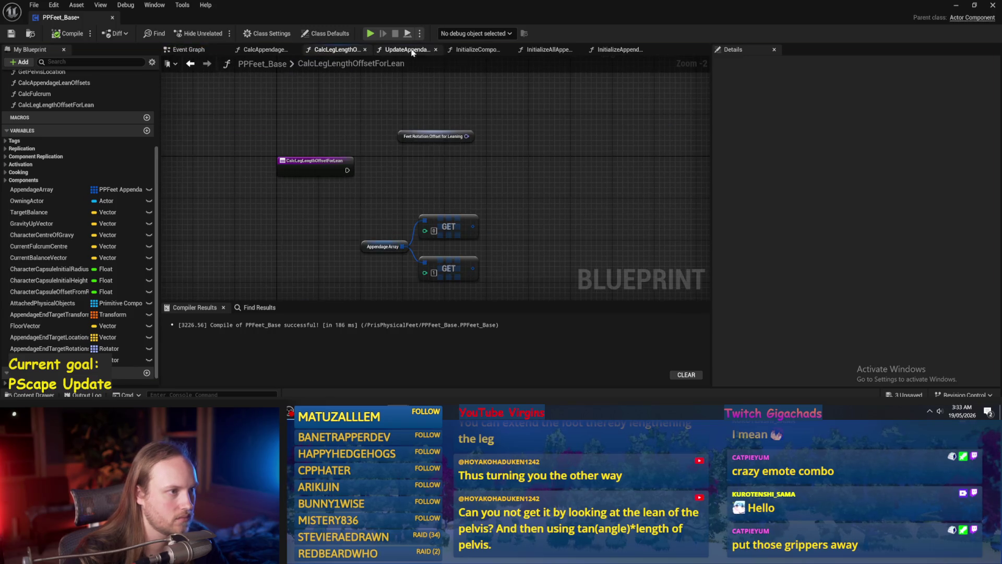
left_click(490, 50)
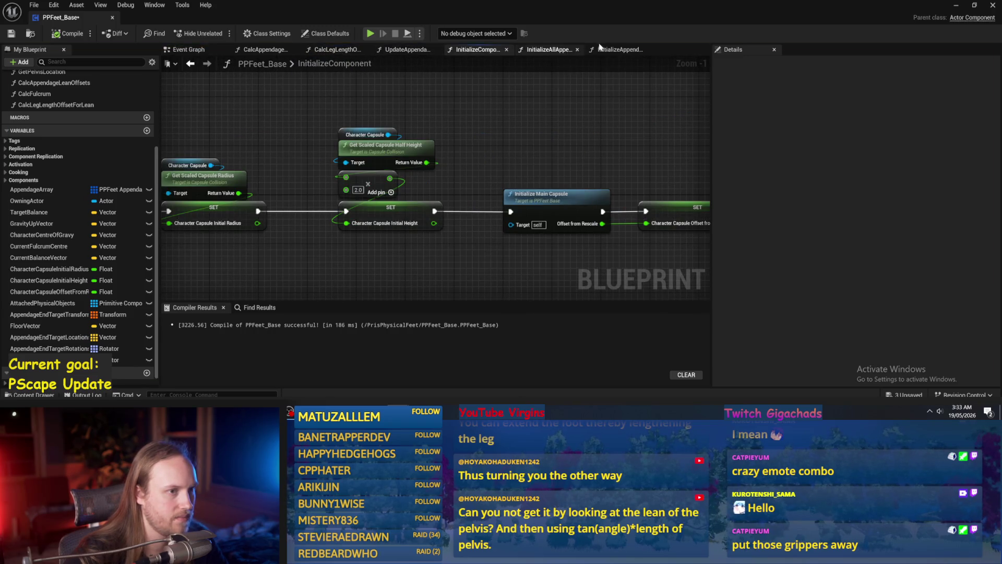
left_click(352, 50)
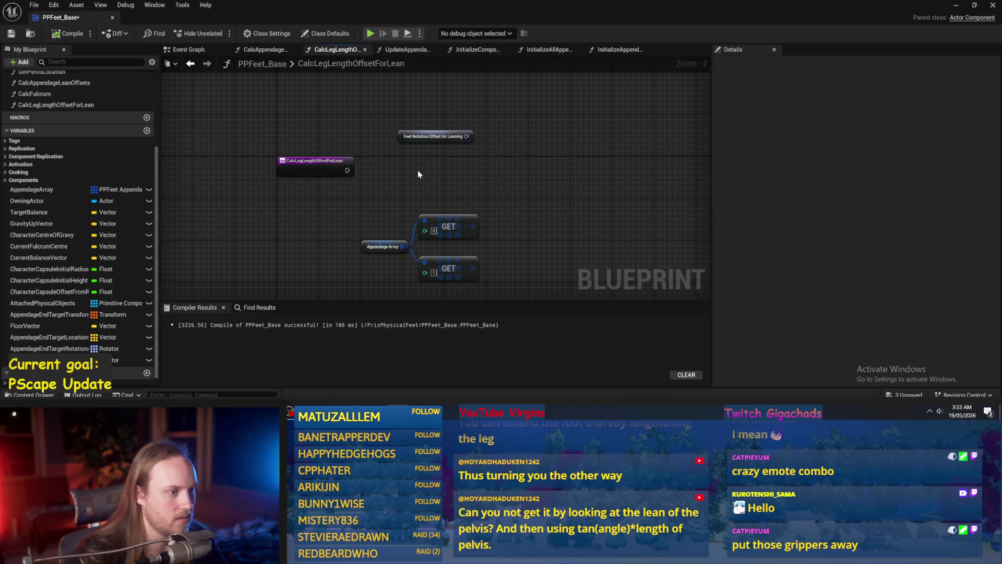
left_click(264, 49)
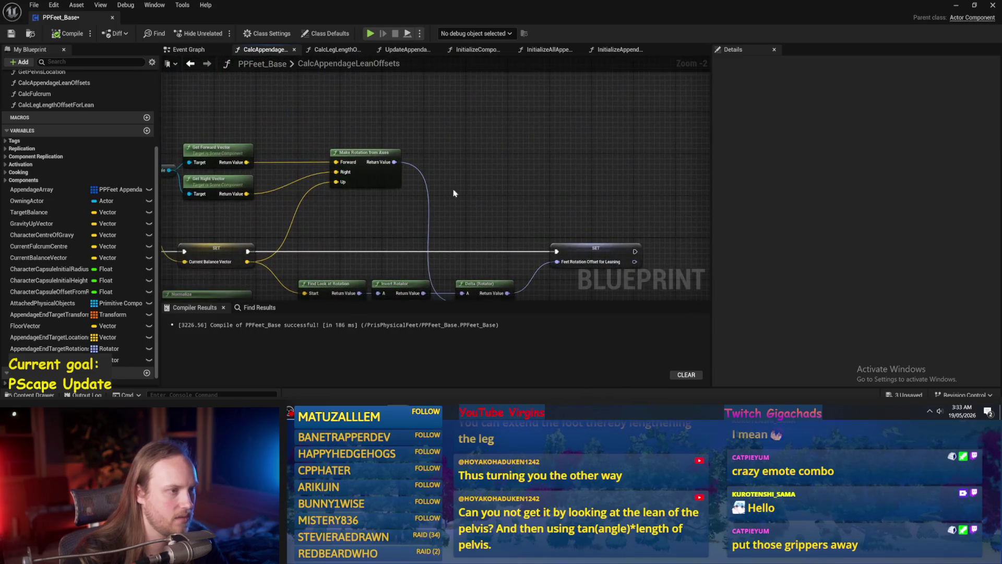
left_click(408, 51)
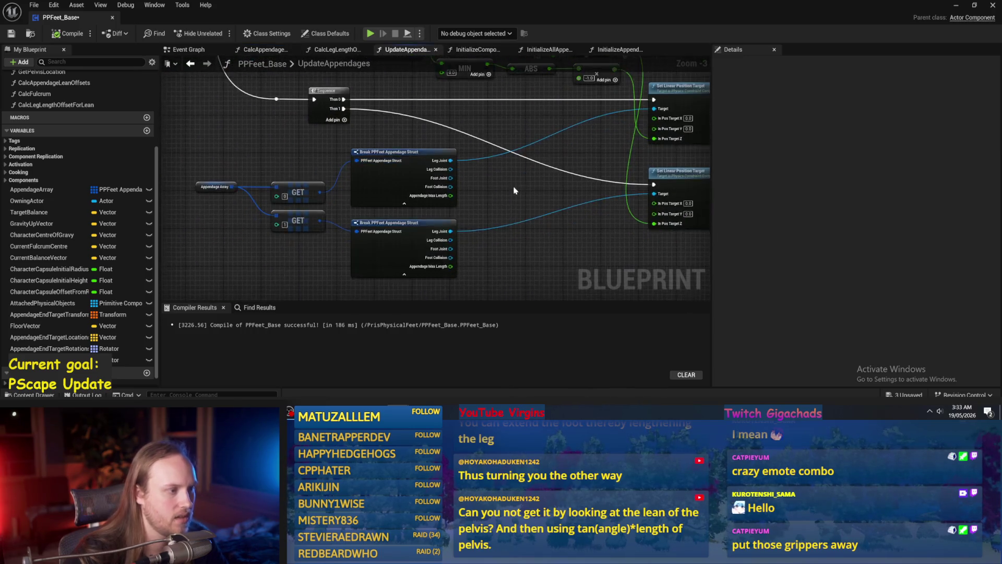
- Change both lean multiplier constants from -1.0 to -0.1, then compile and save
mouse_move(528, 188)
left_mouse_down()
mouse_move(409, 205)
mouse_move(461, 177)
left_mouse_up()
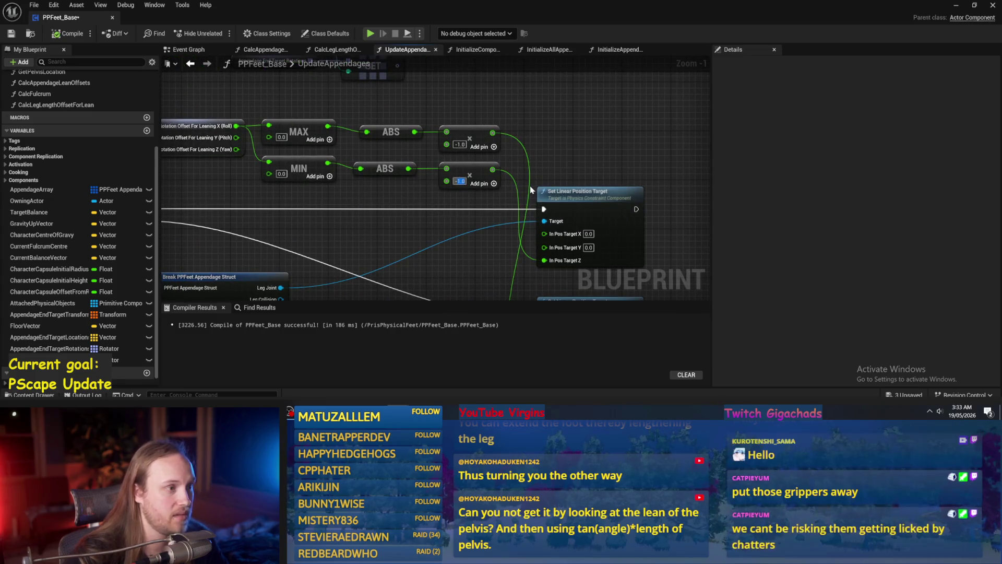
type("-0")
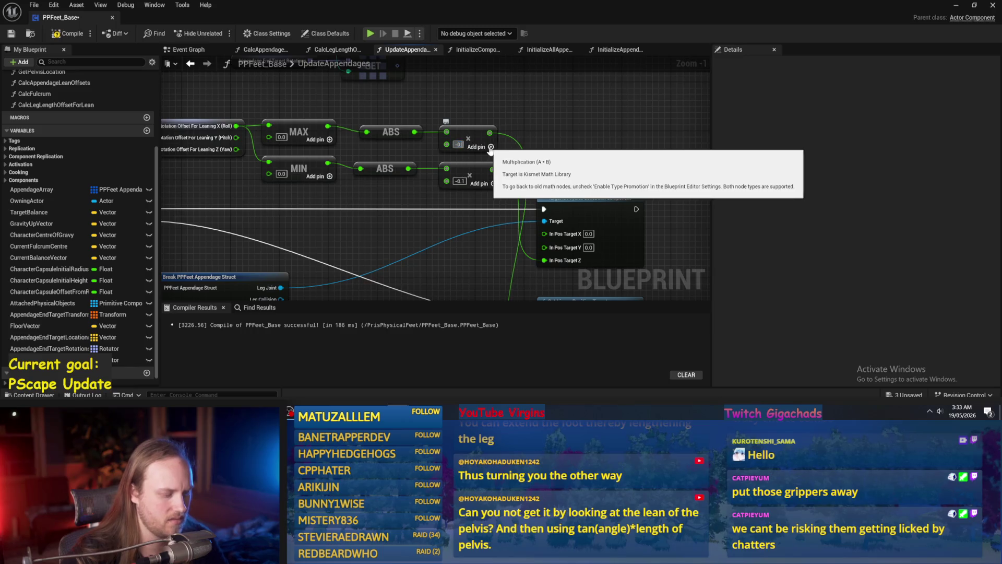
type("-0.1")
key("Return")
left_click(18, 35)
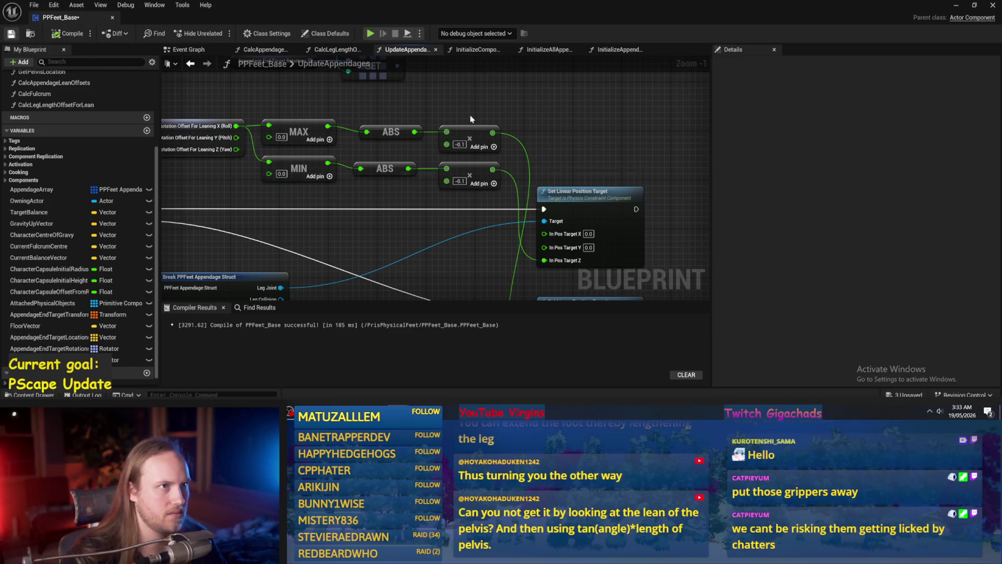
left_click(955, 6)
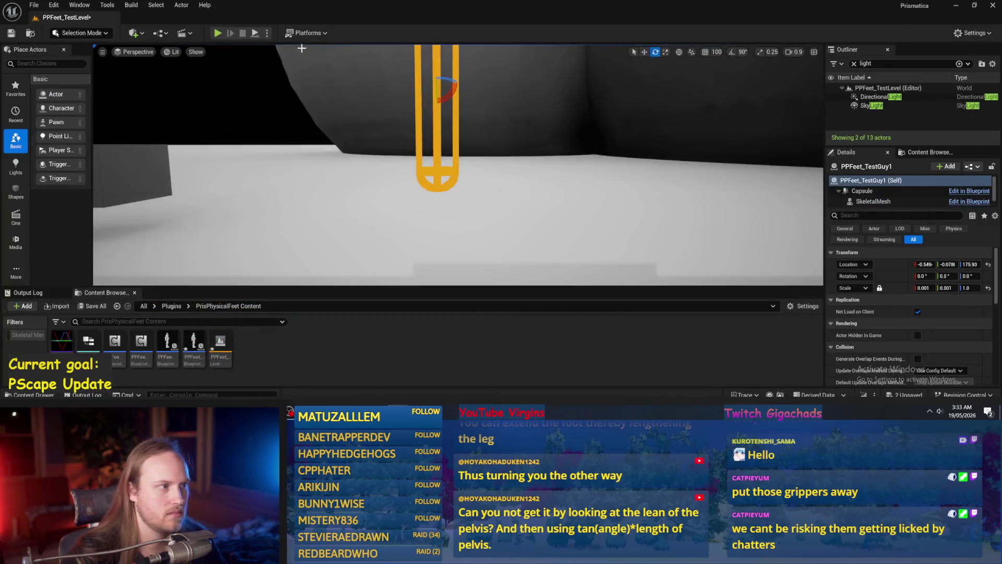
left_click(254, 33)
mouse_move(451, 97)
left_mouse_down()
mouse_move(475, 108)
mouse_move(448, 97)
left_mouse_up()
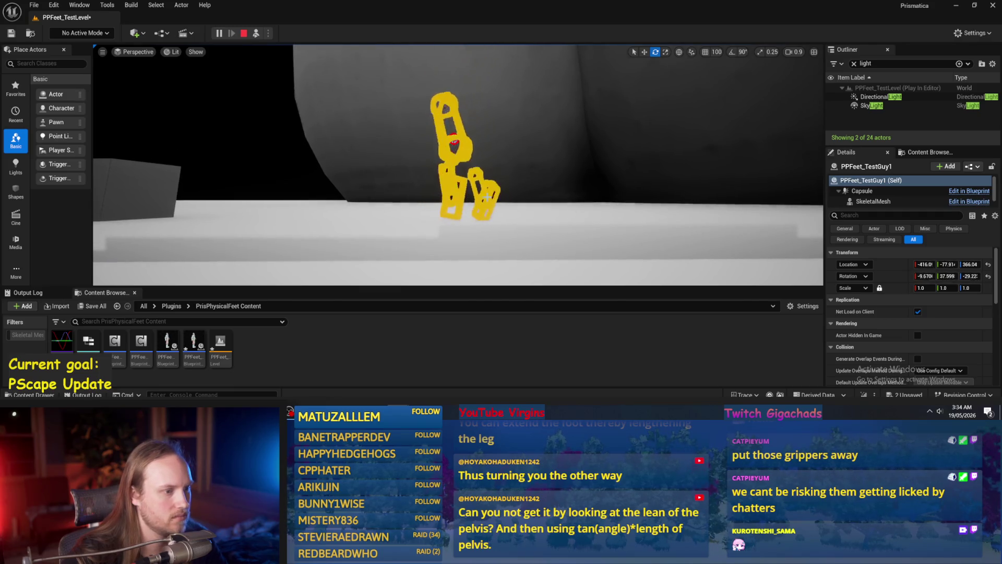
key("Escape")
key("alt+Tab")
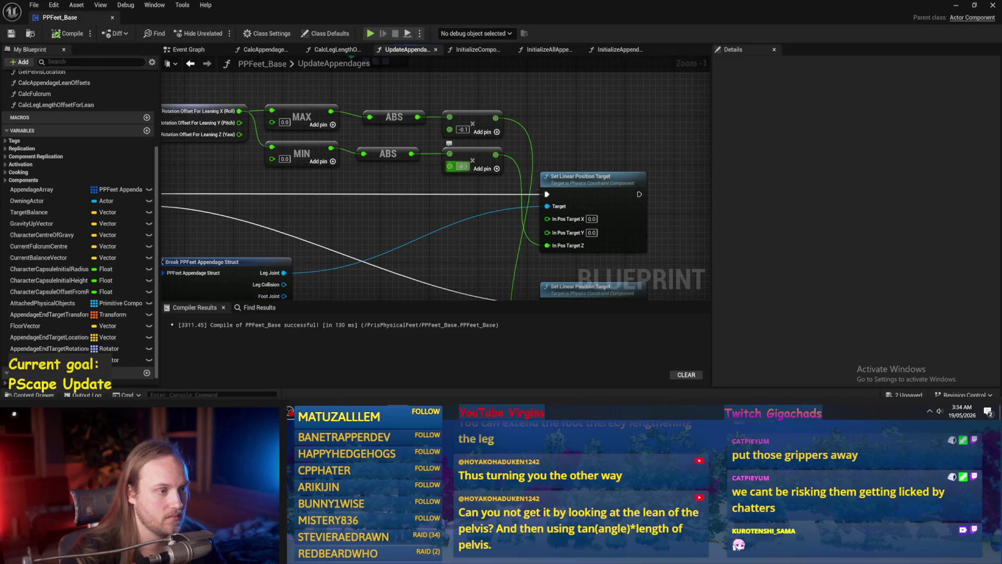
- Shift the Feet Rotation Offset, MAX and MIN nodes slightly lower, compile and save, and return to the test level
scroll(354, 173, "down", 1)
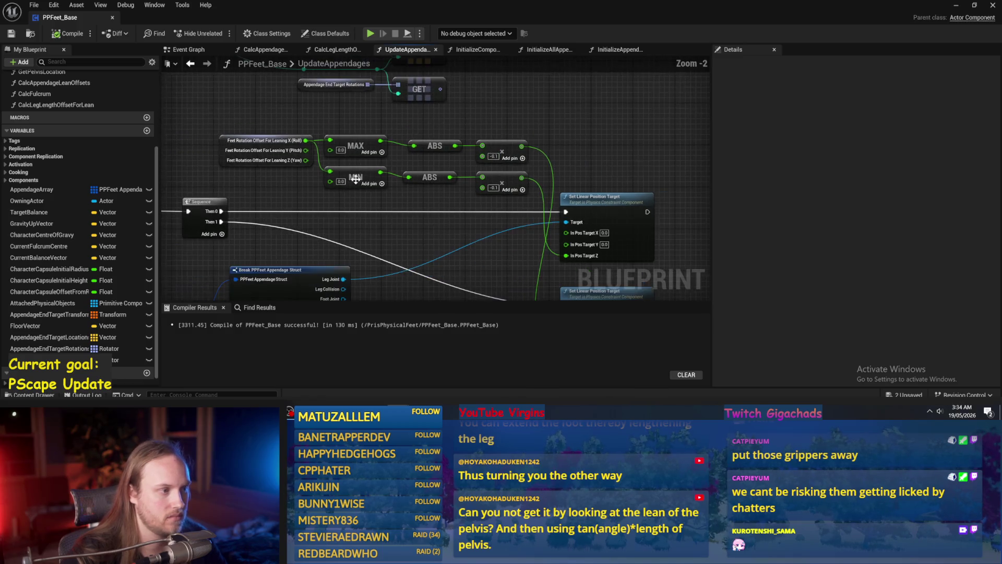
left_click_drag(380, 128, 219, 191)
mouse_move(355, 148)
left_mouse_down()
mouse_move(381, 151)
mouse_move(355, 154)
left_mouse_up()
left_click(463, 125)
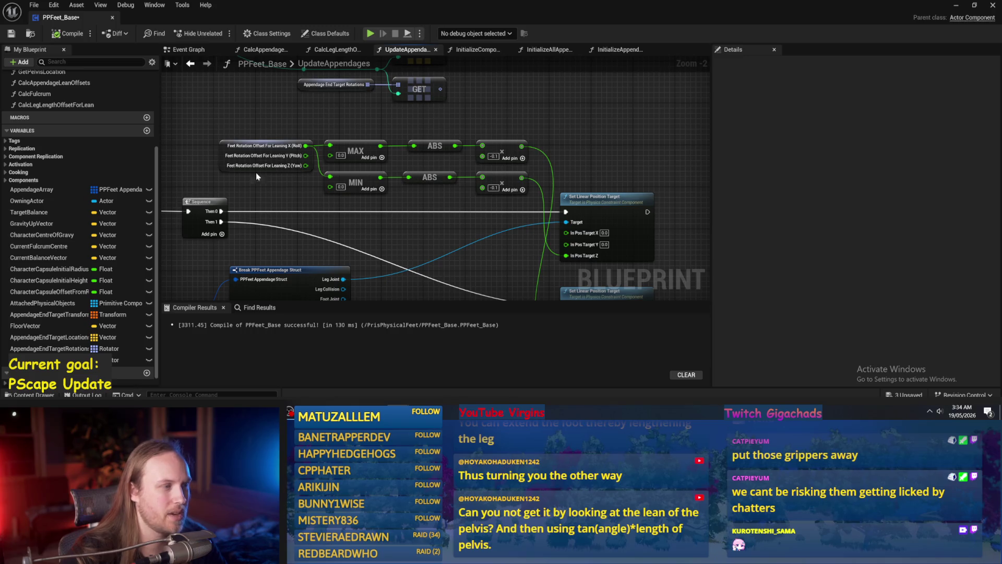
left_click(11, 35)
scroll(571, 108, "down", 1)
left_click_drag(491, 258, 588, 161)
left_click(954, 7)
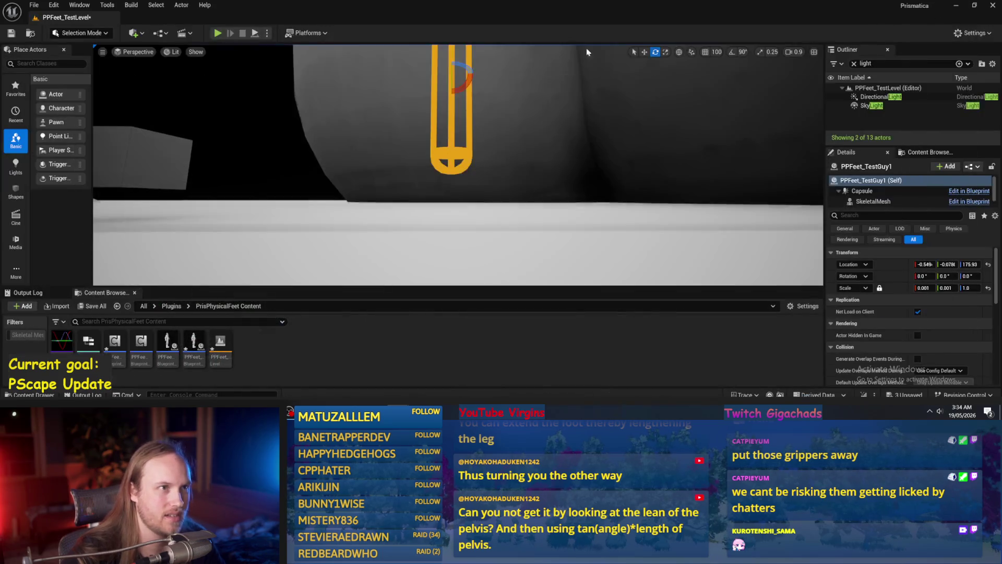
- Play the level lifting a cube toward the character, replay, then return to UpdateAppendages
key("alt+p")
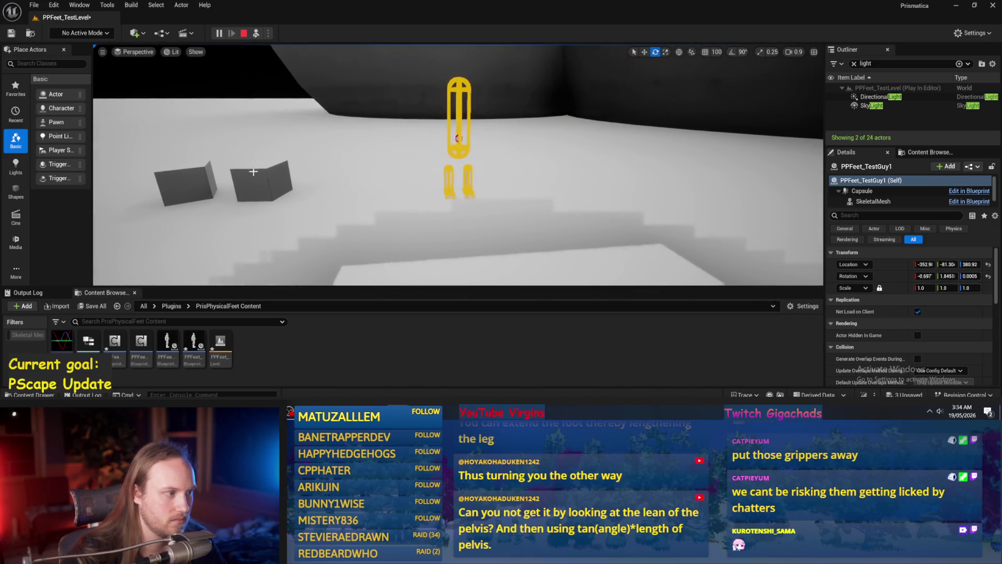
left_click(256, 172)
mouse_move(251, 174)
left_mouse_down()
mouse_move(398, 74)
mouse_move(425, 76)
mouse_move(397, 79)
left_mouse_up()
left_click(244, 33)
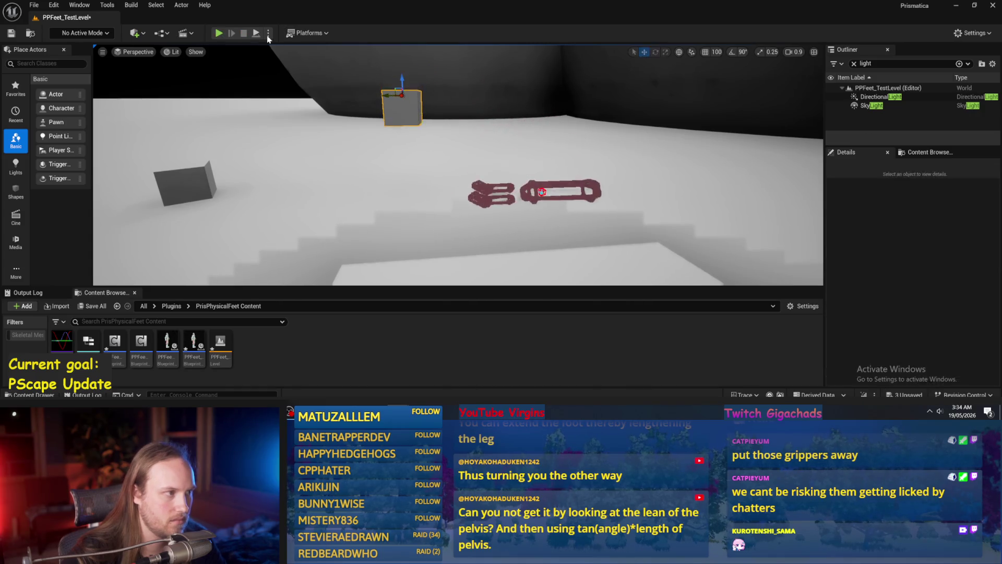
left_click(217, 33)
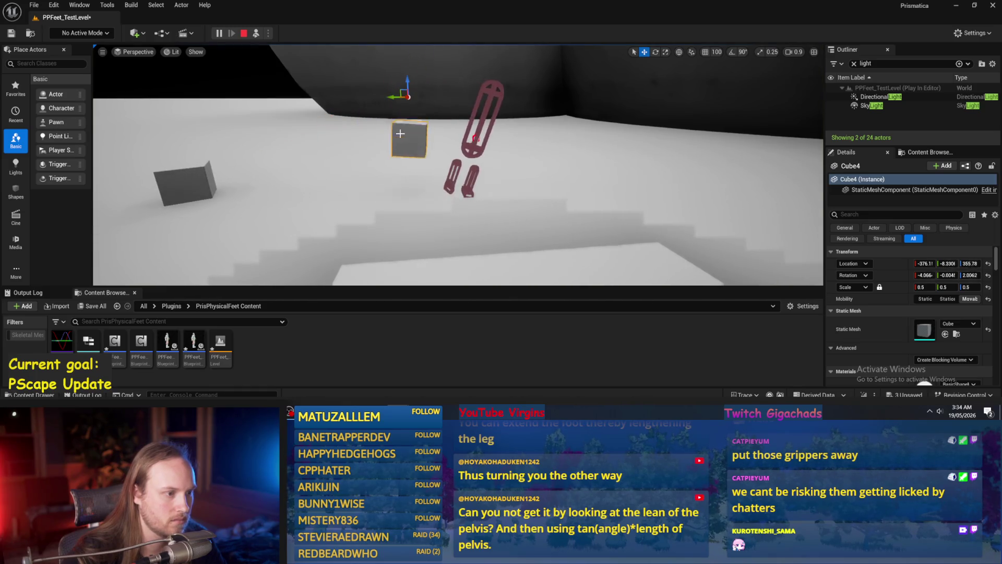
key("alt+Tab")
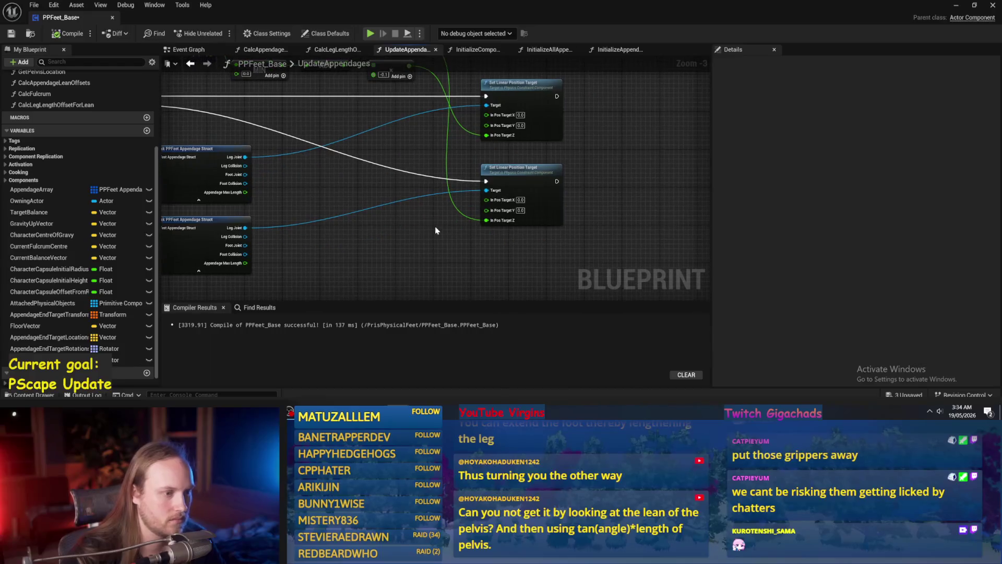
- Save, then move both Set Linear Position Target nodes right to make room
mouse_move(348, 186)
left_mouse_down()
mouse_move(360, 208)
mouse_move(450, 219)
left_mouse_up()
left_click(10, 34)
mouse_move(496, 97)
left_mouse_down()
mouse_move(439, 130)
mouse_move(258, 157)
left_mouse_up()
left_click_drag(693, 248, 639, 216)
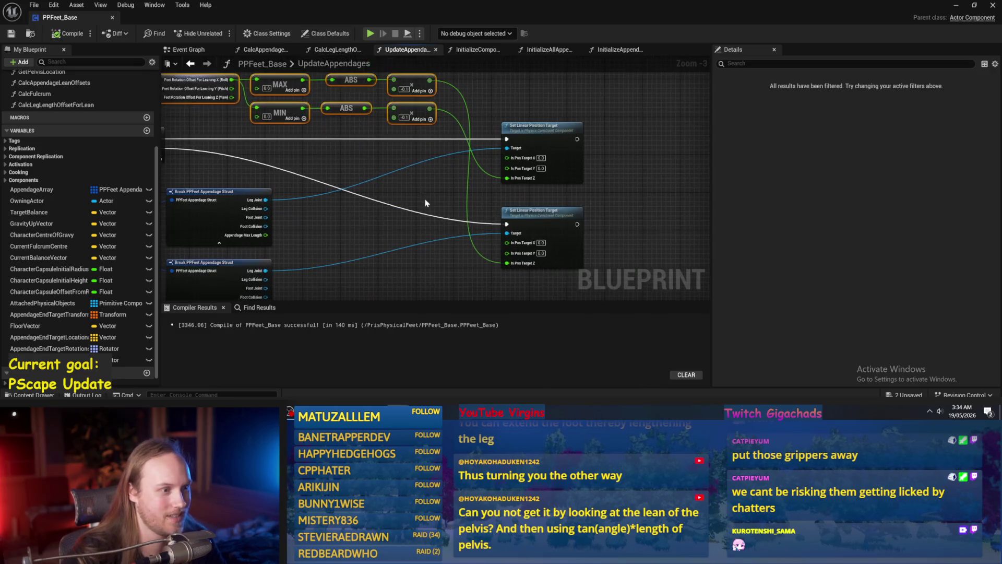
left_click(392, 206)
left_click_drag(472, 222, 407, 244)
left_click_drag(566, 188, 501, 235)
left_click_drag(498, 200, 569, 200)
left_click_drag(394, 230, 530, 183)
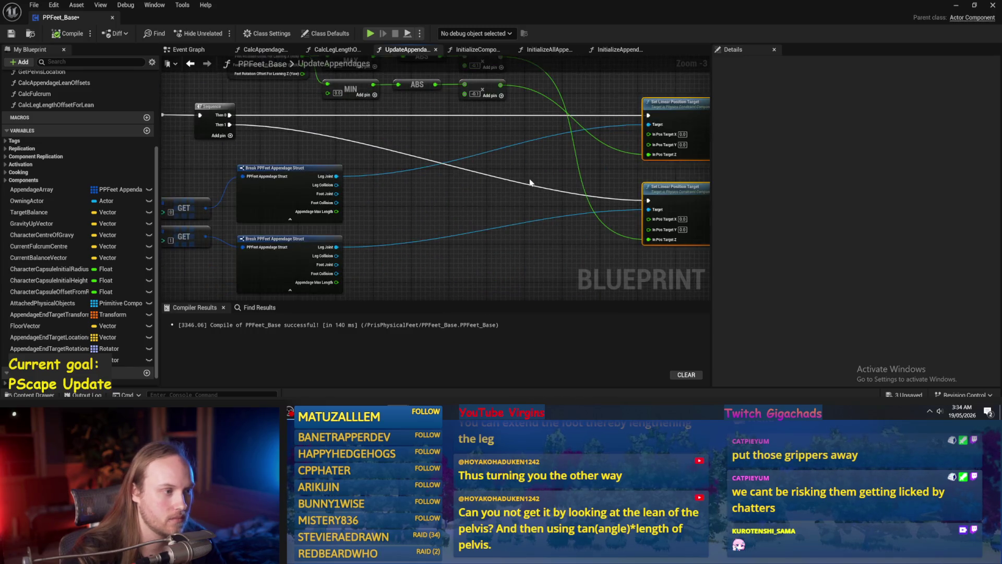
scroll(506, 190, "up", 1)
- Insert Add nodes on the multiply result wires and position them
right_click(447, 189)
key("Escape")
left_click_drag(403, 85, 500, 191)
type("ad")
key("Return")
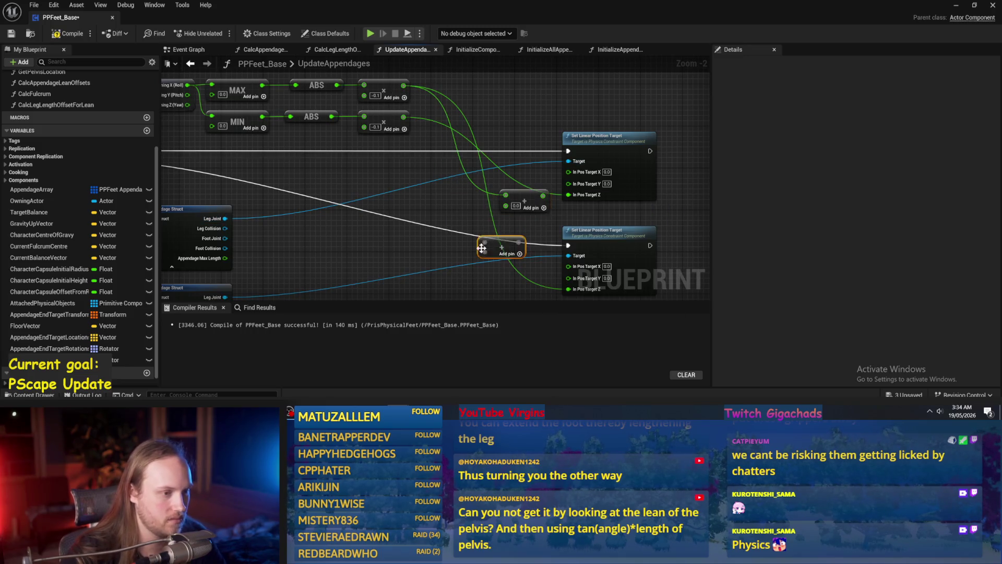
left_click_drag(481, 248, 442, 198)
left_click_drag(502, 158, 470, 147)
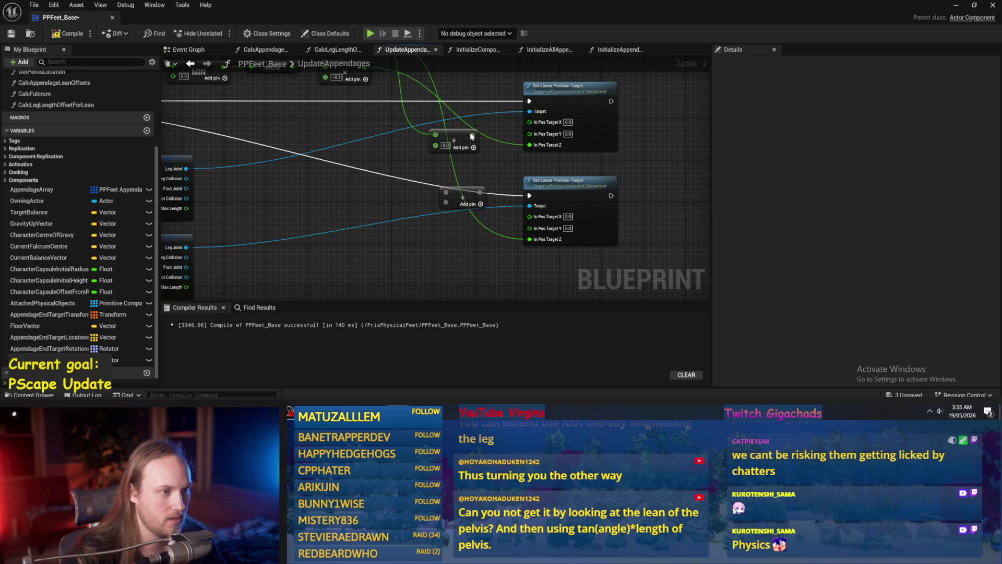
left_click(462, 139)
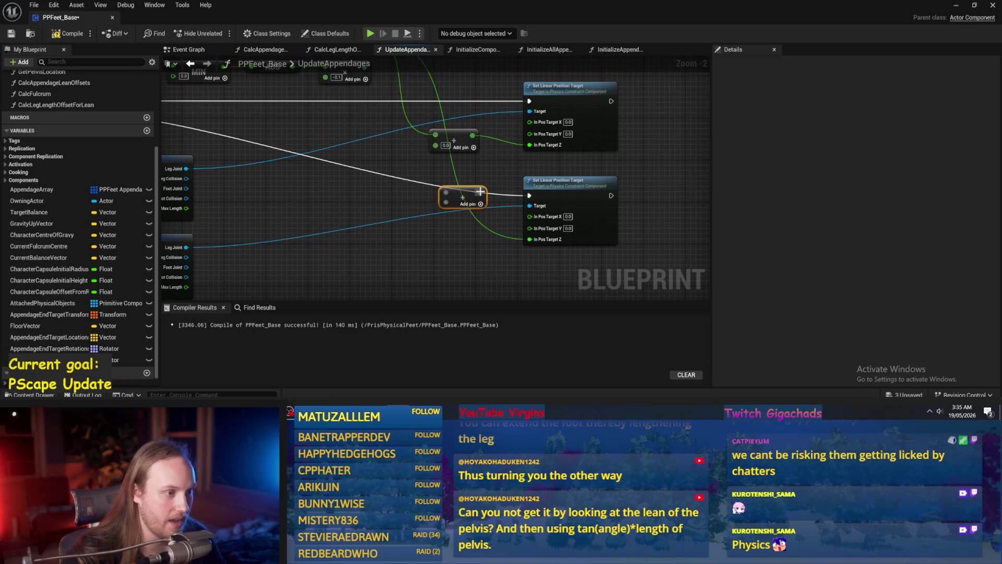
- Wire each multiply result through its -20.0 Add node into In Pos Target Z, then compile and save
mouse_move(379, 73)
left_mouse_down()
mouse_move(460, 239)
mouse_move(435, 206)
left_mouse_up()
mouse_move(490, 180)
left_mouse_down()
mouse_move(483, 197)
mouse_move(480, 162)
mouse_move(441, 152)
left_mouse_up()
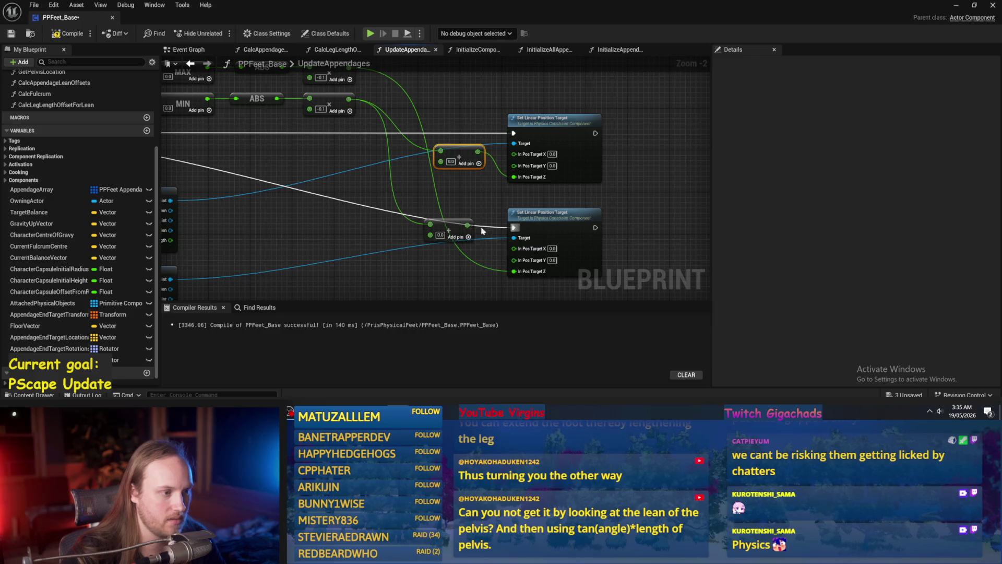
left_click_drag(365, 83, 359, 97)
left_click_drag(427, 244, 472, 263)
left_click_drag(399, 234, 393, 266)
type("-20")
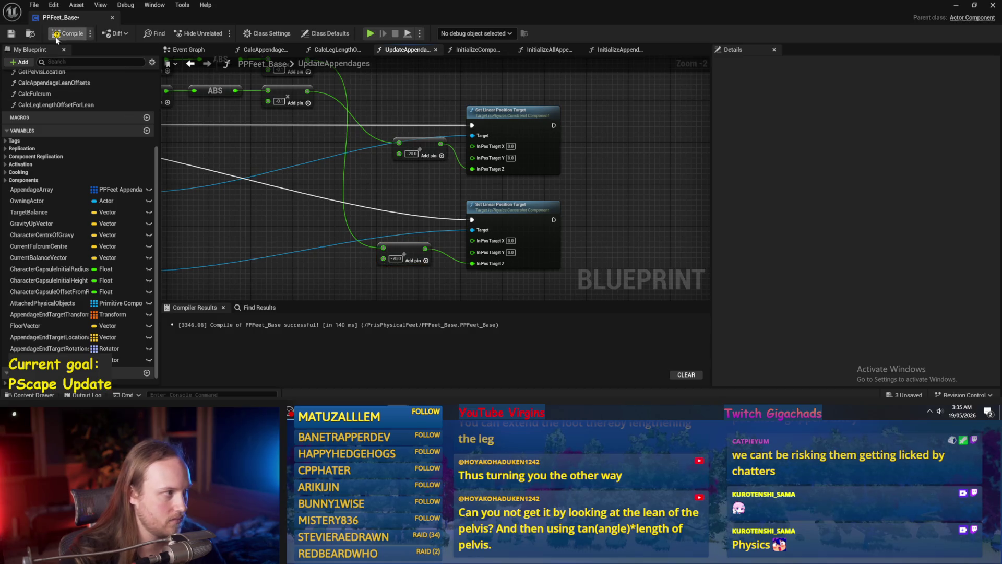
left_click(7, 34)
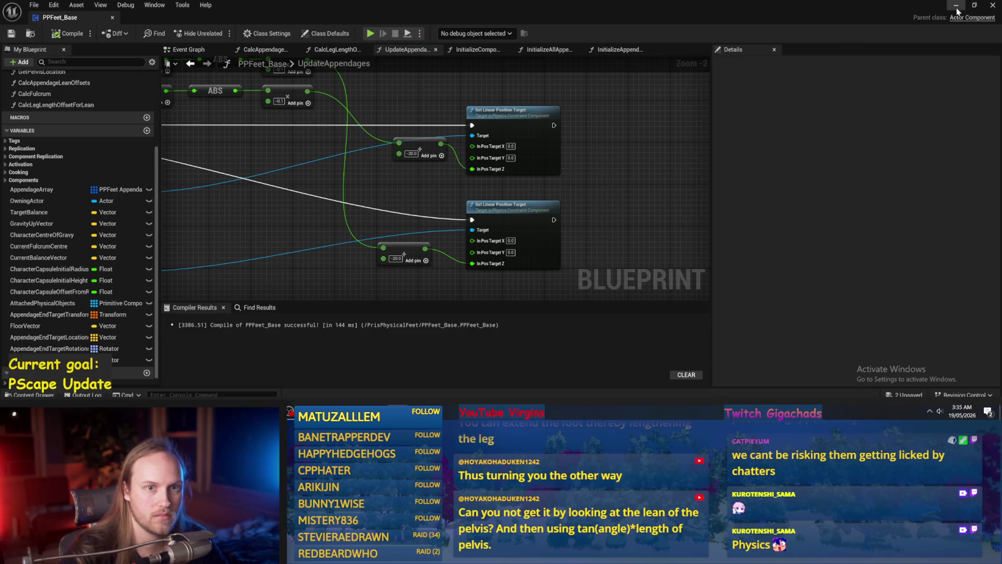
- Play the test level, sliding a cube sideways into the character
left_click(957, 6)
left_click(254, 33)
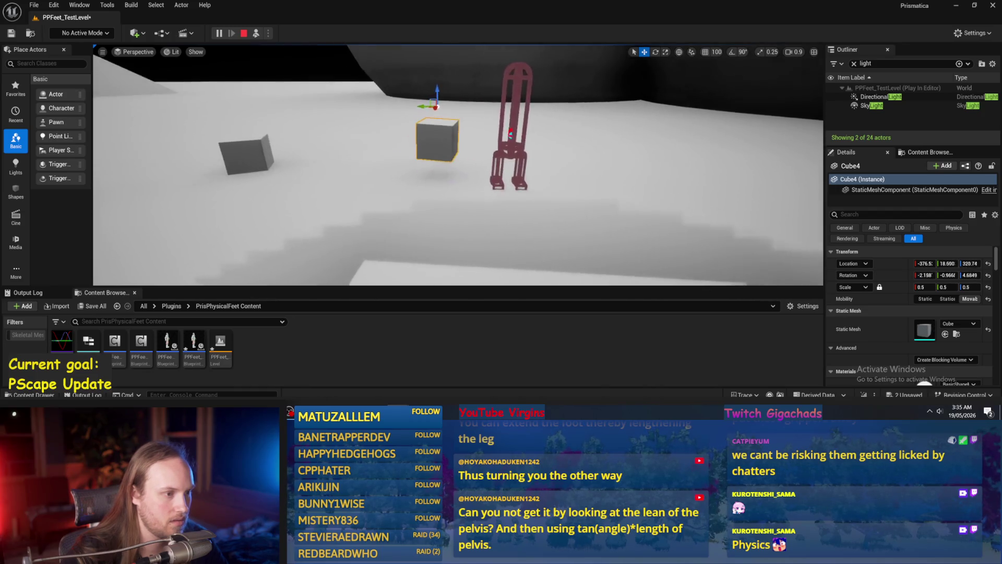
mouse_move(396, 94)
left_mouse_down()
mouse_move(478, 80)
mouse_move(427, 108)
left_mouse_up()
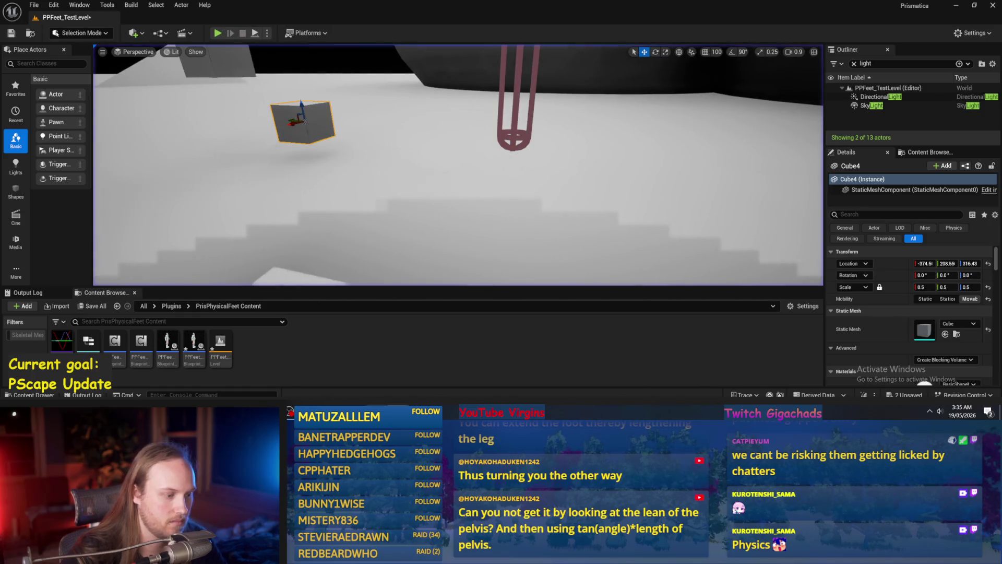
- Back in UpdateAppendages, change the upper Add node's value from -20.0 to 0.0
left_click(448, 373)
mouse_move(575, 209)
left_mouse_down()
mouse_move(516, 189)
mouse_move(548, 226)
mouse_move(418, 193)
left_mouse_up()
left_click_drag(432, 264, 438, 226)
type("0")
key("Return")
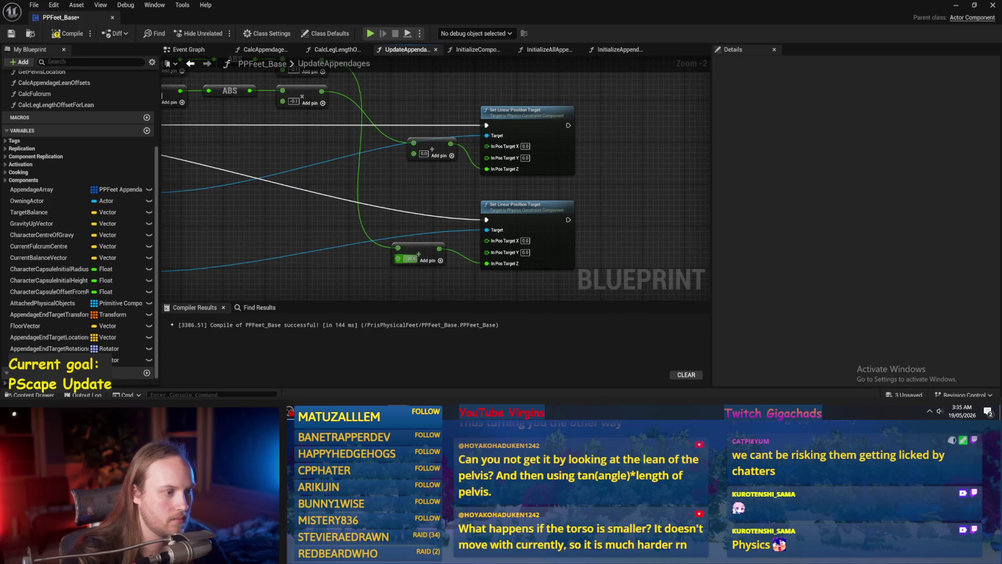
- Reposition the two Add nodes and save PPFeet_Base with both leg Z offsets at 0.0
left_click_drag(423, 254, 439, 269)
left_click_drag(436, 148, 435, 164)
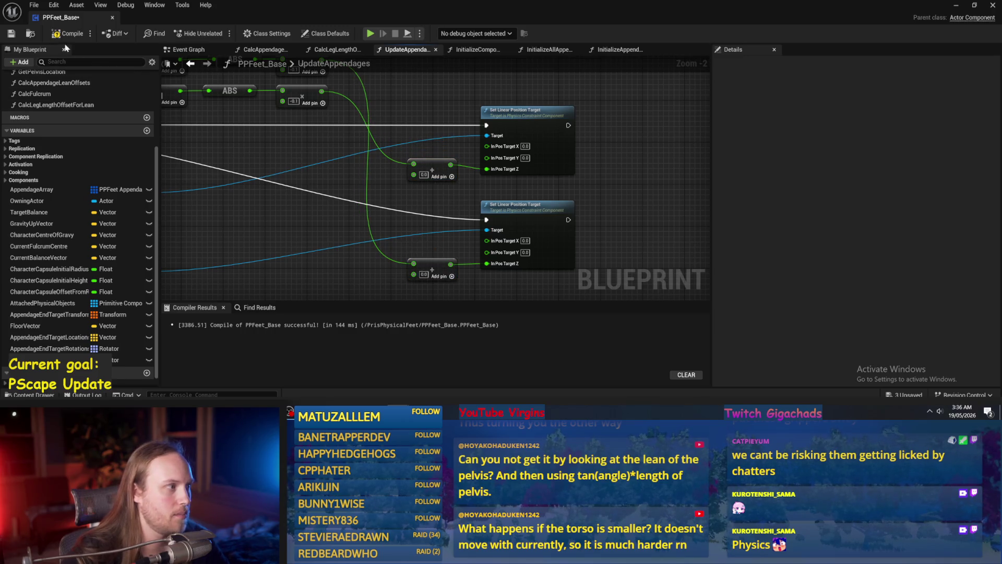
key("ctrl+s")
scroll(581, 174, "down", 2)
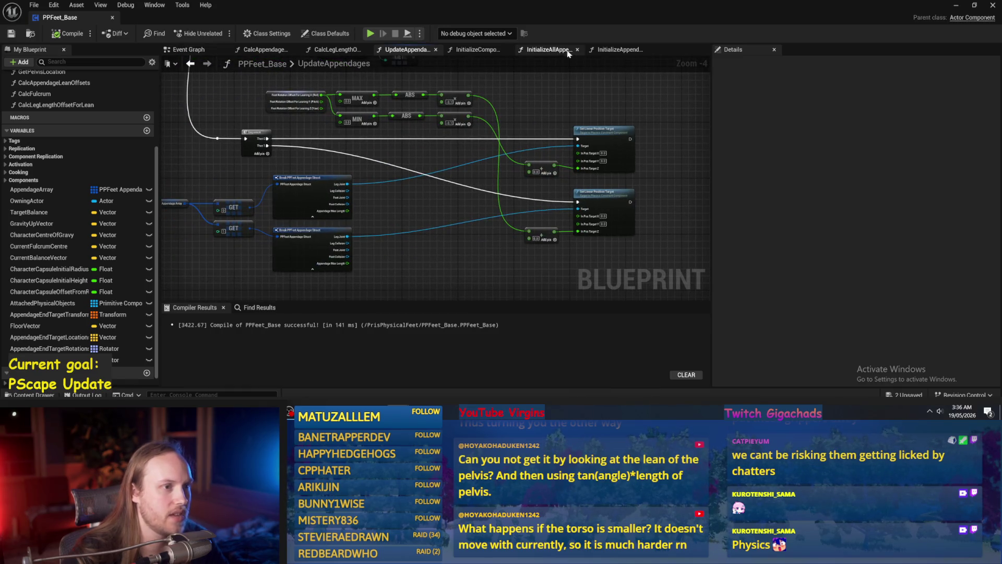
left_click_drag(381, 166, 438, 190)
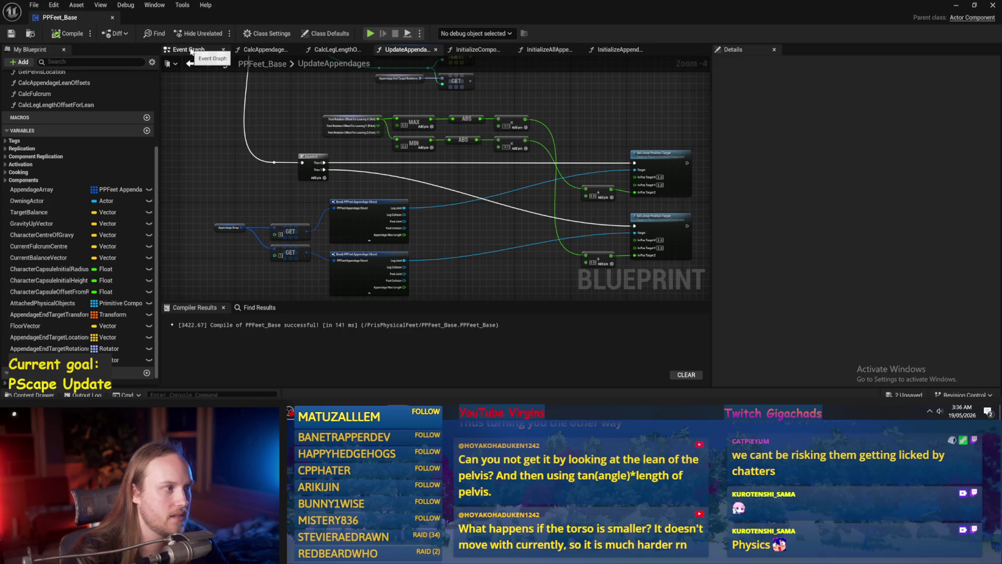
- In the CalcAppendageLeanOffsets graph, change the Target Balance variable's default Y value
left_click(239, 50)
left_click(330, 52)
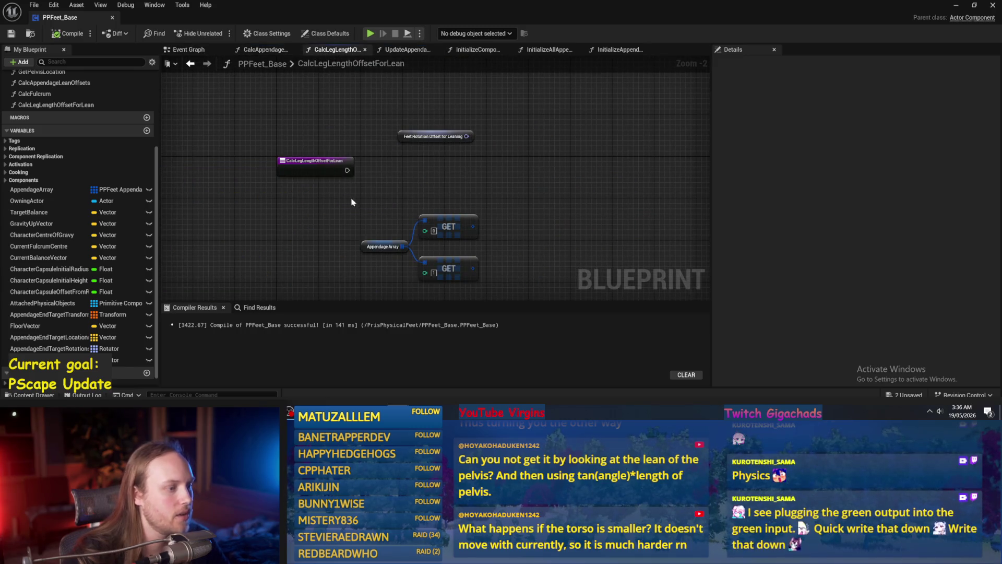
left_click(268, 51)
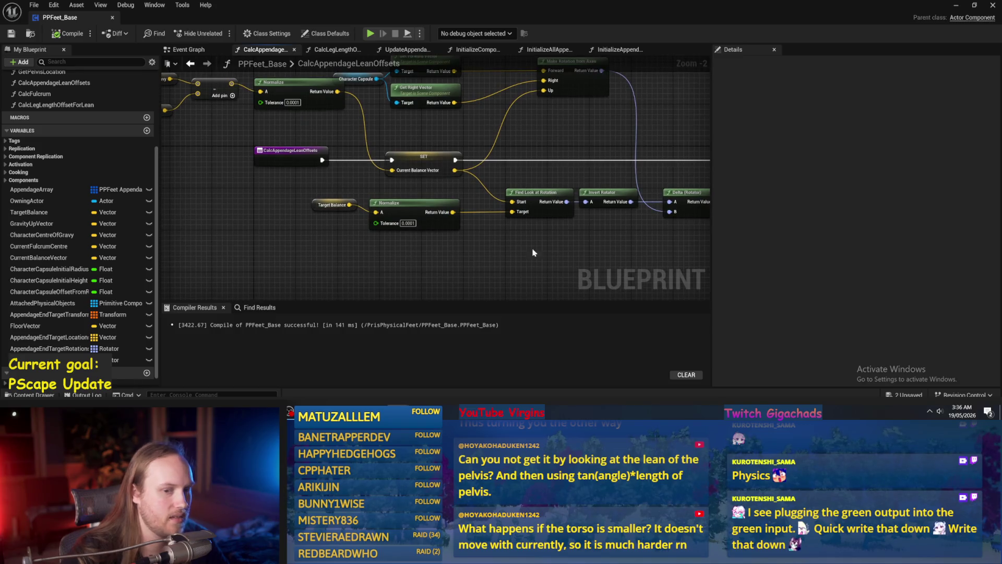
left_click(332, 205)
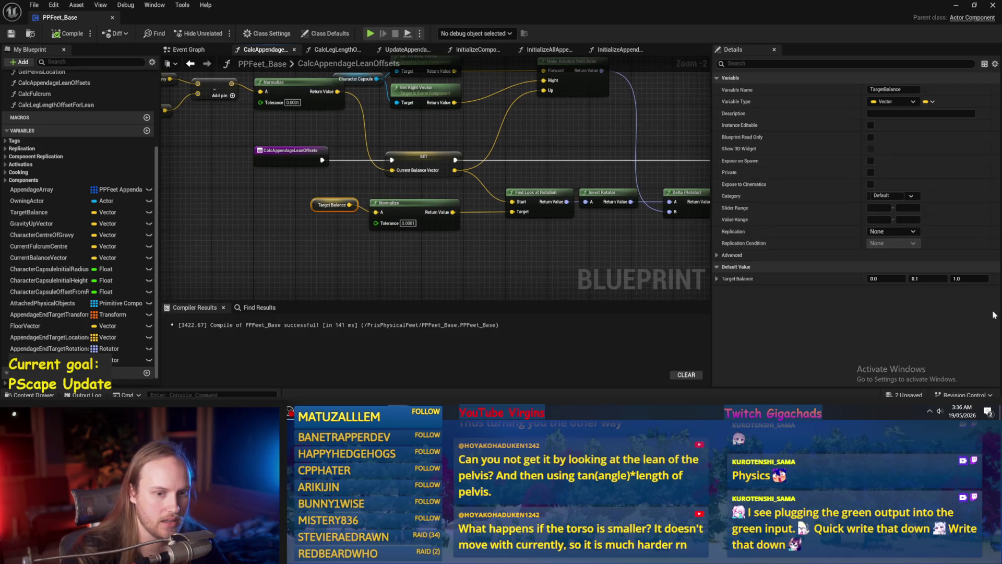
left_click(927, 280)
left_click(565, 241)
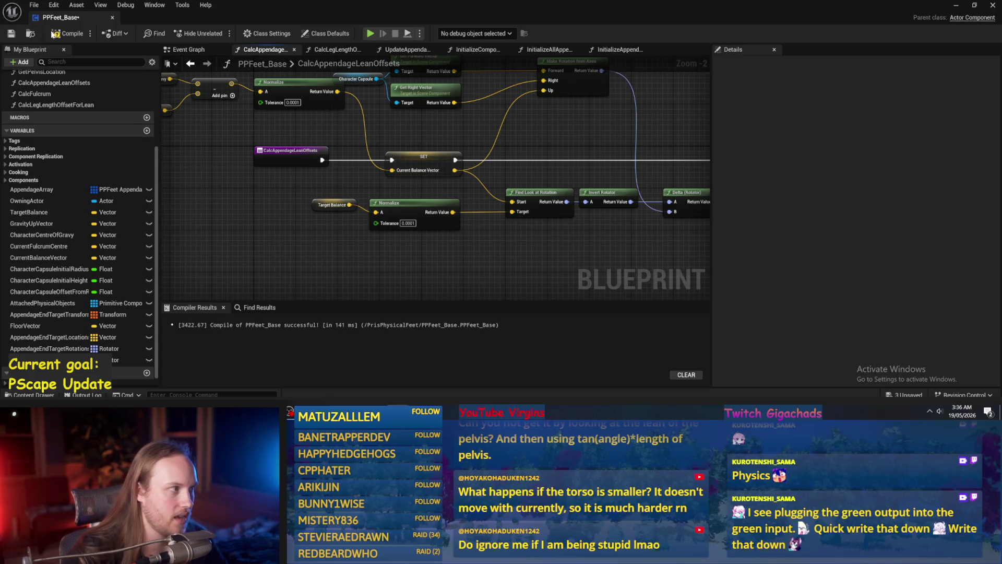